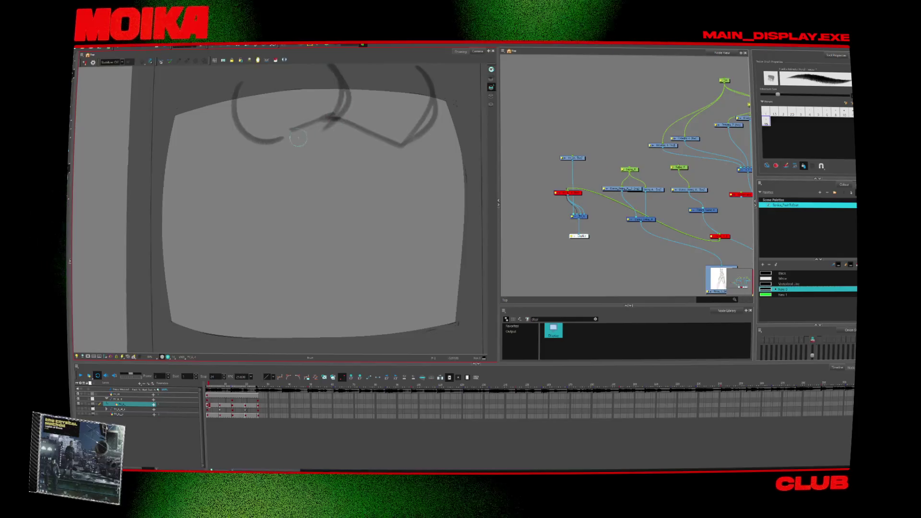
# - Sketch loose brush strokes inside the TV screen, undoing the unwanted ones and redrawing a curved stroke
pyautogui.moveTo(267, 142); pyautogui.dragTo(310, 212)
pyautogui.moveTo(324, 219); pyautogui.dragTo(339, 215)
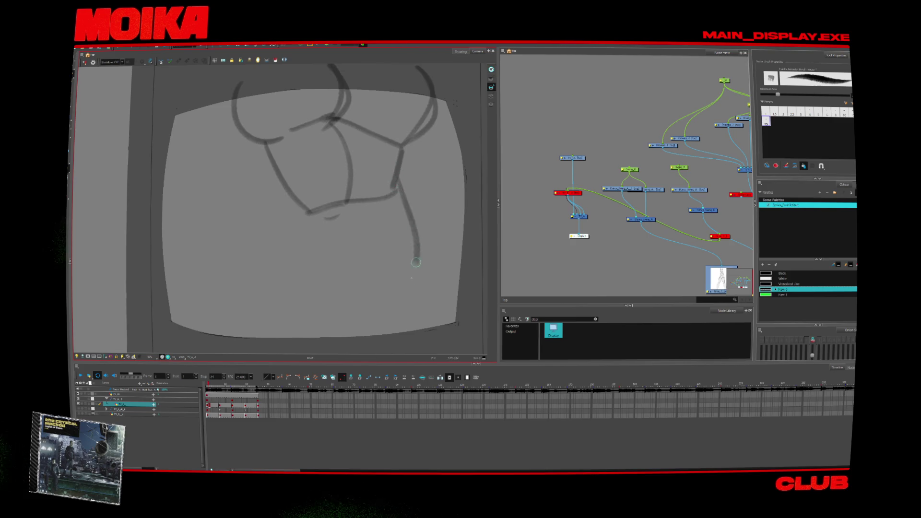
pyautogui.hotkey('ctrl', 'z')
pyautogui.hotkey('ctrl', 'z')
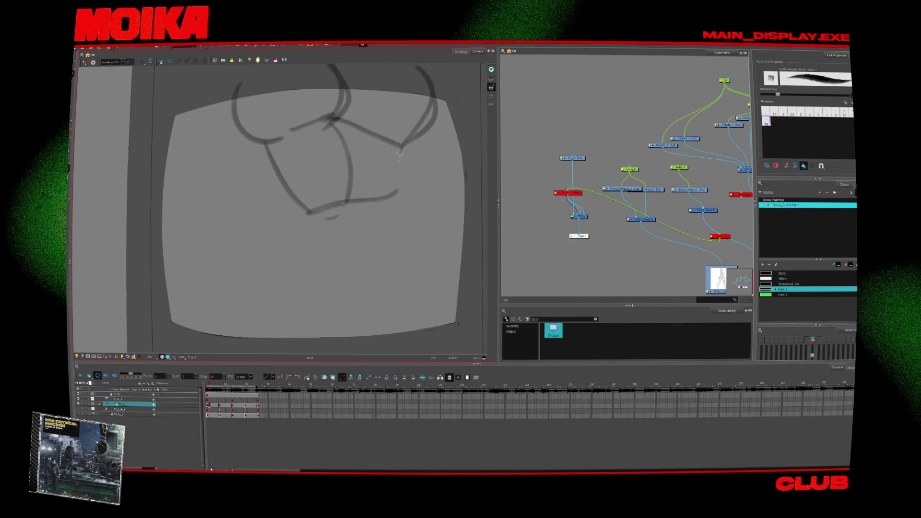
pyautogui.moveTo(397, 190); pyautogui.dragTo(387, 274)
pyautogui.moveTo(377, 287); pyautogui.dragTo(338, 304)
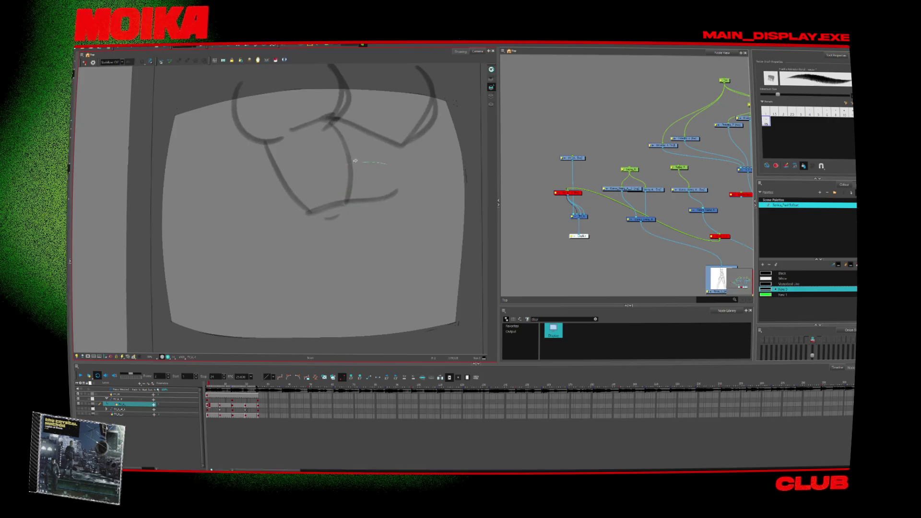
pyautogui.hotkey('ctrl', 'z')
pyautogui.hotkey('ctrl', 'z')
pyautogui.hotkey('ctrl', 'z')
pyautogui.moveTo(398, 143); pyautogui.dragTo(358, 202)
pyautogui.moveTo(276, 139); pyautogui.dragTo(255, 181)
pyautogui.hotkey('ctrl', 'z')
pyautogui.hotkey('ctrl', 'z')
pyautogui.moveTo(273, 145); pyautogui.dragTo(331, 209)
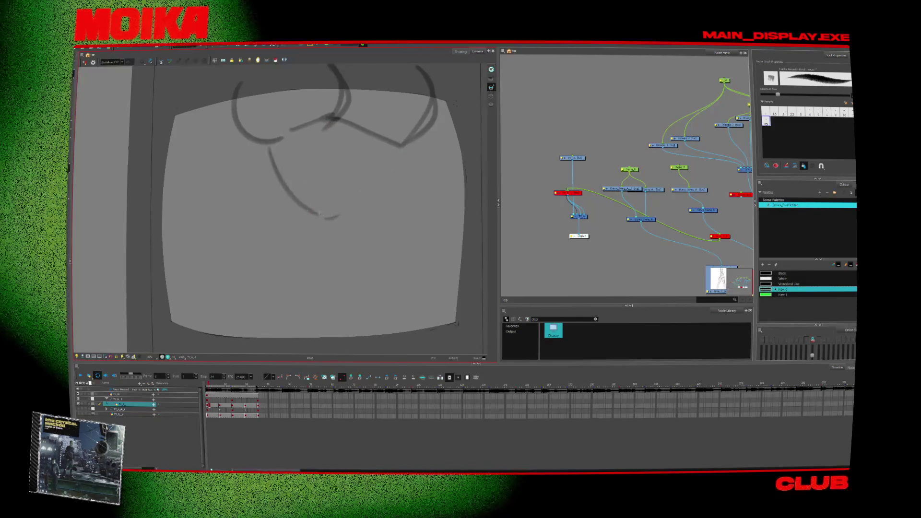
# - Zoom out to see the whole TV frame, then return to the Brush tool
pyautogui.hotkey('alt', 'z')
pyautogui.keyDown('alt'); pyautogui.click(375, 189); pyautogui.keyUp('alt')
pyautogui.keyDown('alt'); pyautogui.click(375, 189); pyautogui.keyUp('alt')
pyautogui.hotkey('alt', 'b')
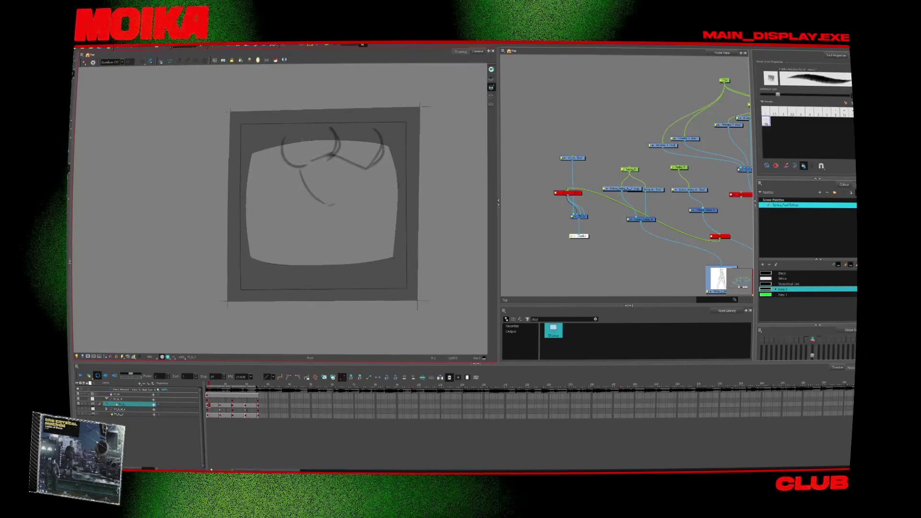
# - Add vertical, bottom and diagonal strokes to build out the figure and head arc
pyautogui.moveTo(369, 150); pyautogui.dragTo(364, 194)
pyautogui.moveTo(366, 184); pyautogui.dragTo(363, 141)
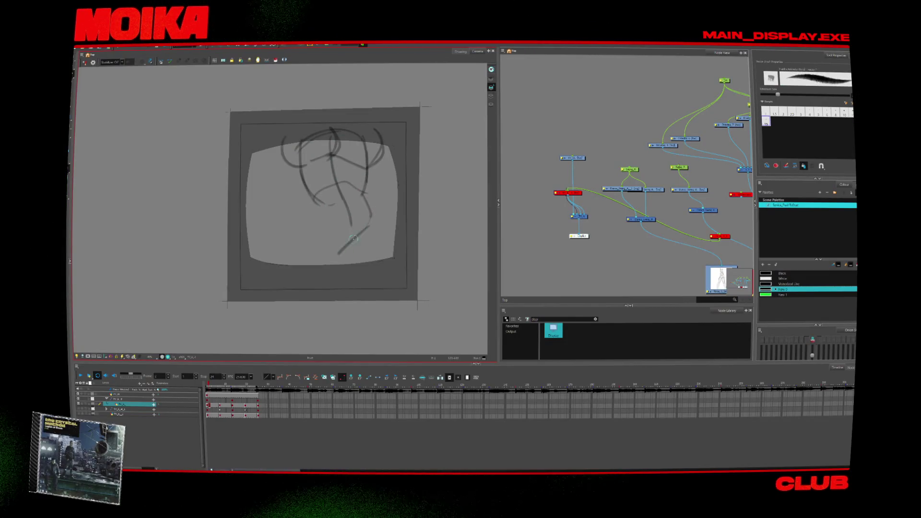
pyautogui.moveTo(331, 259); pyautogui.dragTo(376, 248)
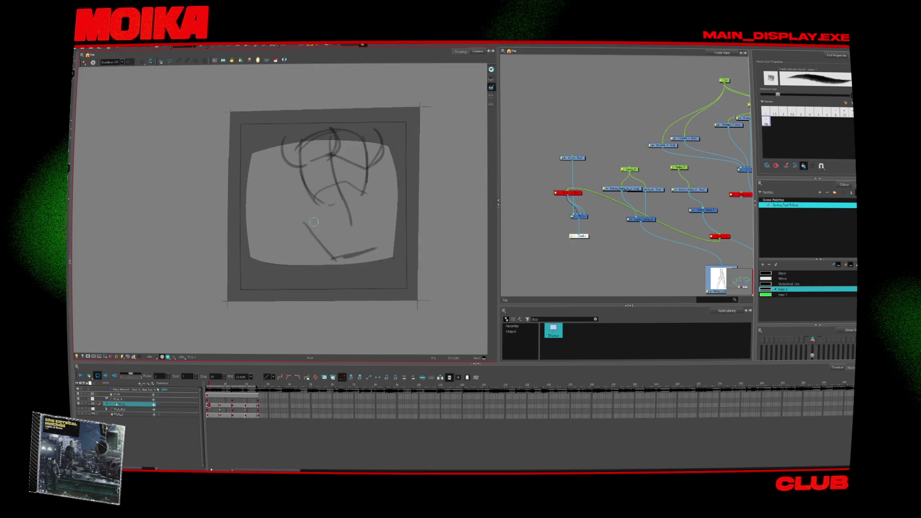
pyautogui.moveTo(318, 211)
pyautogui.mouseDown()
pyautogui.moveTo(268, 247)
pyautogui.moveTo(262, 283)
pyautogui.mouseUp()
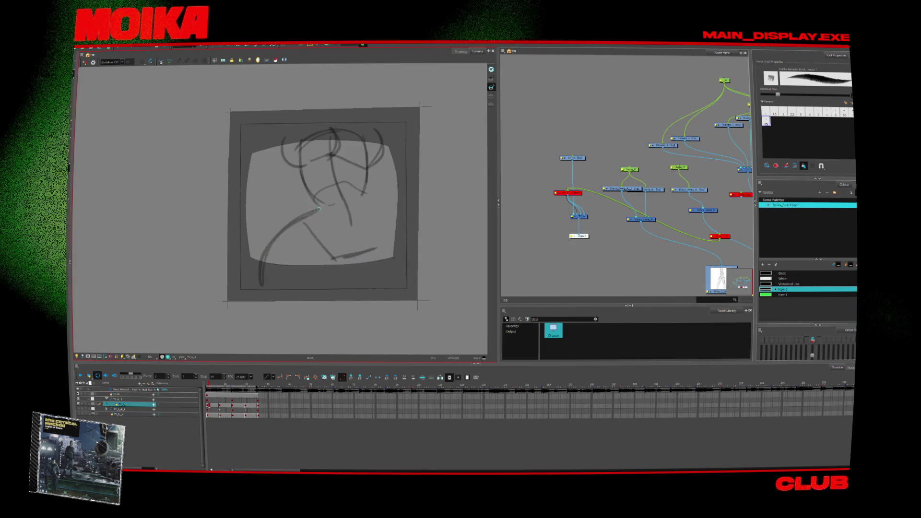
pyautogui.moveTo(365, 216)
pyautogui.mouseDown()
pyautogui.moveTo(332, 137)
pyautogui.moveTo(317, 196)
pyautogui.moveTo(365, 198)
pyautogui.mouseUp()
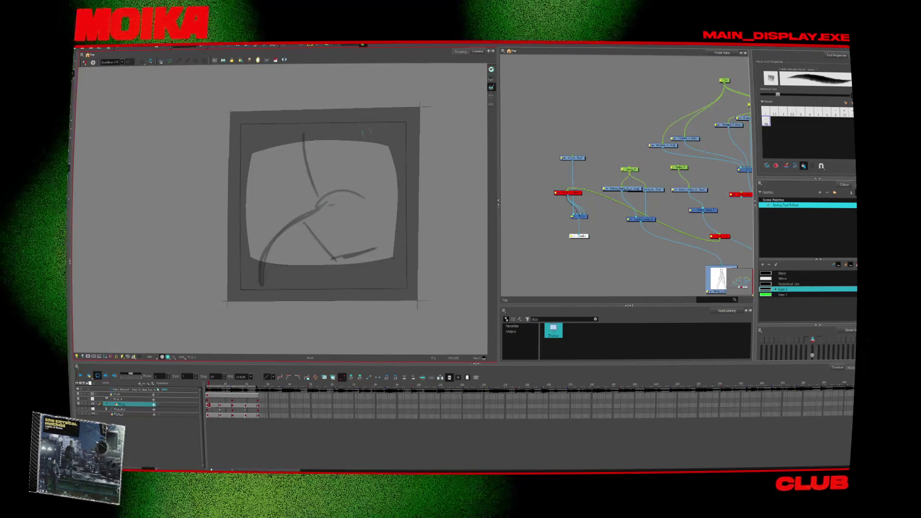
pyautogui.moveTo(348, 191); pyautogui.dragTo(335, 258)
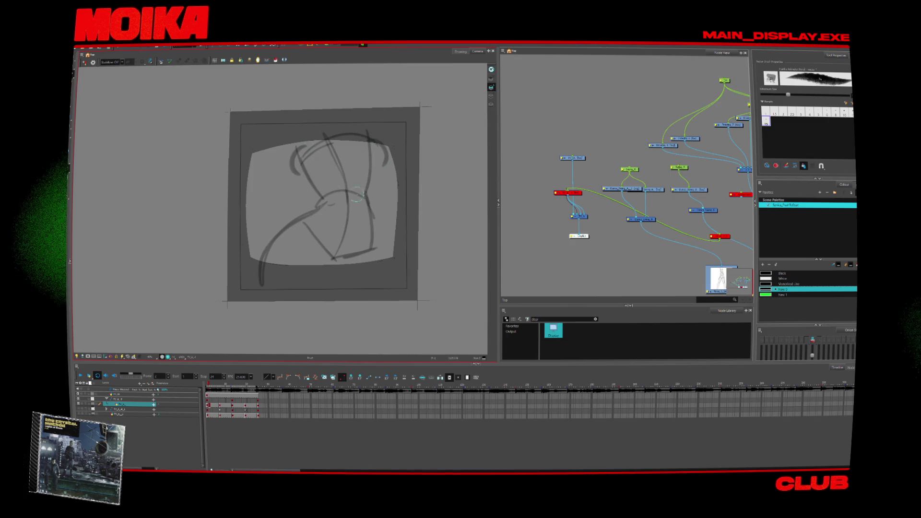
pyautogui.moveTo(372, 235); pyautogui.dragTo(398, 280)
# - Redraw the stray leg and left diagonal strokes, then darken the lower torso with a thick brush stroke
pyautogui.hotkey('ctrl', 'z')
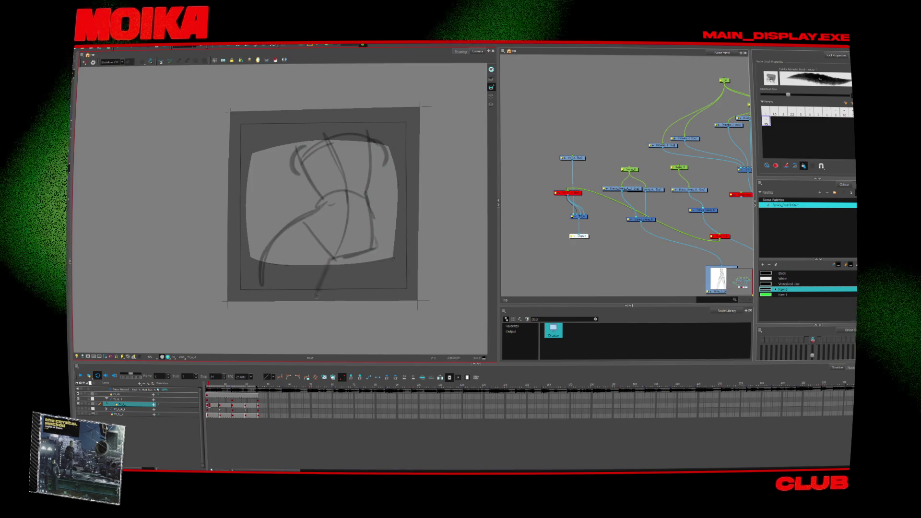
pyautogui.moveTo(336, 262); pyautogui.dragTo(374, 292)
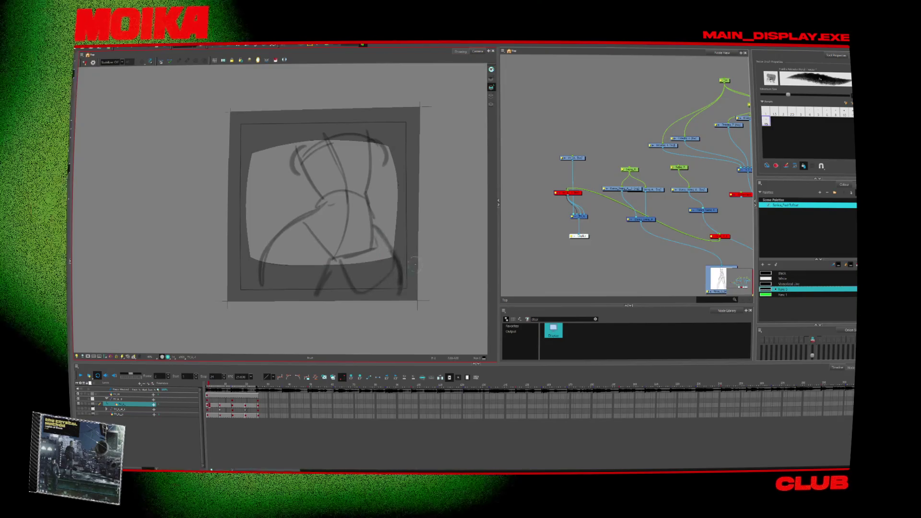
pyautogui.hotkey('ctrl', 'z')
pyautogui.moveTo(259, 306)
pyautogui.mouseDown()
pyautogui.moveTo(307, 218)
pyautogui.moveTo(329, 201)
pyautogui.mouseUp()
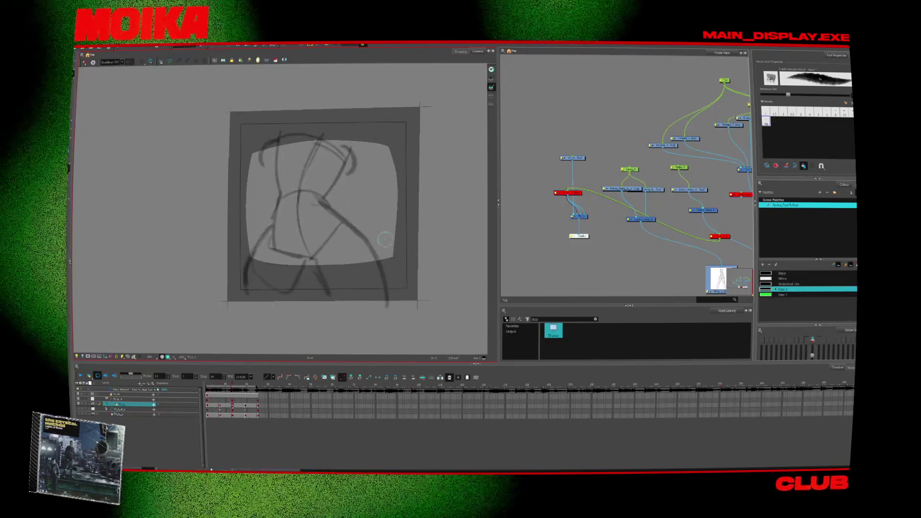
pyautogui.moveTo(412, 290); pyautogui.dragTo(300, 325)
pyautogui.hotkey('ctrl', 'z')
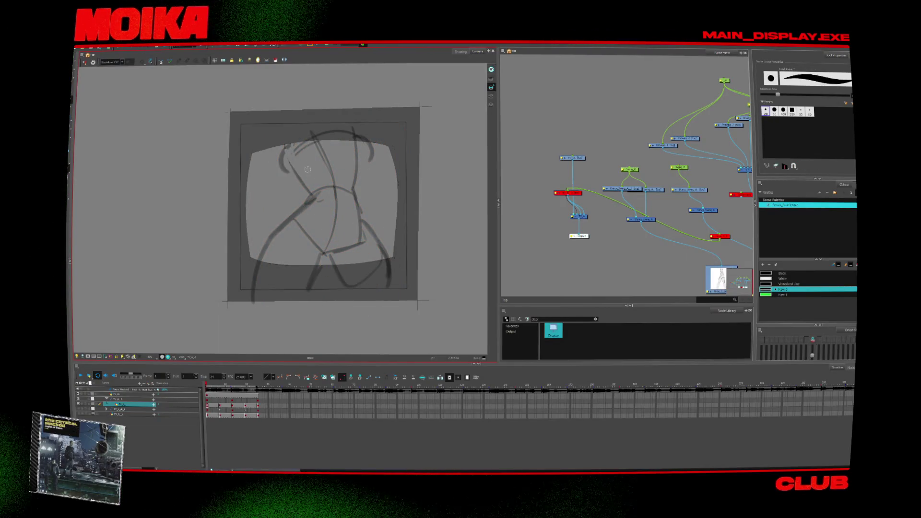
pyautogui.hotkey('alt', 'b')
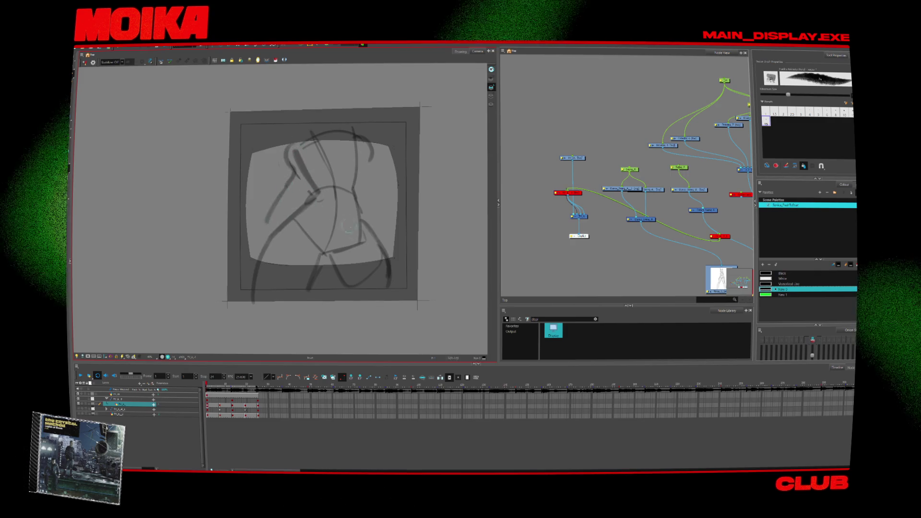
pyautogui.moveTo(328, 252); pyautogui.dragTo(366, 232)
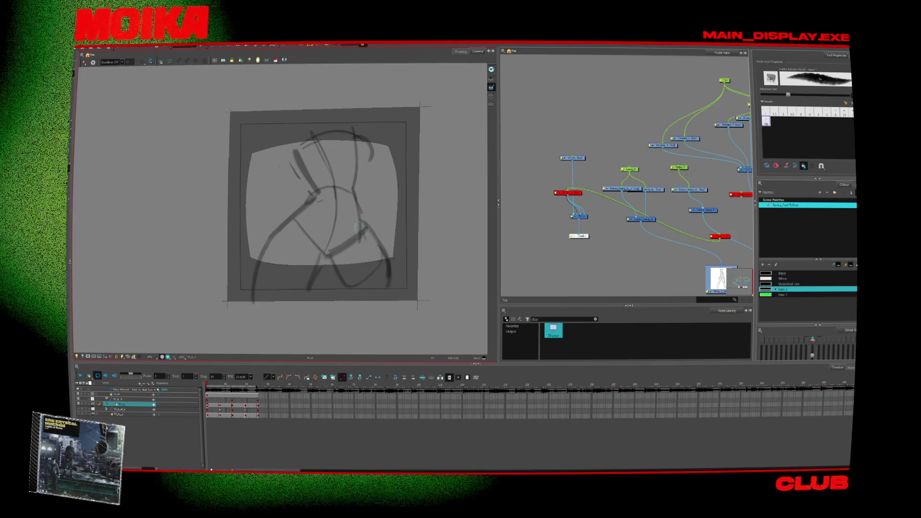
# - Check frame 7 and frame 1, then clear the sketch from the canvas
pyautogui.press('Return')
pyautogui.hotkey('shift', ',')
pyautogui.scroll(1, 345, 218)
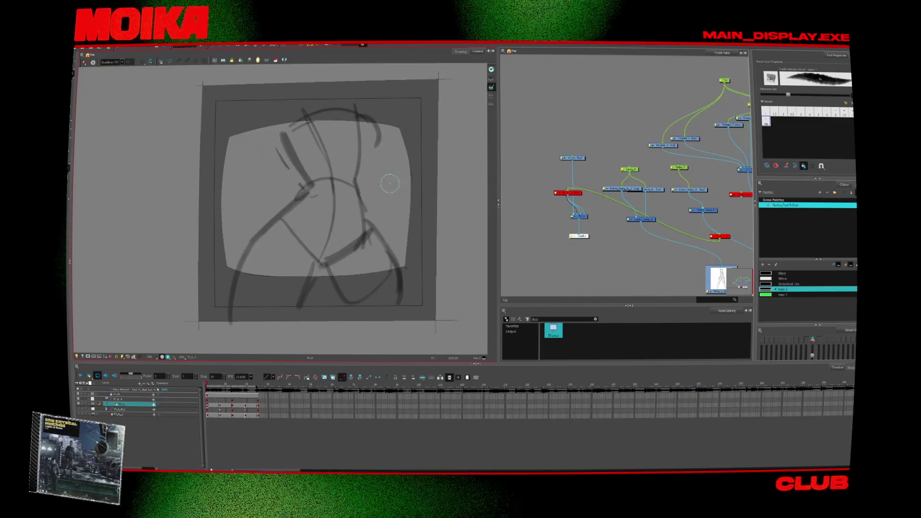
pyautogui.press('Return')
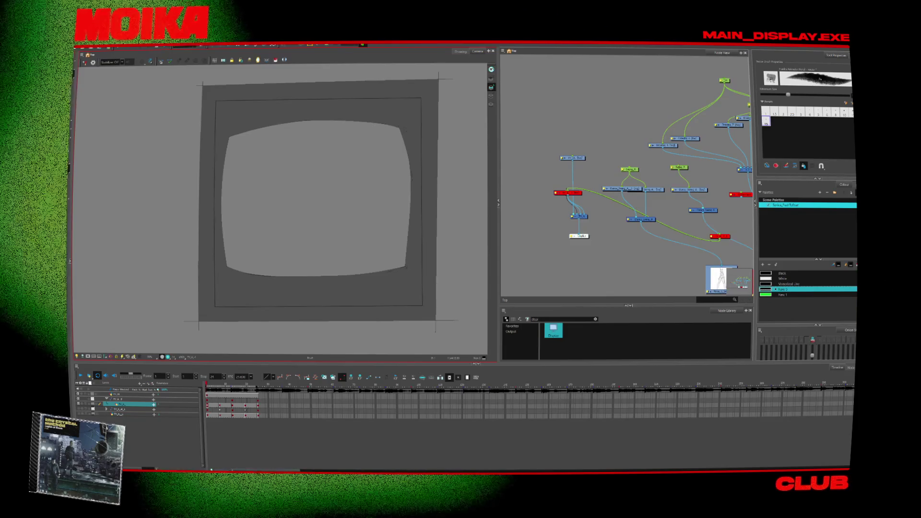
pyautogui.scroll(1, 314, 207)
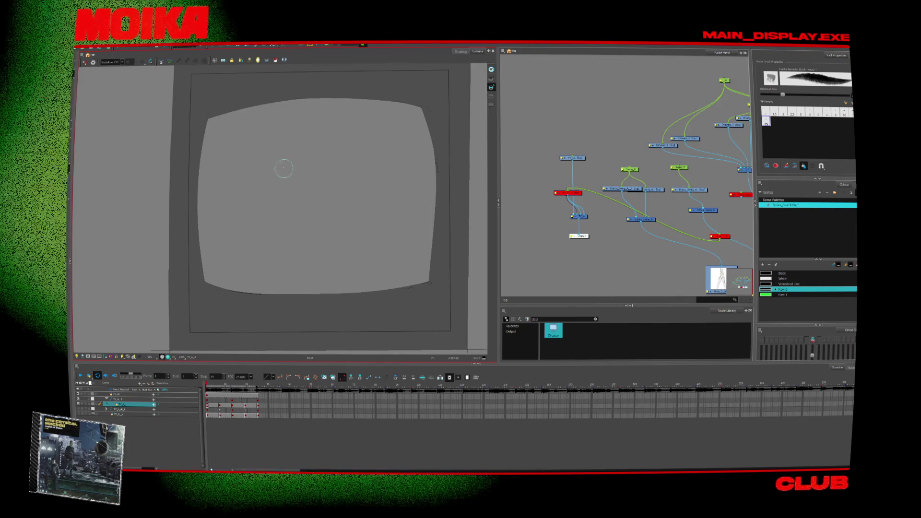
# - Rough out a new pose with diagonal, vertical and lower-body strokes, then advance to the next empty frame
pyautogui.moveTo(277, 156); pyautogui.dragTo(251, 193)
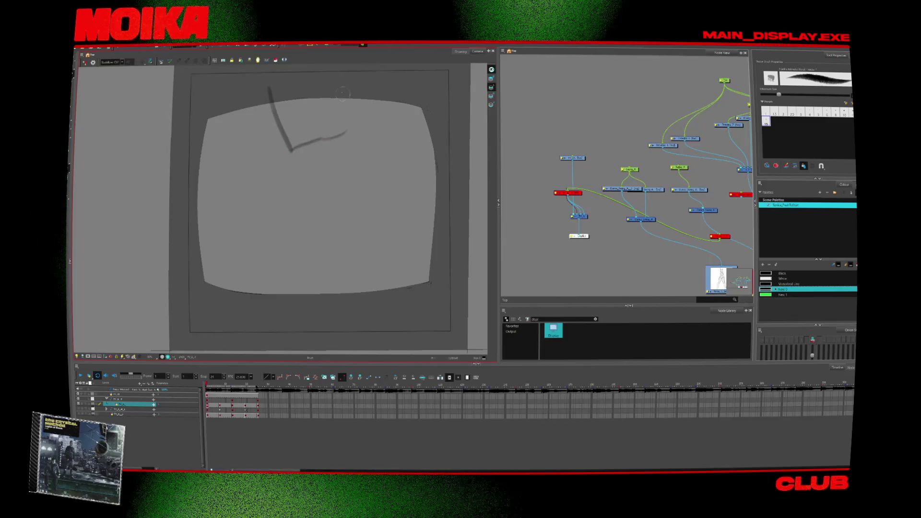
pyautogui.moveTo(341, 79); pyautogui.dragTo(352, 141)
pyautogui.moveTo(311, 79); pyautogui.dragTo(292, 189)
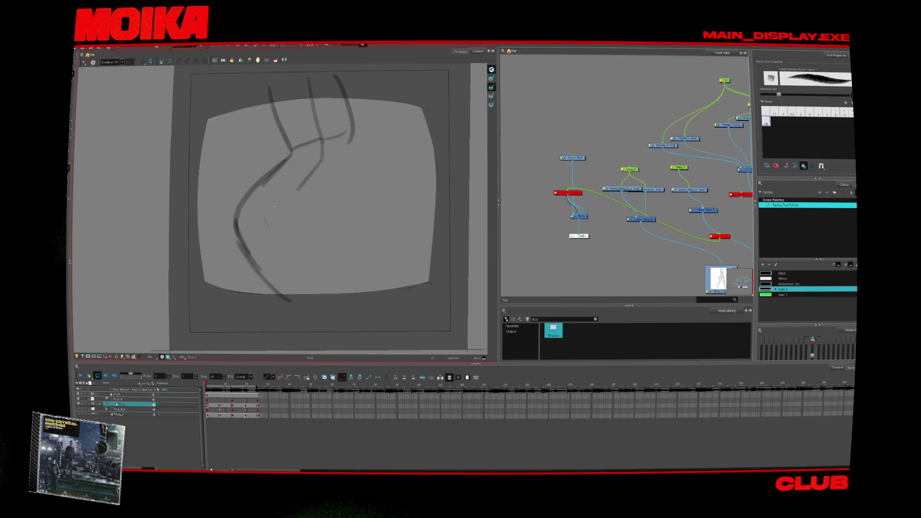
pyautogui.moveTo(312, 255); pyautogui.dragTo(349, 315)
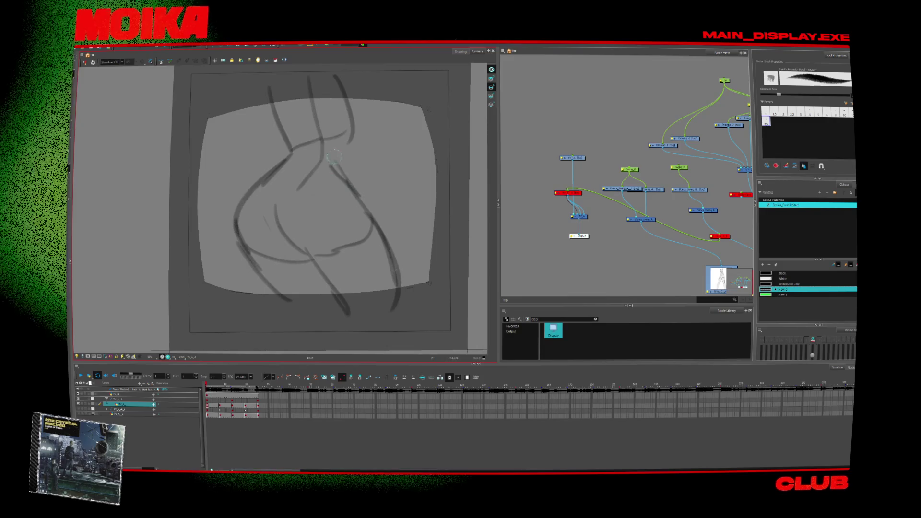
pyautogui.moveTo(331, 167); pyautogui.dragTo(346, 103)
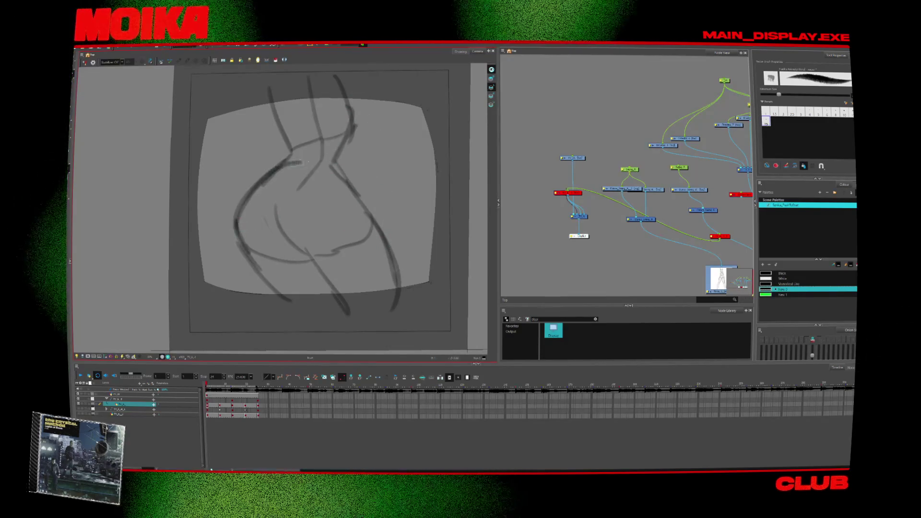
pyautogui.hotkey('ctrl', 'z')
pyautogui.moveTo(330, 172); pyautogui.dragTo(341, 185)
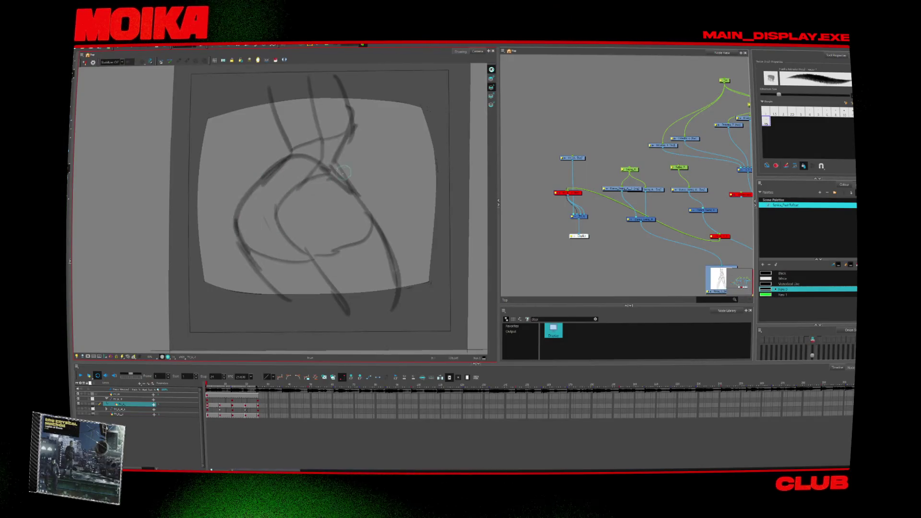
pyautogui.press('.')
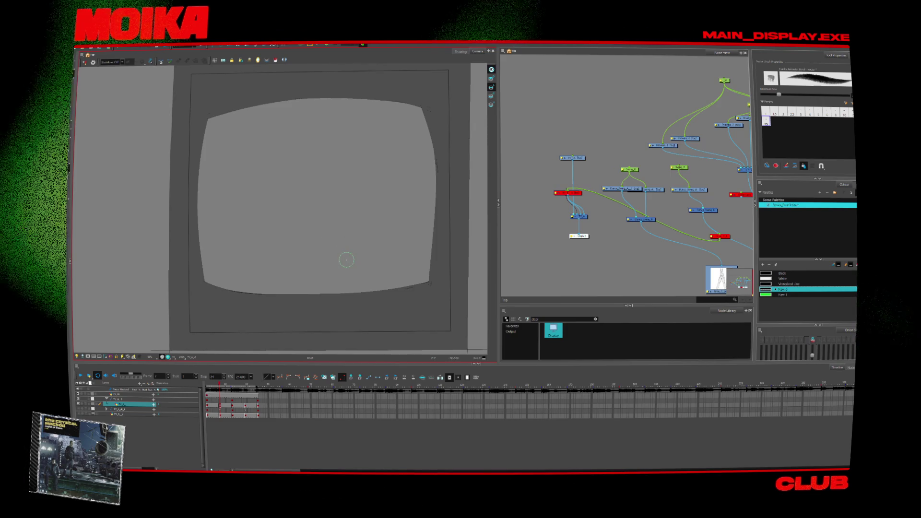
# - Flip between the previous drawings to compare them, then advance to the next blank frame
pyautogui.press(',')
pyautogui.press('.')
pyautogui.press(',')
pyautogui.press('.')
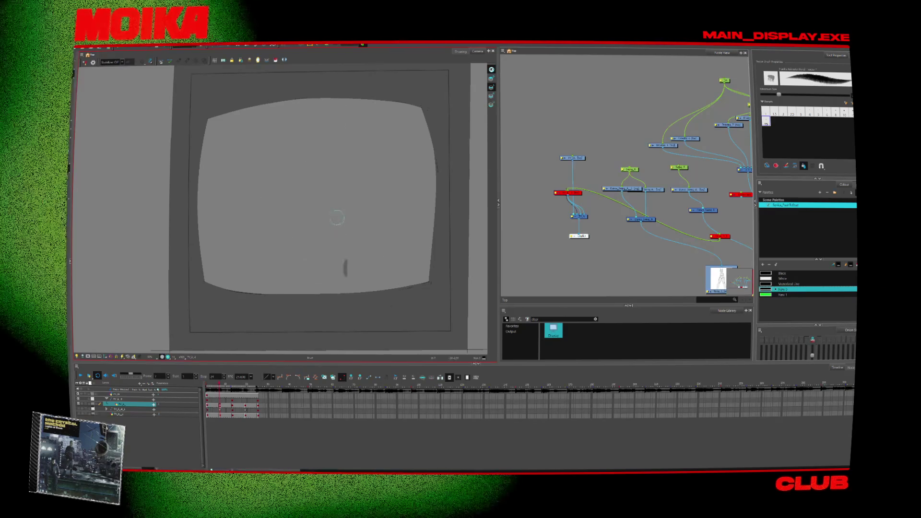
pyautogui.press(',')
pyautogui.press('.')
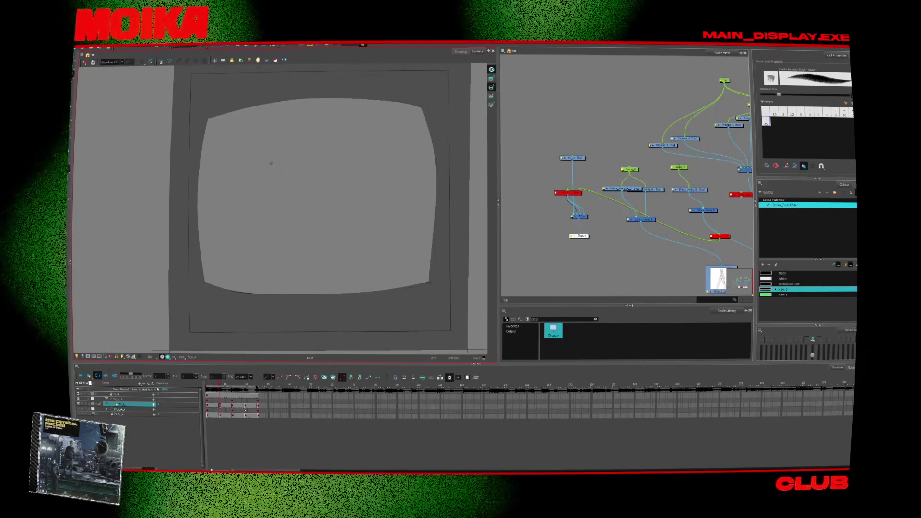
# - Draw the first curved strokes and a left bowl curve, flipping frames to check the motion
pyautogui.moveTo(369, 140); pyautogui.dragTo(372, 294)
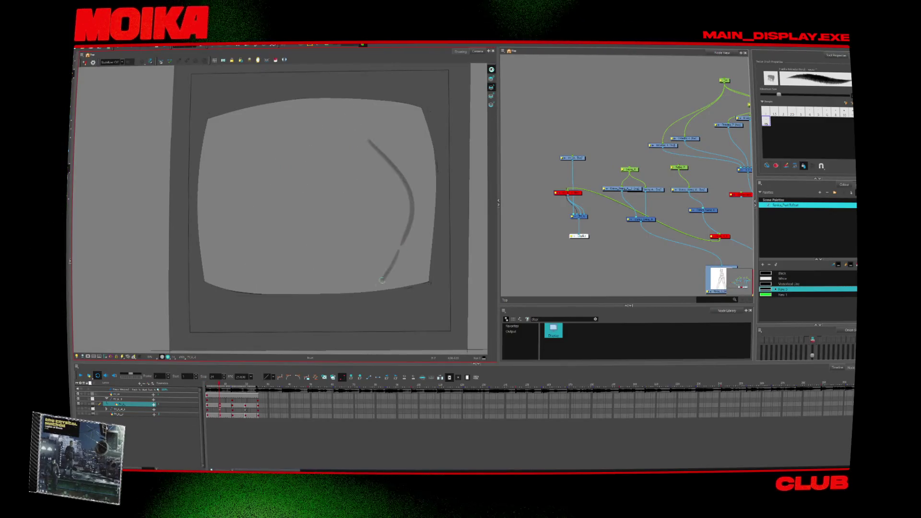
pyautogui.press(',')
pyautogui.press('.')
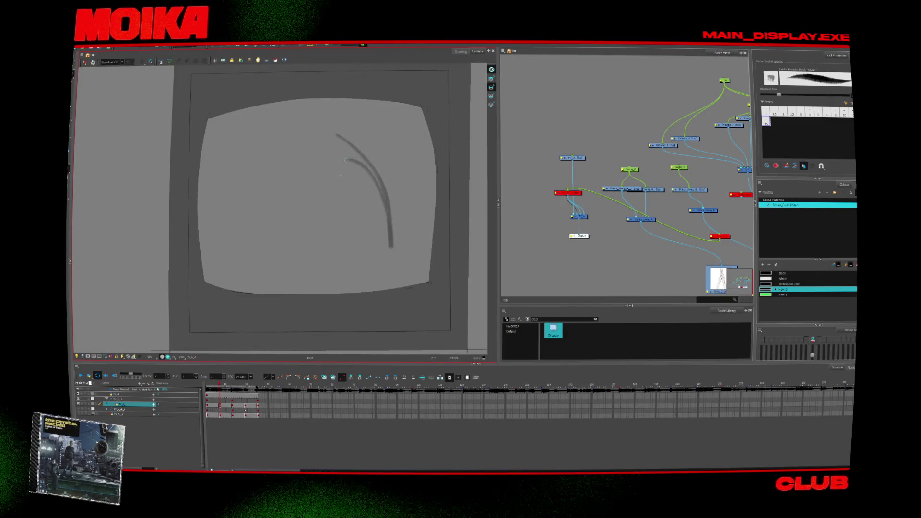
pyautogui.press('.')
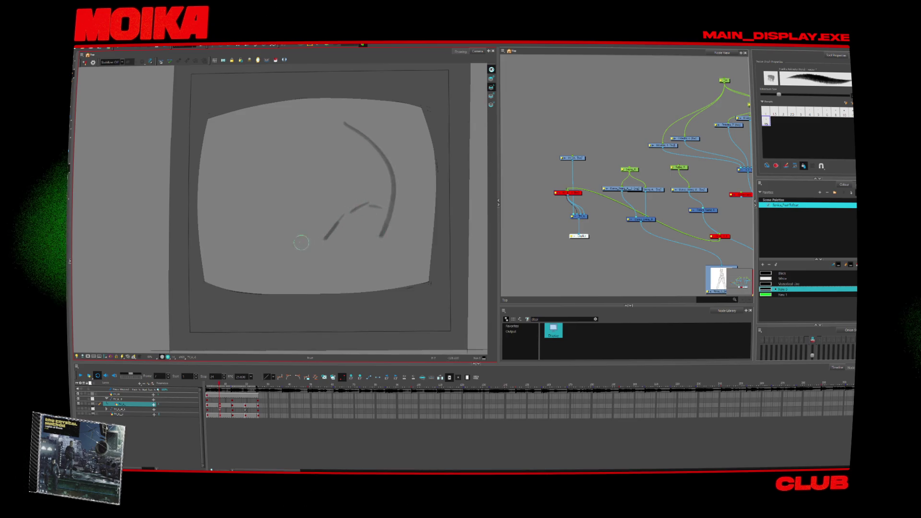
pyautogui.press(',')
pyautogui.moveTo(265, 174)
pyautogui.mouseDown()
pyautogui.moveTo(257, 231)
pyautogui.moveTo(322, 249)
pyautogui.mouseUp()
pyautogui.press('.')
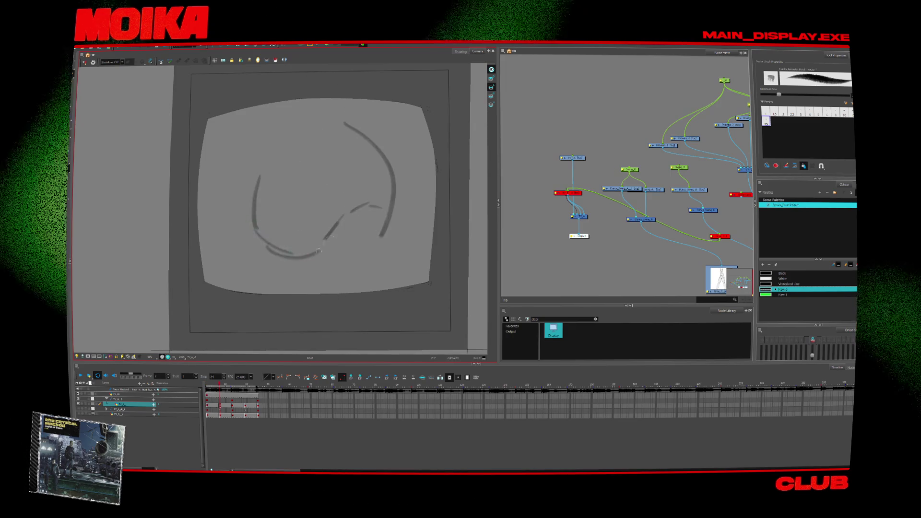
pyautogui.moveTo(339, 218); pyautogui.dragTo(308, 157)
pyautogui.press(',')
pyautogui.press('.')
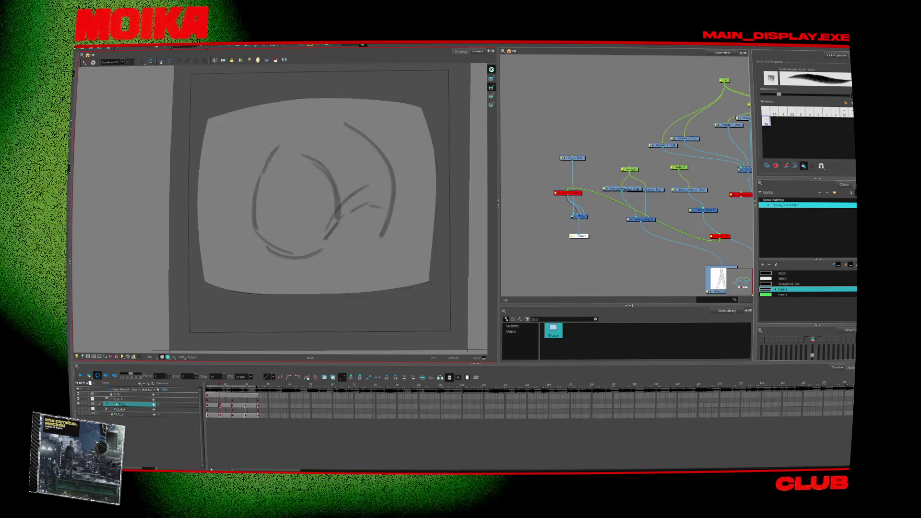
pyautogui.press(',')
pyautogui.press('.')
# - Redraw the upper left stroke and add long dark curves down to the sketch's bottom
pyautogui.moveTo(258, 192); pyautogui.dragTo(272, 147)
pyautogui.hotkey('ctrl', 'z')
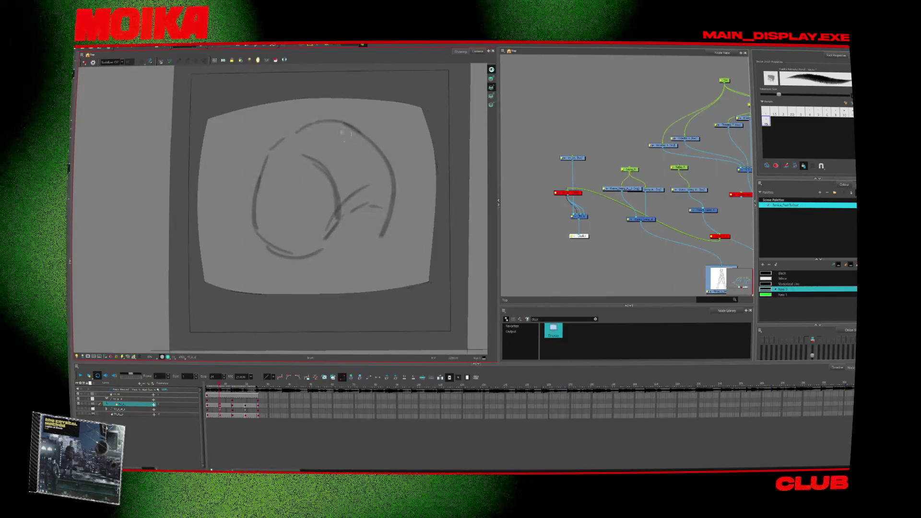
pyautogui.moveTo(262, 196); pyautogui.dragTo(269, 157)
pyautogui.moveTo(270, 98)
pyautogui.mouseDown()
pyautogui.moveTo(258, 177)
pyautogui.moveTo(267, 108)
pyautogui.mouseUp()
pyautogui.hotkey('ctrl', 'z')
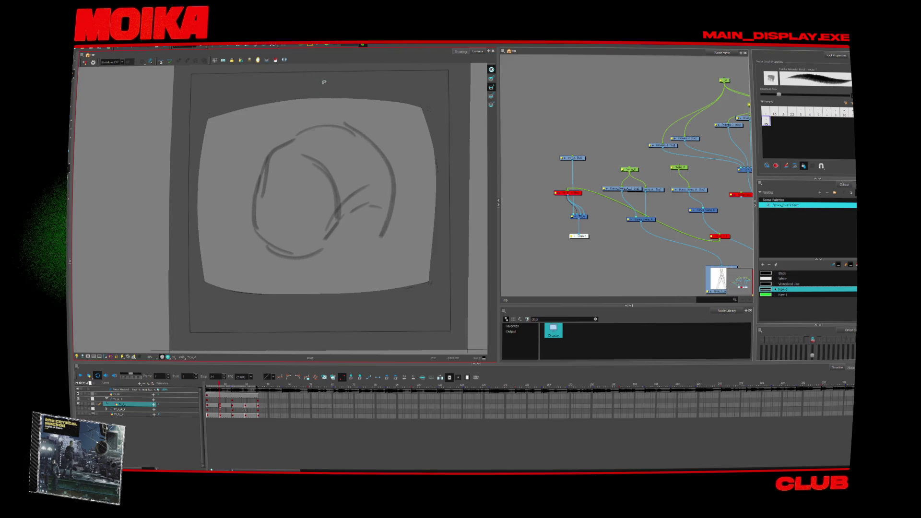
pyautogui.moveTo(250, 95); pyautogui.dragTo(293, 317)
pyautogui.moveTo(338, 185); pyautogui.dragTo(315, 316)
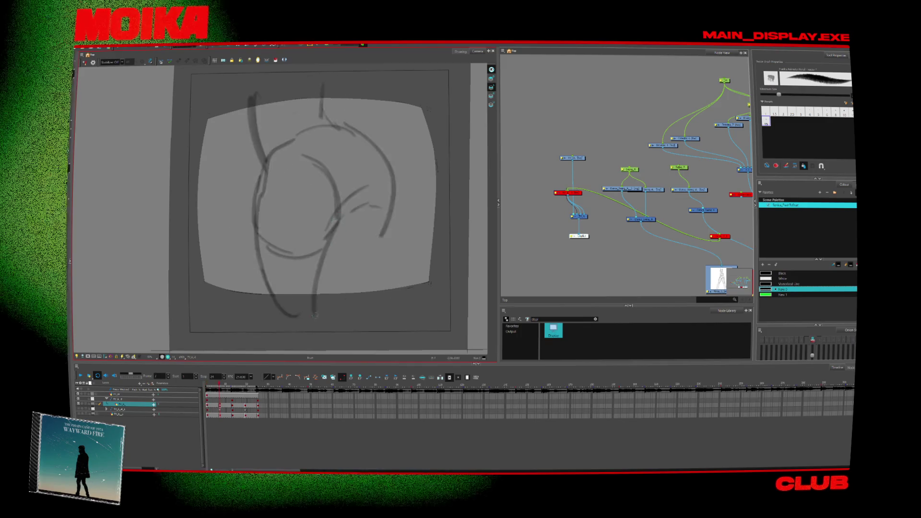
# - Redraw the sketch's left-side strokes while checking the drawing in Mirror View
pyautogui.press('4')
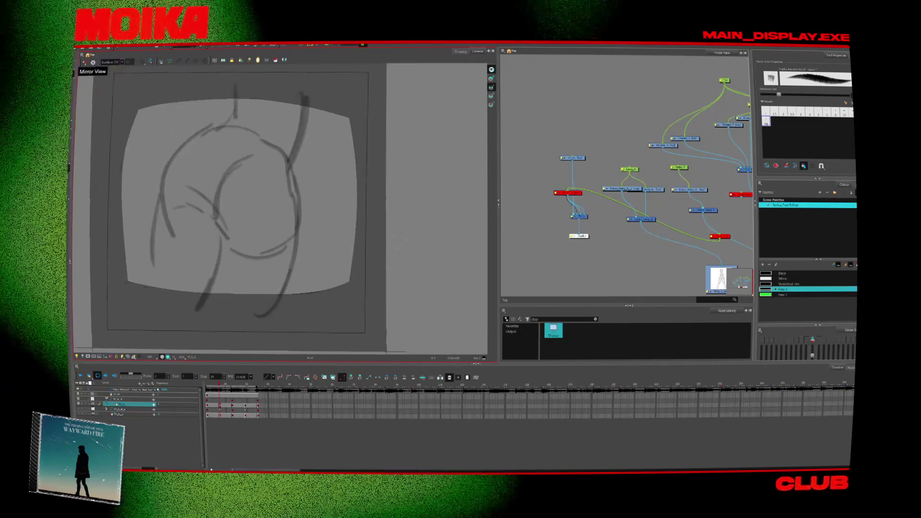
pyautogui.hotkey('ctrl', 'z')
pyautogui.moveTo(165, 201); pyautogui.dragTo(119, 290)
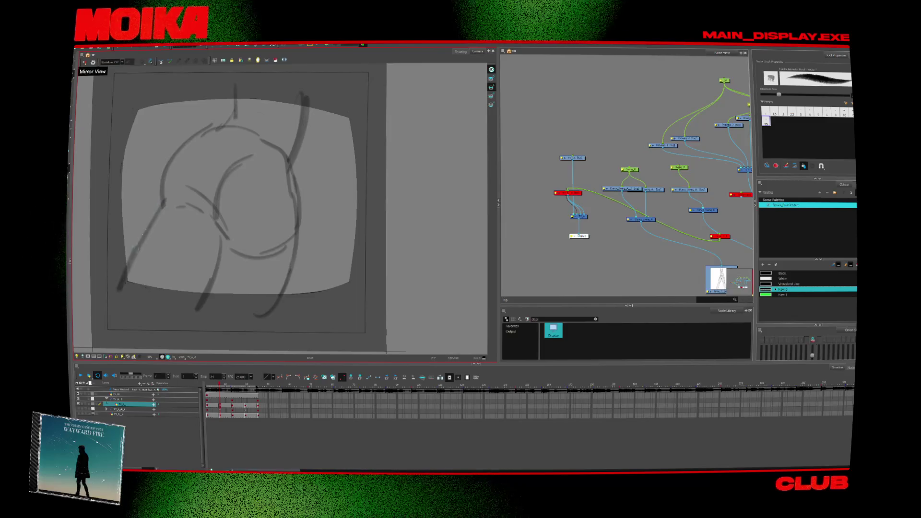
pyautogui.press('4')
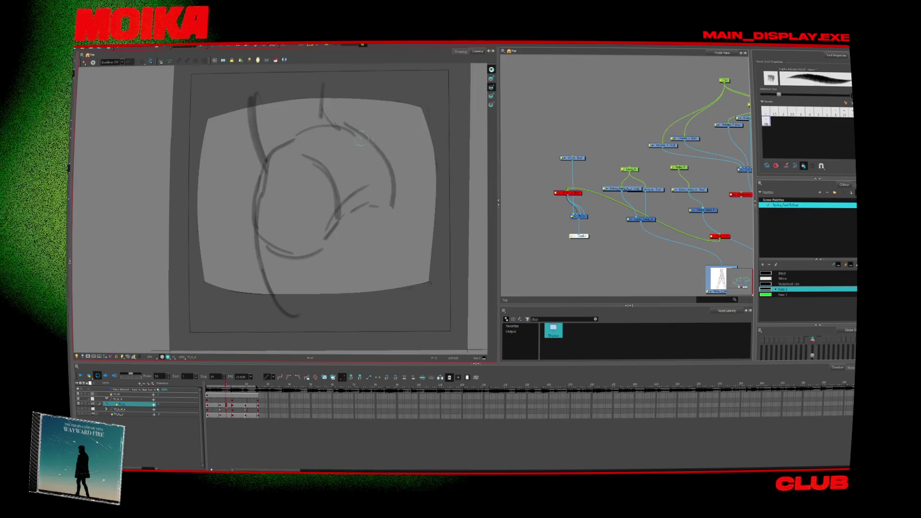
pyautogui.press('4')
pyautogui.moveTo(168, 159); pyautogui.dragTo(162, 302)
pyautogui.moveTo(167, 215); pyautogui.dragTo(153, 293)
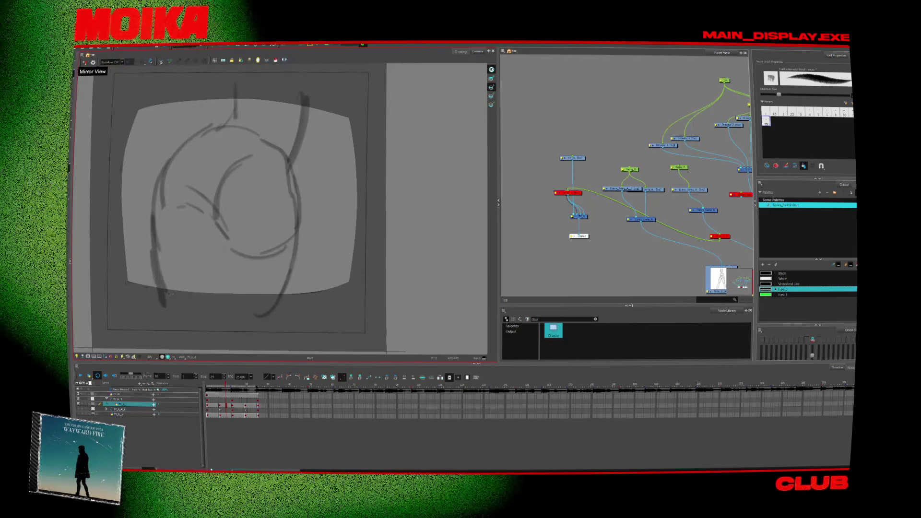
pyautogui.moveTo(214, 220); pyautogui.dragTo(206, 278)
pyautogui.press('4')
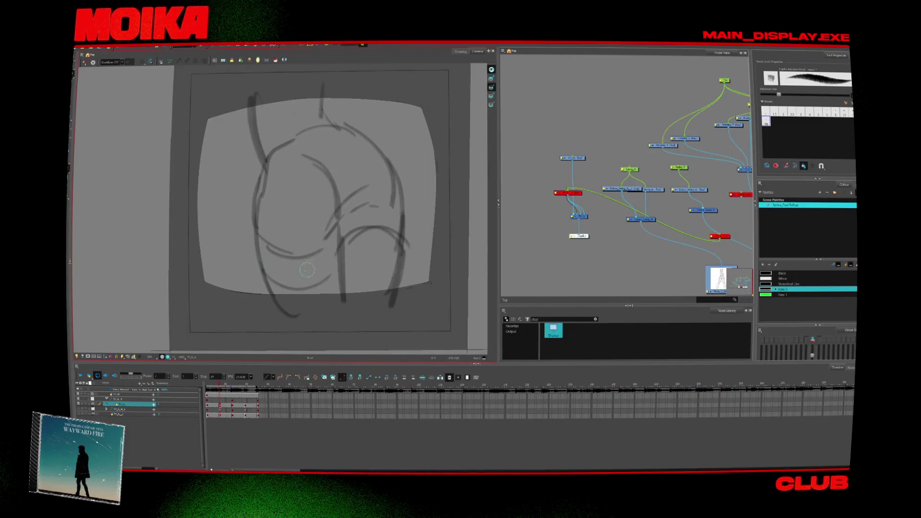
# - Move to the next drawing, remove two lower strokes, and switch to the Eraser
pyautogui.press('g')
pyautogui.hotkey('ctrl', 'z')
pyautogui.hotkey('alt', 'e')
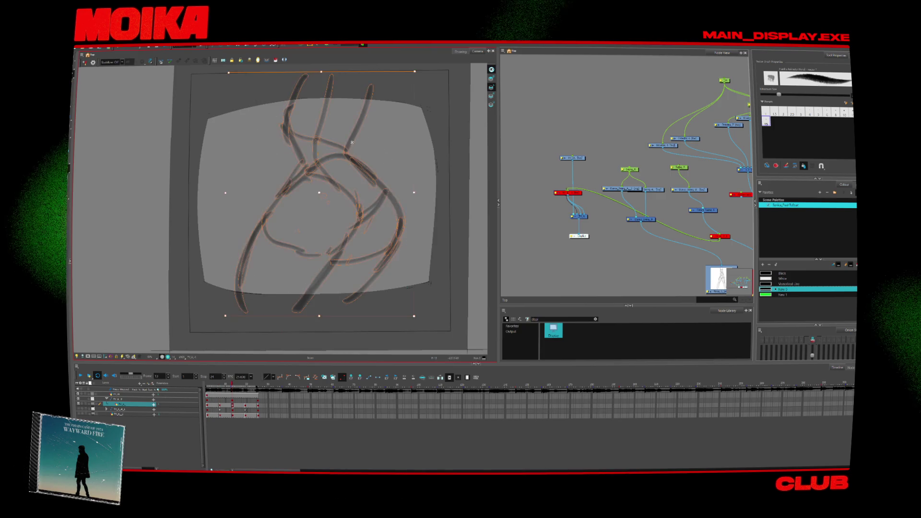
# - Flip through the drawings to preview the motion, stop on frame 1, and collapse the layer group
pyautogui.press('g')
pyautogui.press('f')
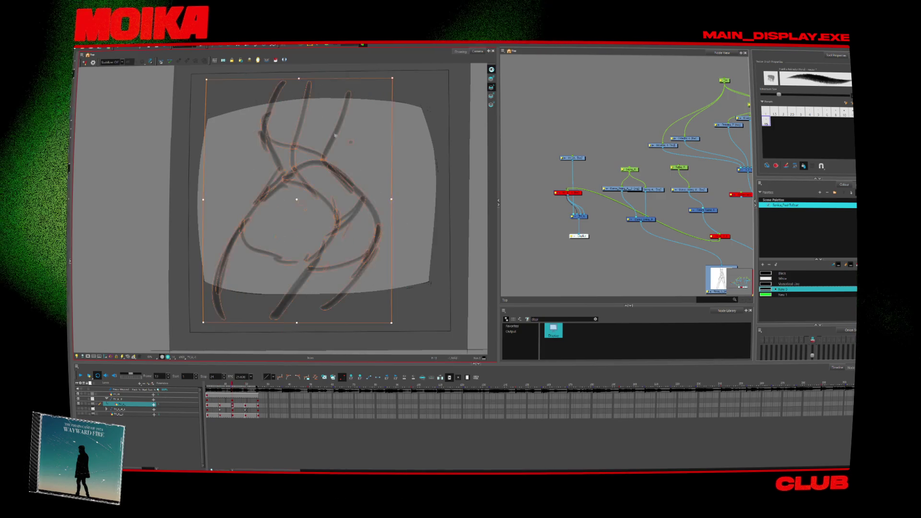
pyautogui.press('g')
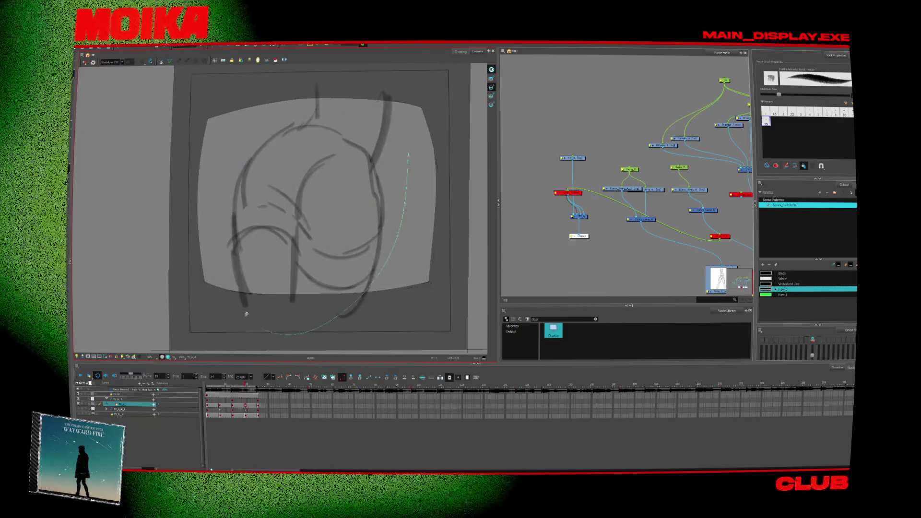
pyautogui.press('g')
pyautogui.press('g')
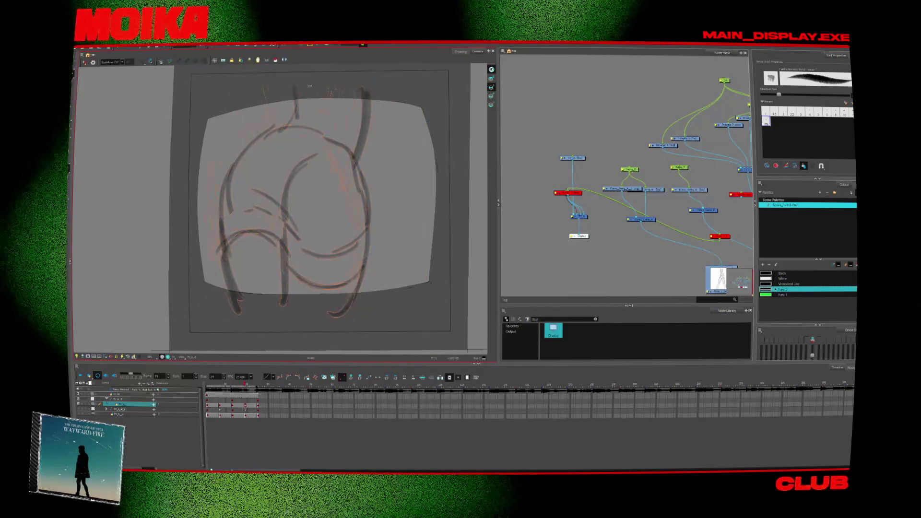
pyautogui.press('g')
pyautogui.press('g')
pyautogui.press('g')
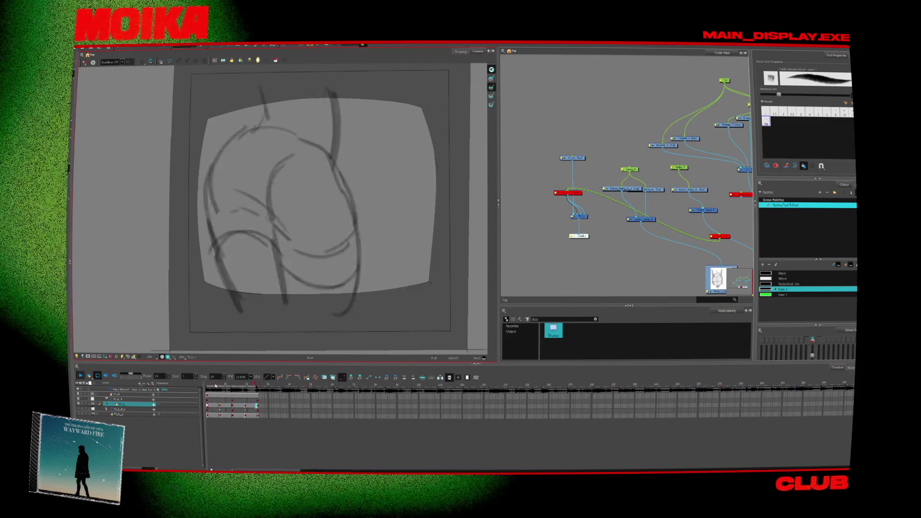
pyautogui.press('Return')
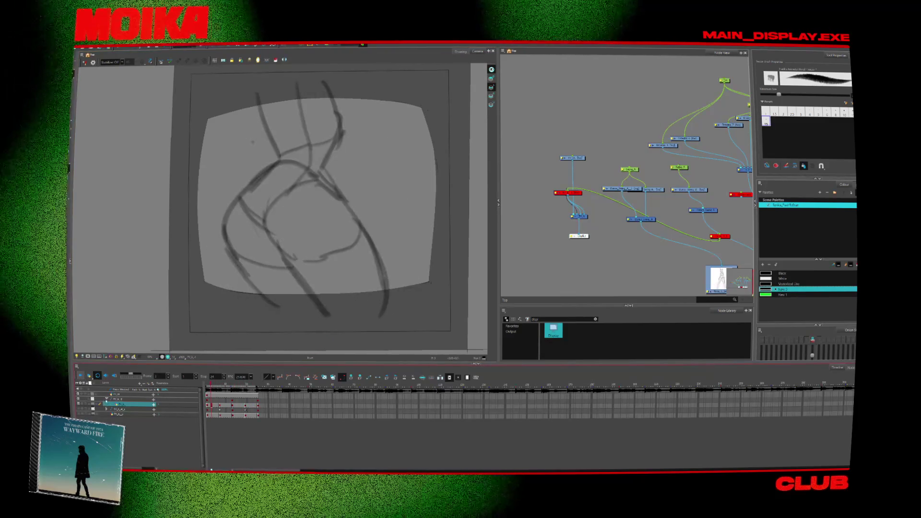
pyautogui.click(107, 400)
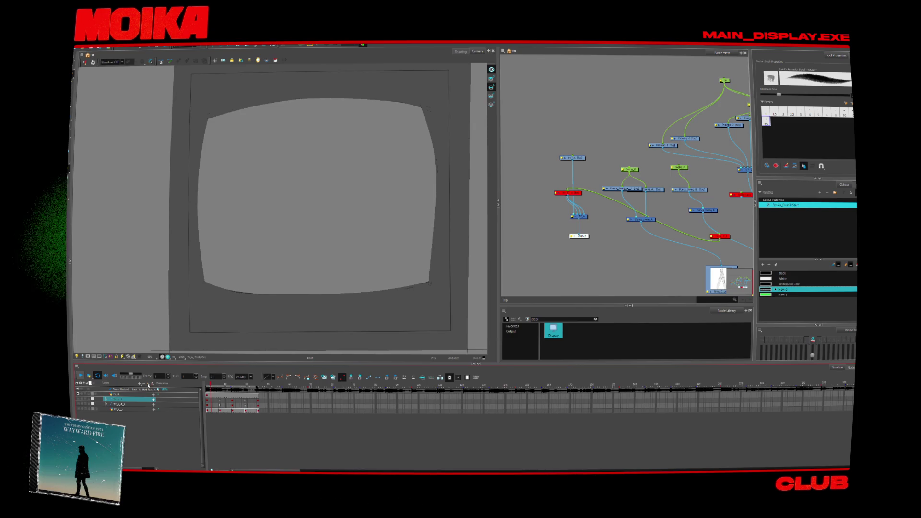
# - Duplicate the drawing layer with Clone/Duplicate Selected Layers, leaving the Add Drawing Layer dialog unused
pyautogui.click(148, 385)
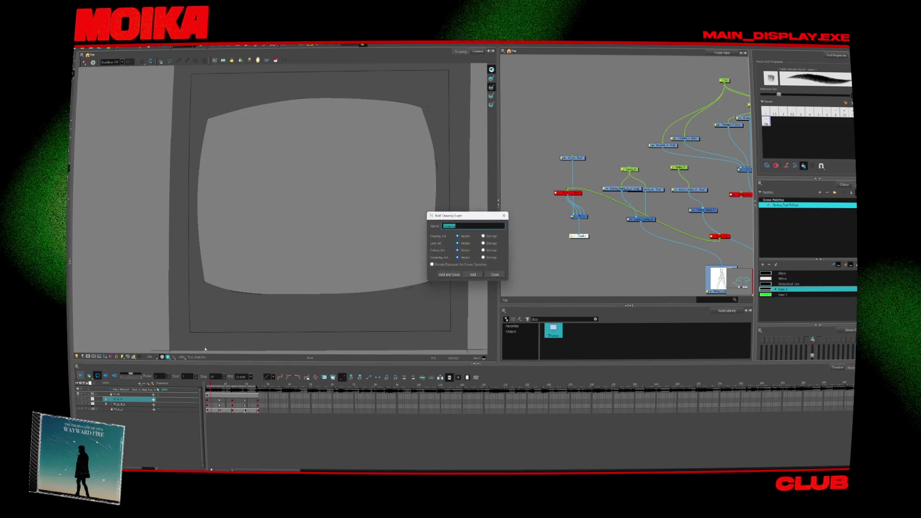
pyautogui.click(494, 274)
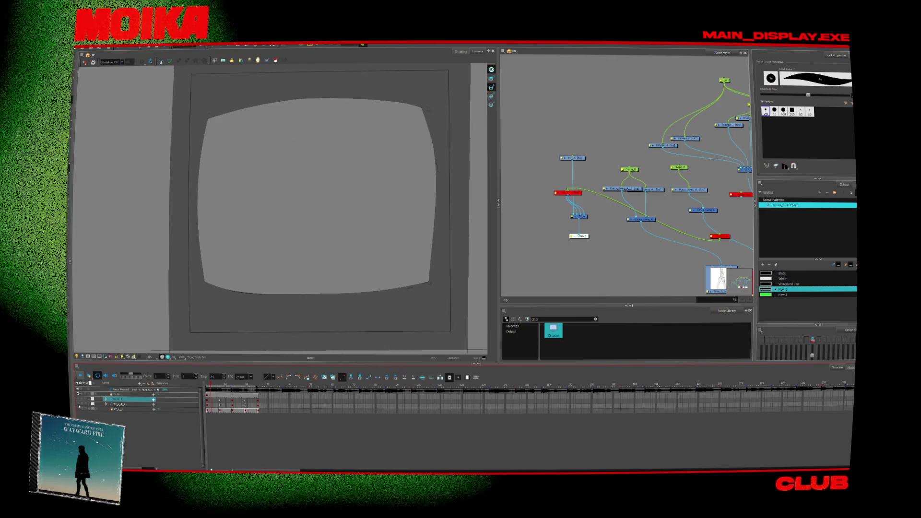
pyautogui.rightClick(113, 410)
pyautogui.click(141, 270)
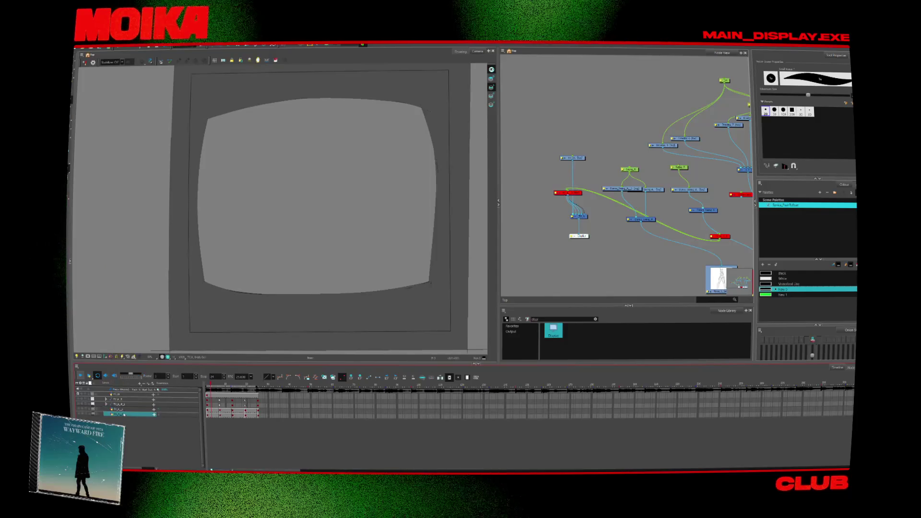
# - Select the newly duplicated layer and step through its frames
pyautogui.click(79, 413)
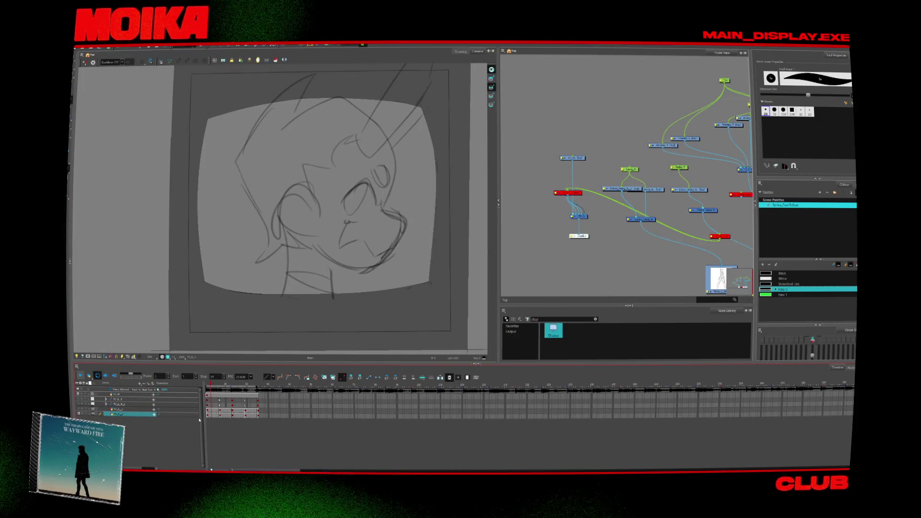
pyautogui.press('.')
pyautogui.press(',')
pyautogui.press('.')
pyautogui.press('.')
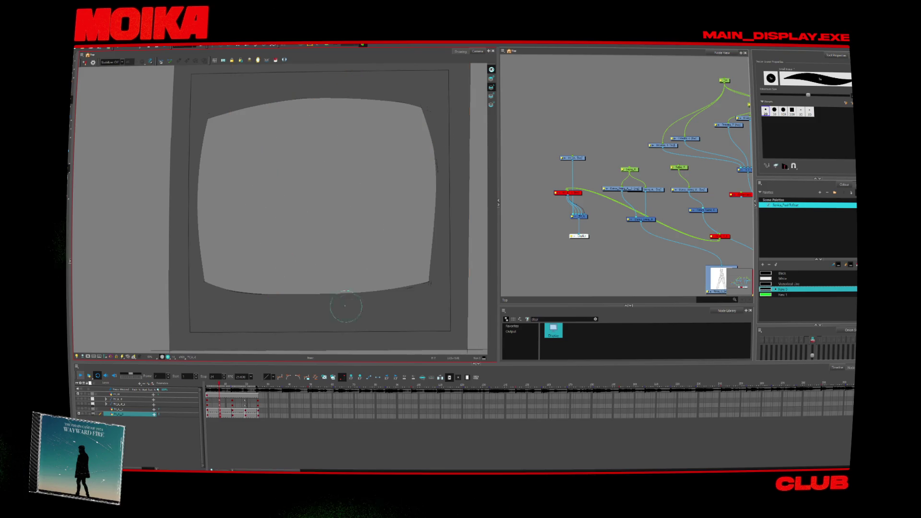
# - Zoom in and pencil a lip-like shape: upper arc, hooked curve, bottom line and inner stroke
pyautogui.scroll(1, 317, 173)
pyautogui.hotkey('alt', 'x')
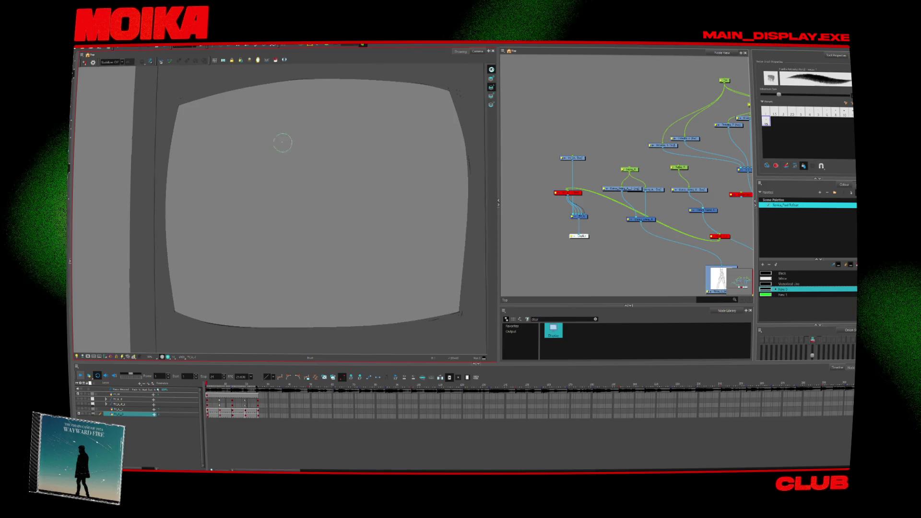
pyautogui.moveTo(278, 137); pyautogui.dragTo(327, 113)
pyautogui.moveTo(277, 216)
pyautogui.mouseDown()
pyautogui.moveTo(364, 140)
pyautogui.moveTo(384, 193)
pyautogui.moveTo(363, 222)
pyautogui.moveTo(277, 226)
pyautogui.mouseUp()
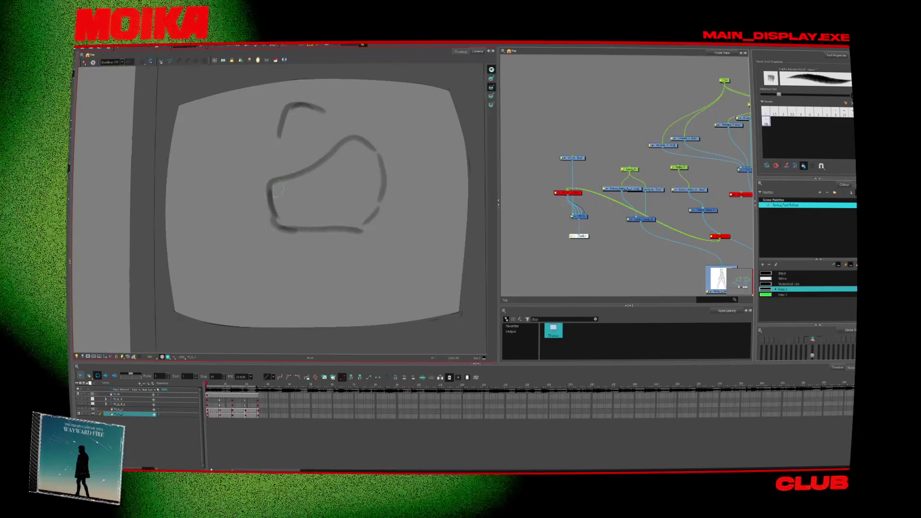
pyautogui.moveTo(271, 192); pyautogui.dragTo(290, 198)
pyautogui.moveTo(377, 158); pyautogui.dragTo(279, 202)
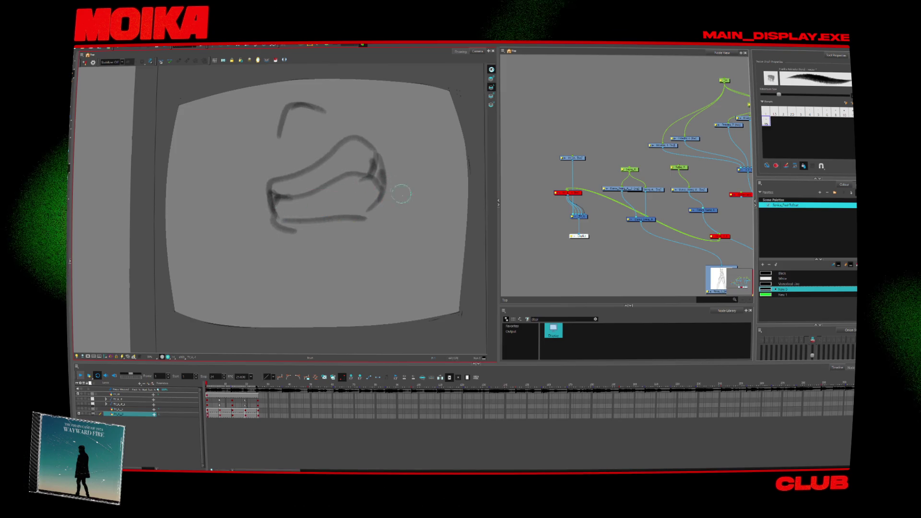
# - Select all the strokes, enlarge the drawing and shift it down-left, then play the preview
pyautogui.hotkey('alt', 's')
pyautogui.hotkey('ctrl', 'a')
pyautogui.moveTo(383, 248); pyautogui.dragTo(411, 277)
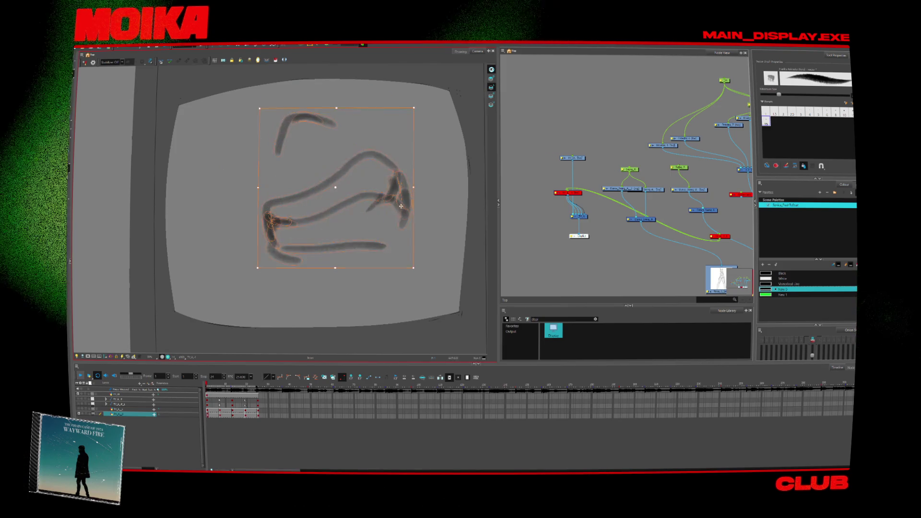
pyautogui.hotkey('alt', 'b')
pyautogui.press('Return')
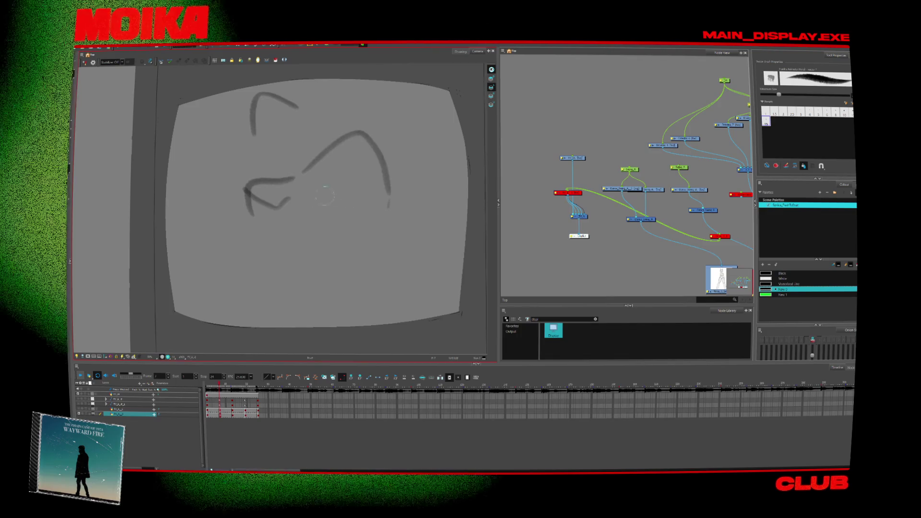
# - Sketch a U-shaped bottom curve, inner curves and lines across the lower mouth, redoing discarded strokes
pyautogui.moveTo(284, 207)
pyautogui.mouseDown()
pyautogui.moveTo(372, 153)
pyautogui.moveTo(364, 250)
pyautogui.mouseUp()
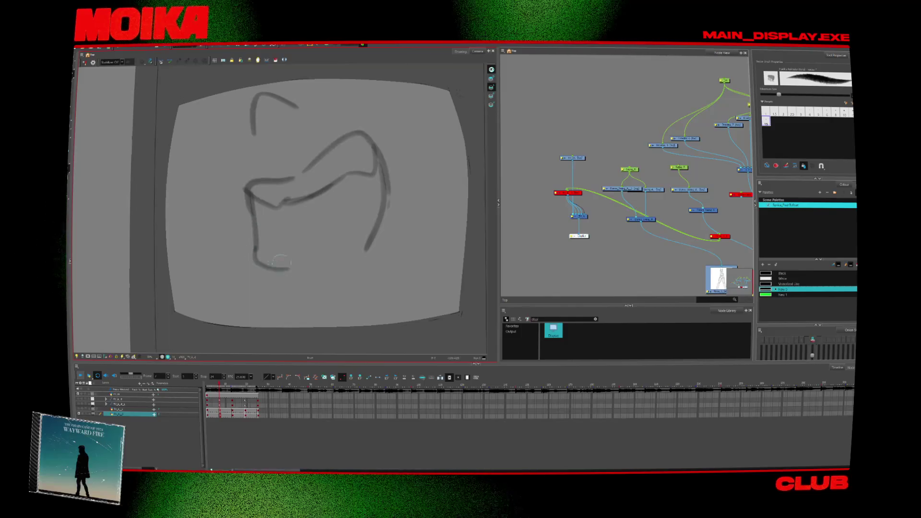
pyautogui.hotkey('ctrl', 'z')
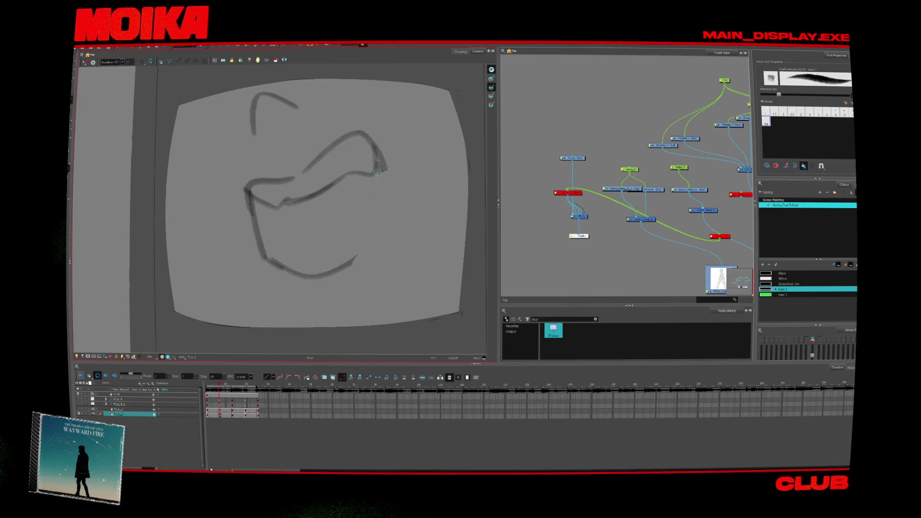
pyautogui.moveTo(388, 196); pyautogui.dragTo(336, 264)
pyautogui.moveTo(266, 257)
pyautogui.mouseDown()
pyautogui.moveTo(283, 238)
pyautogui.moveTo(351, 207)
pyautogui.mouseUp()
pyautogui.hotkey('ctrl', 'z')
pyautogui.hotkey('ctrl', 'z')
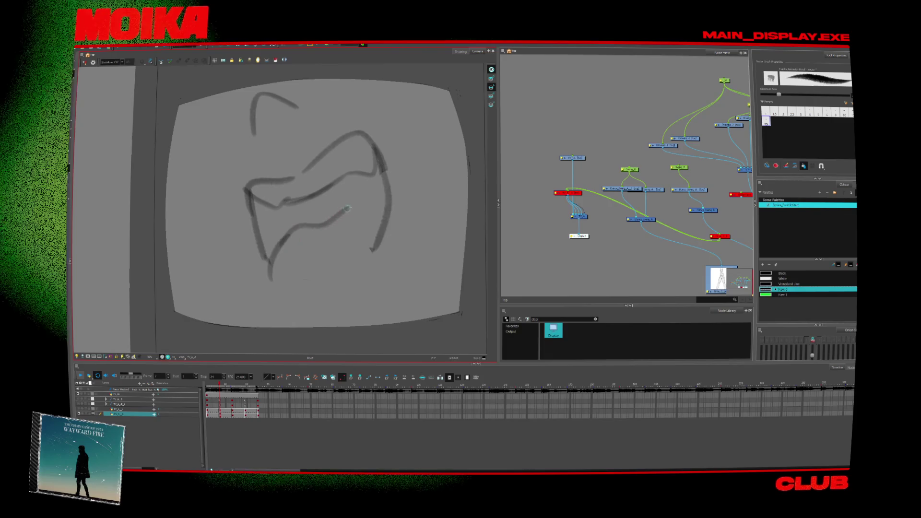
pyautogui.moveTo(269, 261); pyautogui.dragTo(372, 250)
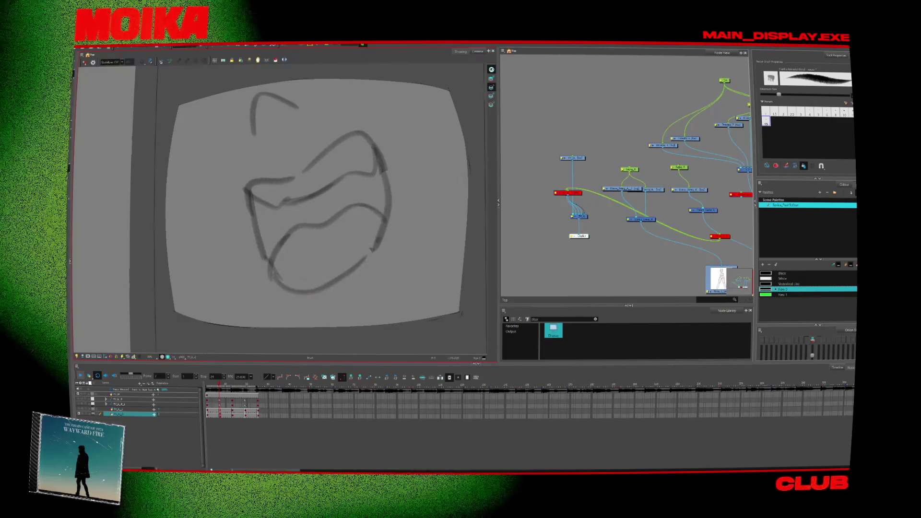
pyautogui.moveTo(307, 240); pyautogui.dragTo(283, 283)
pyautogui.moveTo(336, 230); pyautogui.dragTo(319, 288)
pyautogui.moveTo(269, 233); pyautogui.dragTo(384, 221)
pyautogui.moveTo(272, 263); pyautogui.dragTo(367, 260)
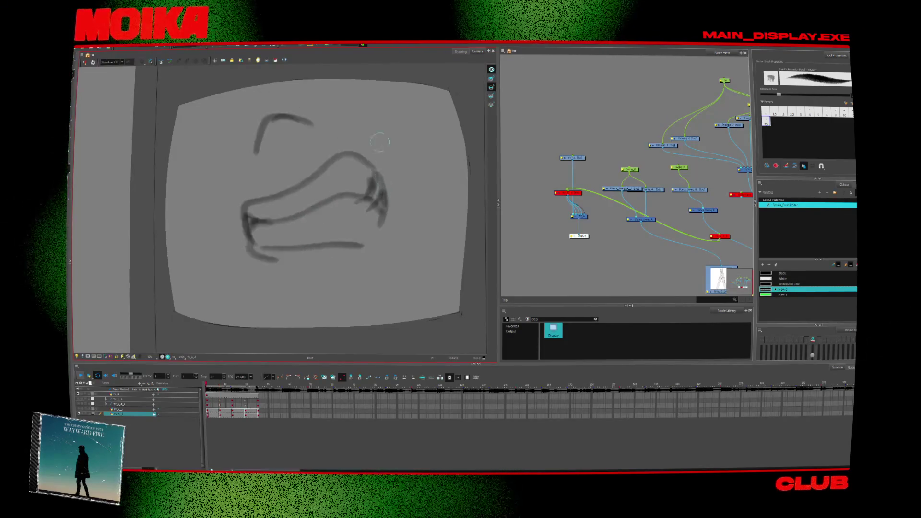
pyautogui.moveTo(264, 99); pyautogui.dragTo(263, 144)
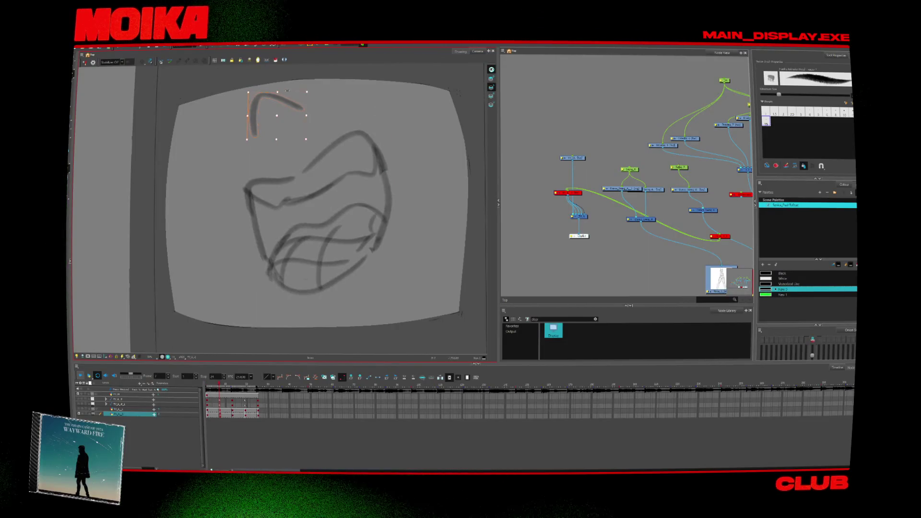
# - On the previous frame, add strokes at the upper right and a zigzag stroke at the left
pyautogui.press(',')
pyautogui.press('.')
pyautogui.press(',')
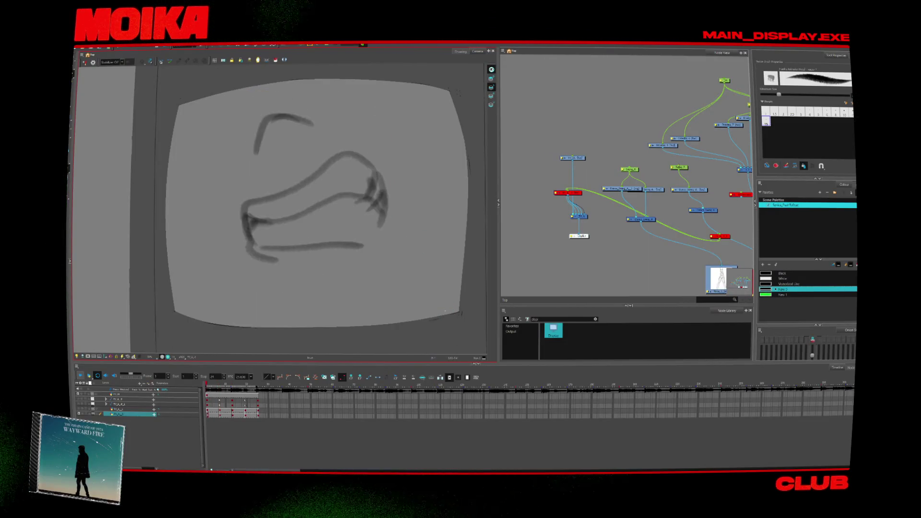
pyautogui.press('.')
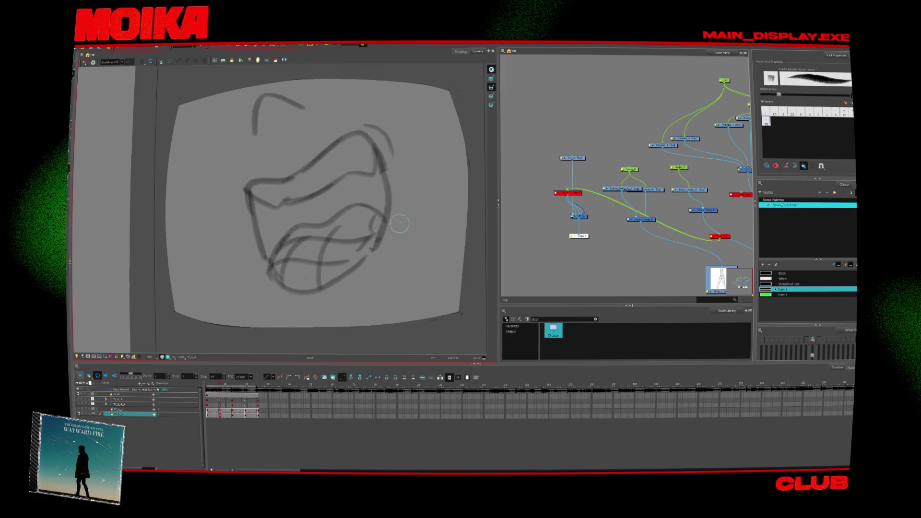
pyautogui.press(',')
pyautogui.moveTo(415, 91); pyautogui.dragTo(478, 163)
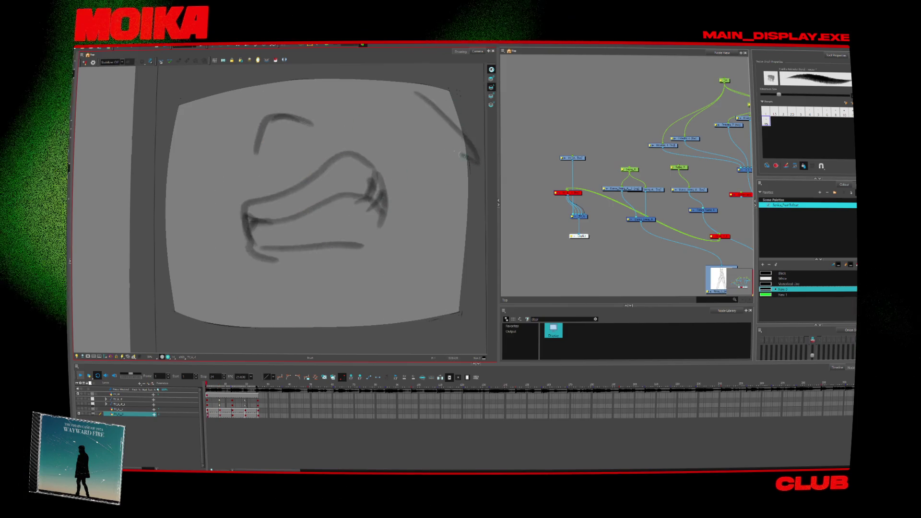
pyautogui.moveTo(394, 196); pyautogui.dragTo(468, 154)
pyautogui.moveTo(183, 159); pyautogui.dragTo(240, 231)
# - Compare neighbouring frames, rewind to the start, and play the mouth animation
pyautogui.press(',')
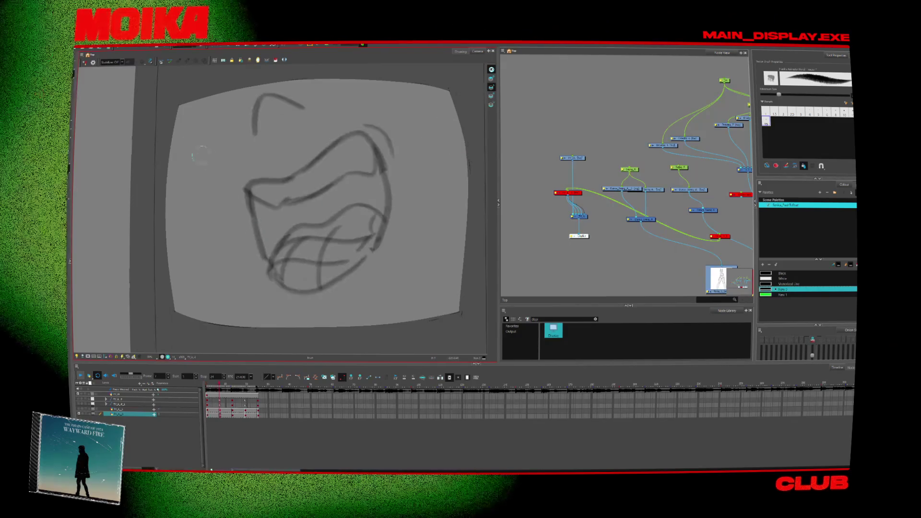
pyautogui.press('.')
pyautogui.press('.')
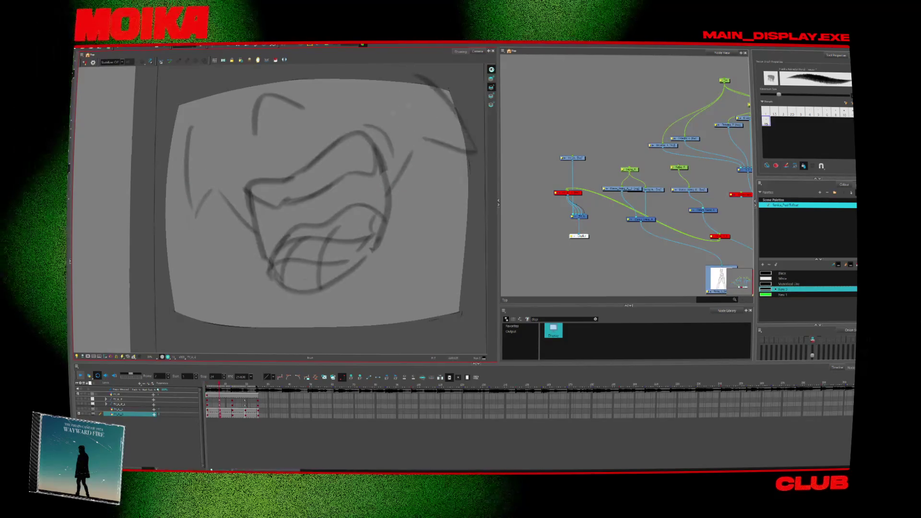
pyautogui.press(',')
pyautogui.moveTo(233, 390); pyautogui.dragTo(210, 389)
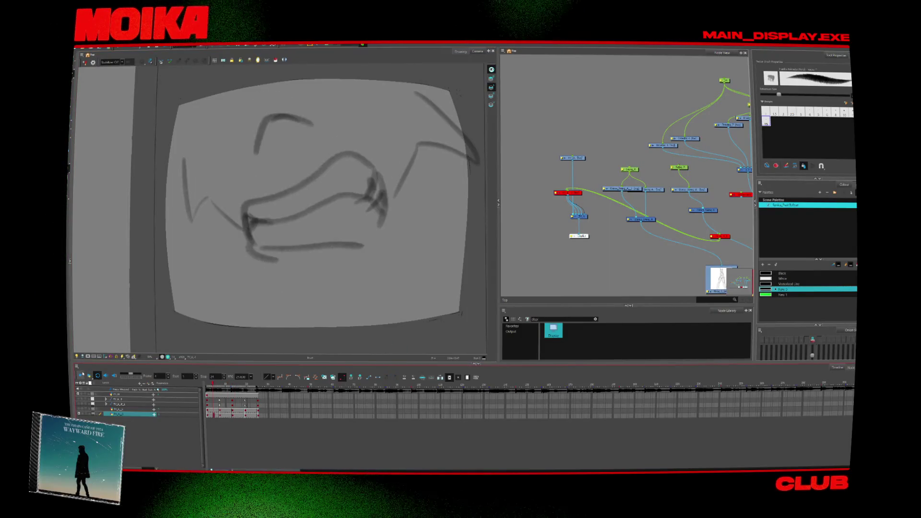
pyautogui.press('Return')
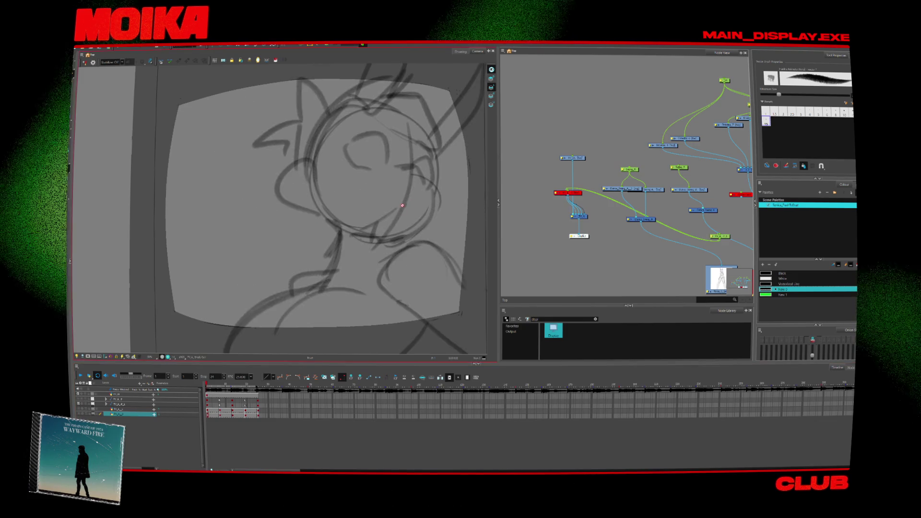
# - Replay the animation, hide the finished sketch layer, and duplicate the layer for the next animation
pyautogui.click(82, 377)
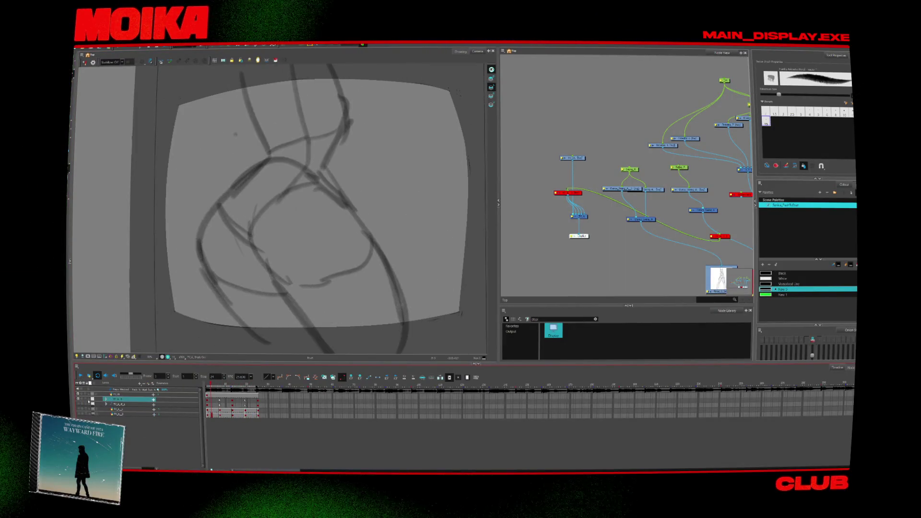
pyautogui.click(83, 399)
pyautogui.rightClick(118, 415)
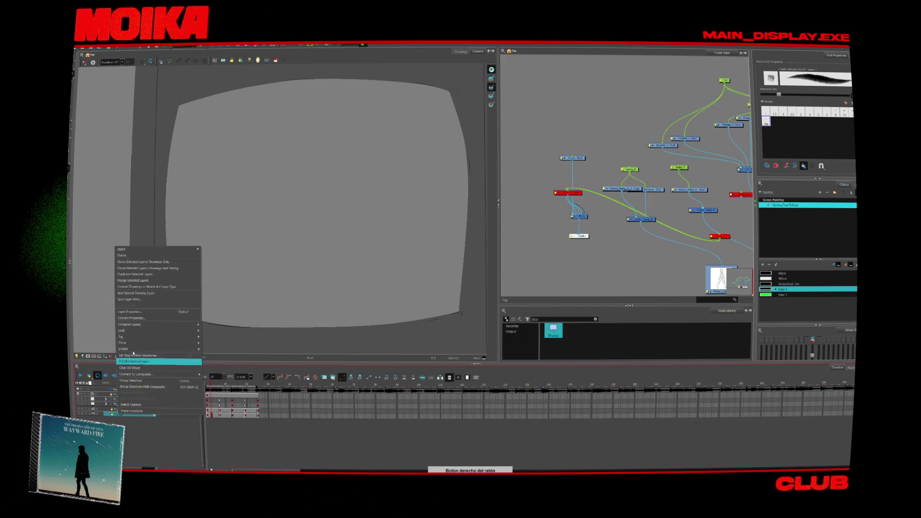
pyautogui.click(141, 275)
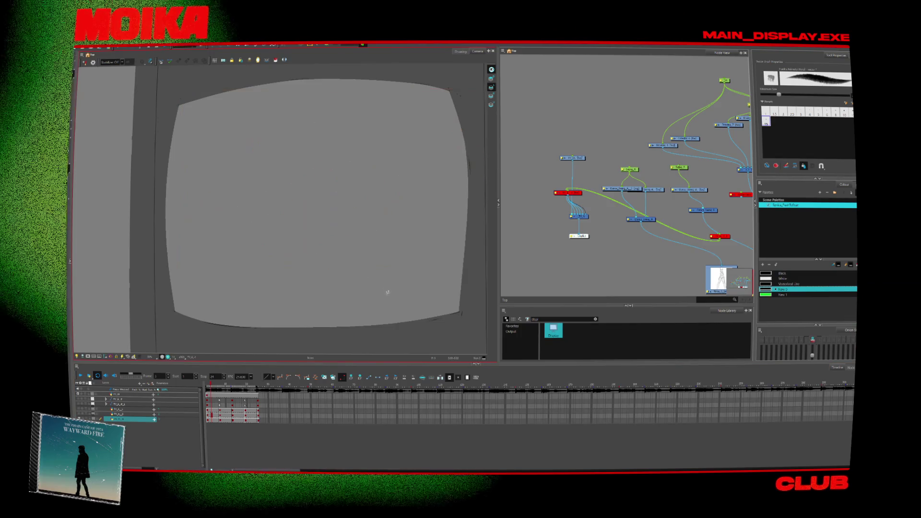
# - On frame 2, brush a bottle-like outline with diagonal hatching strokes, then hide the layer
pyautogui.click(220, 420)
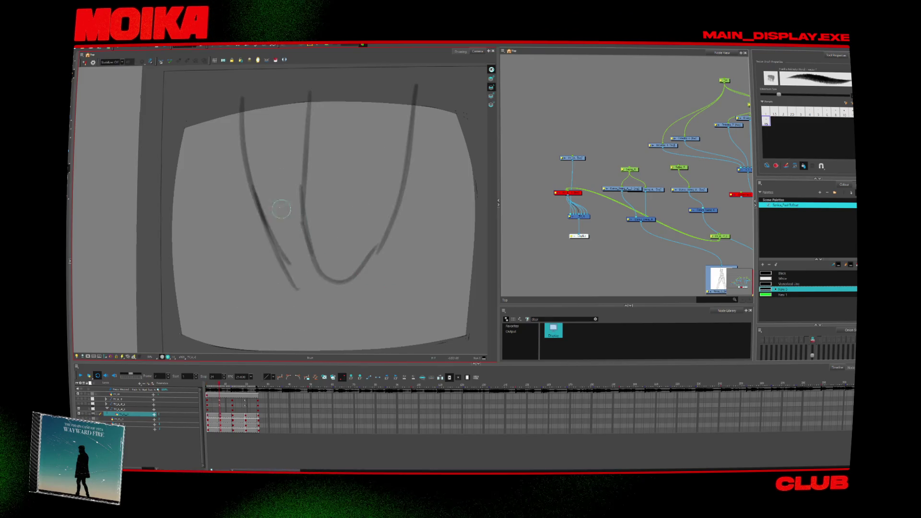
pyautogui.moveTo(283, 279); pyautogui.dragTo(317, 301)
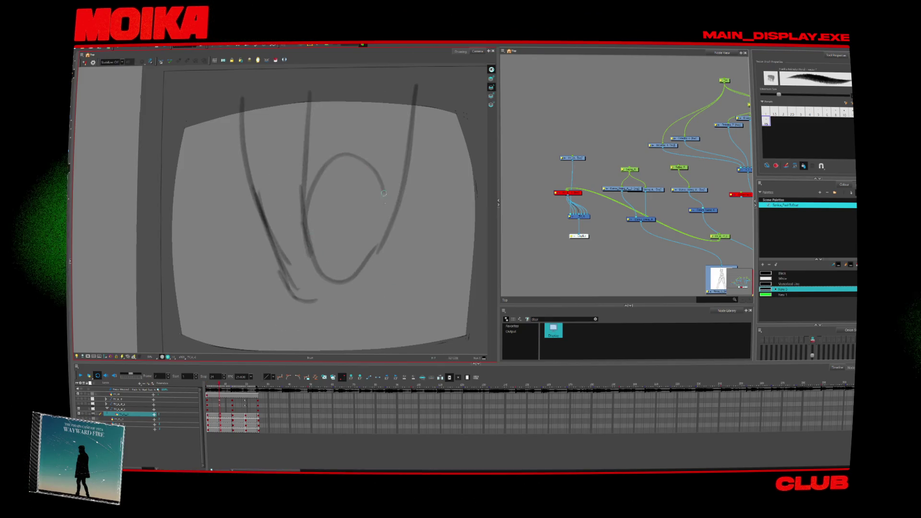
pyautogui.hotkey('ctrl', 'z')
pyautogui.moveTo(384, 167); pyautogui.dragTo(308, 169)
pyautogui.moveTo(292, 240); pyautogui.dragTo(304, 195)
pyautogui.moveTo(303, 252)
pyautogui.mouseDown()
pyautogui.moveTo(369, 250)
pyautogui.moveTo(401, 194)
pyautogui.mouseUp()
pyautogui.moveTo(344, 288); pyautogui.dragTo(279, 306)
pyautogui.moveTo(267, 89); pyautogui.dragTo(238, 141)
pyautogui.moveTo(275, 93); pyautogui.dragTo(249, 135)
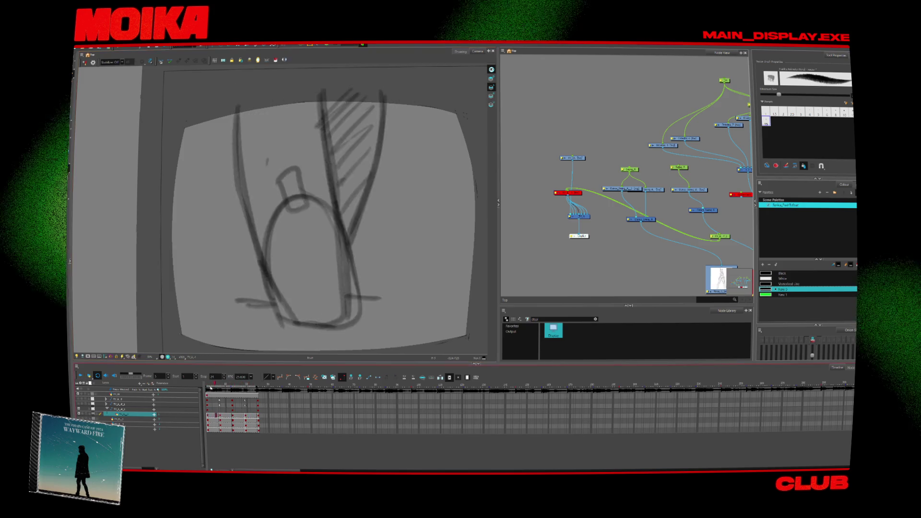
pyautogui.click(79, 408)
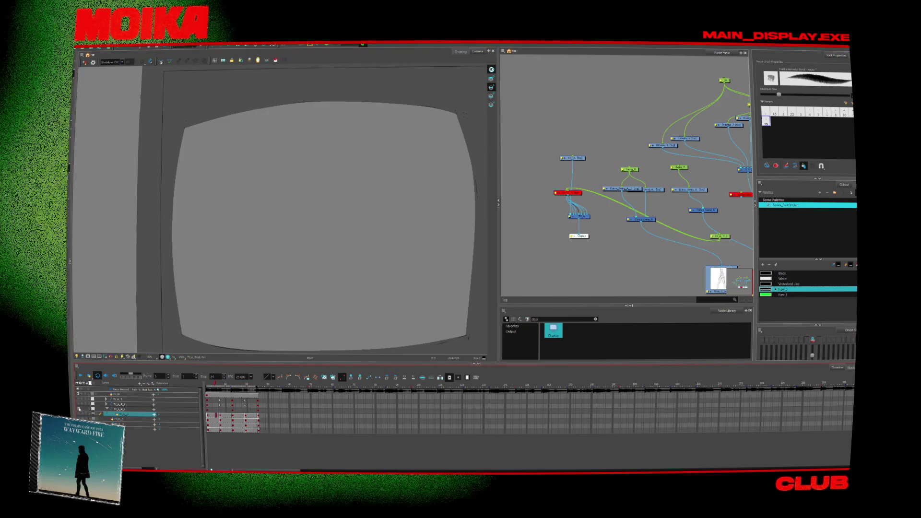
pyautogui.click(107, 409)
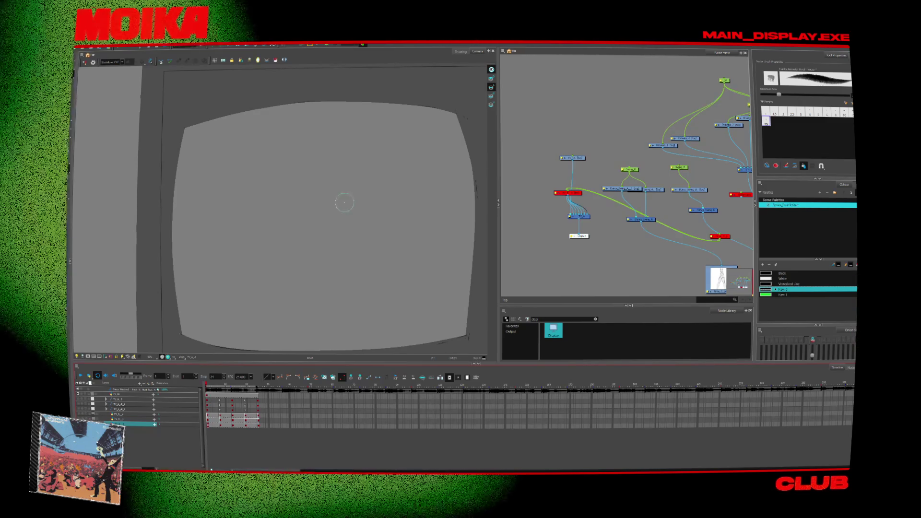
pyautogui.moveTo(310, 161); pyautogui.dragTo(301, 194)
pyautogui.hotkey('ctrl', 'z')
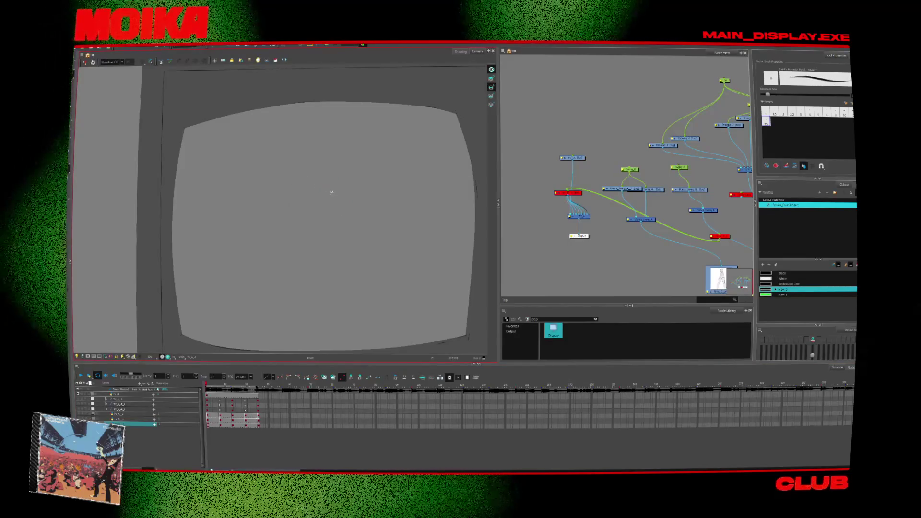
pyautogui.moveTo(331, 192); pyautogui.dragTo(325, 170, button='middle')
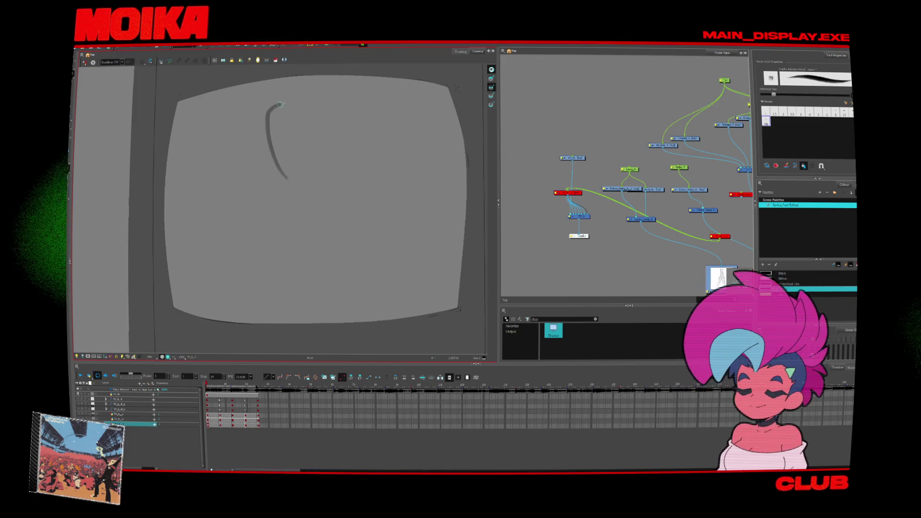
# - Sketch the figure's hook, arc and lower body strokes, redoing the long lower lines
pyautogui.moveTo(280, 104); pyautogui.dragTo(289, 102)
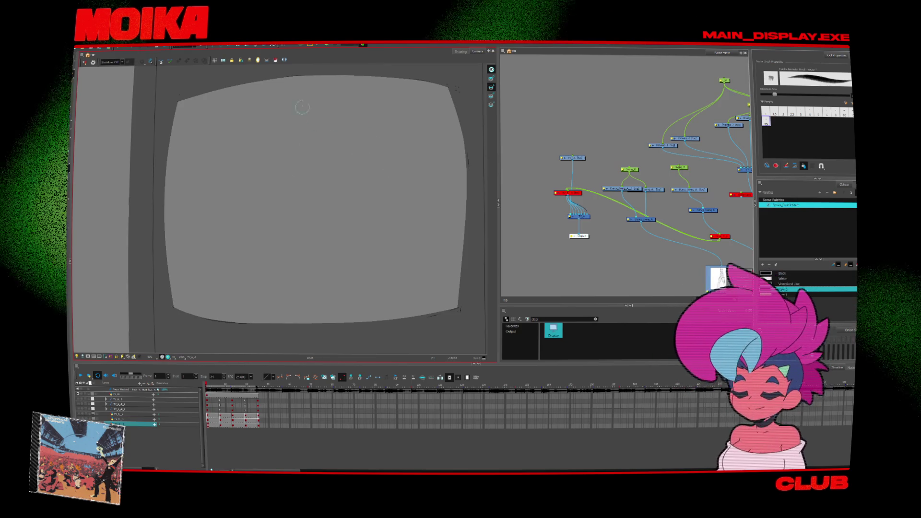
pyautogui.moveTo(285, 123); pyautogui.dragTo(336, 138)
pyautogui.moveTo(302, 79); pyautogui.dragTo(298, 140)
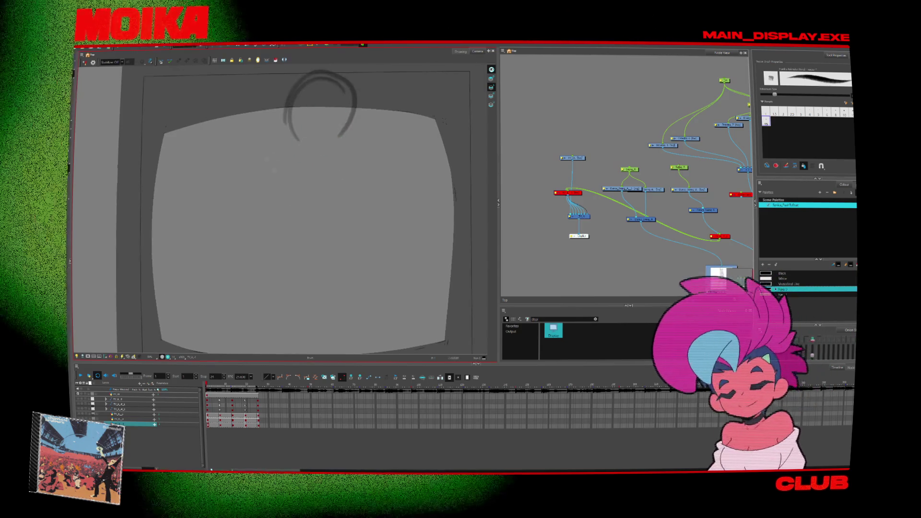
pyautogui.moveTo(249, 156)
pyautogui.mouseDown()
pyautogui.moveTo(297, 142)
pyautogui.moveTo(364, 163)
pyautogui.moveTo(356, 212)
pyautogui.moveTo(368, 247)
pyautogui.mouseUp()
pyautogui.moveTo(368, 182); pyautogui.dragTo(372, 244)
pyautogui.moveTo(370, 184); pyautogui.dragTo(377, 245)
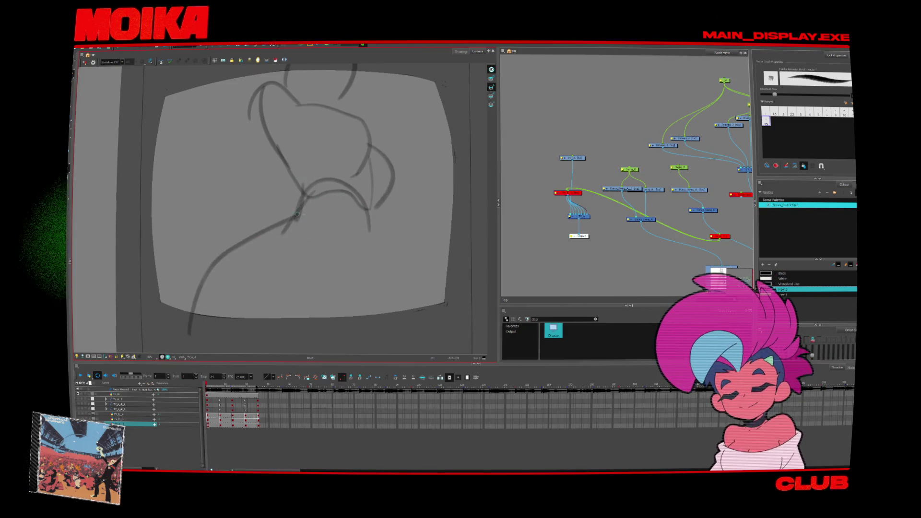
pyautogui.hotkey('ctrl', 'z')
pyautogui.moveTo(379, 225); pyautogui.dragTo(340, 288)
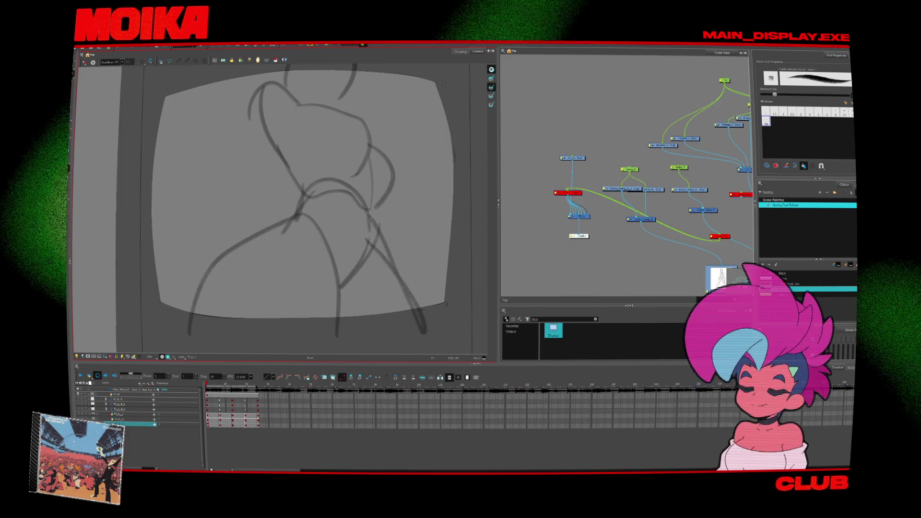
pyautogui.hotkey('ctrl', 'z')
pyautogui.hotkey('ctrl', 'z')
pyautogui.moveTo(374, 211); pyautogui.dragTo(342, 321)
pyautogui.moveTo(289, 245); pyautogui.dragTo(343, 307)
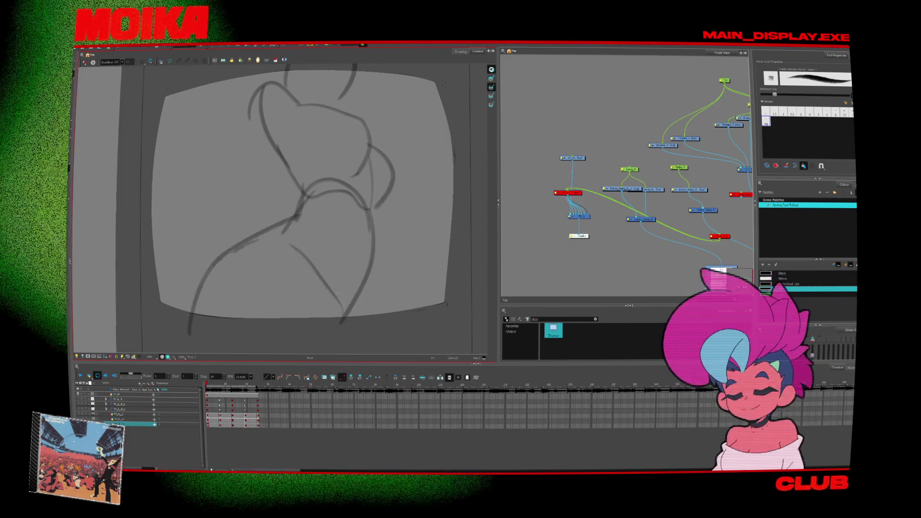
pyautogui.moveTo(367, 211); pyautogui.dragTo(344, 317)
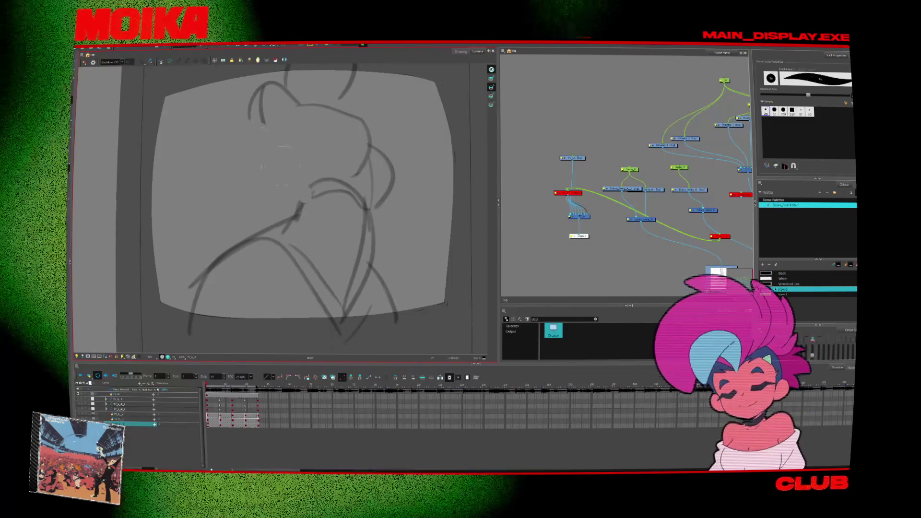
# - Add upper-left curves, two arcs near the top, a lower loop and a right curve
pyautogui.moveTo(254, 129); pyautogui.dragTo(297, 192)
pyautogui.moveTo(287, 121)
pyautogui.mouseDown()
pyautogui.moveTo(321, 107)
pyautogui.moveTo(367, 154)
pyautogui.moveTo(360, 172)
pyautogui.mouseUp()
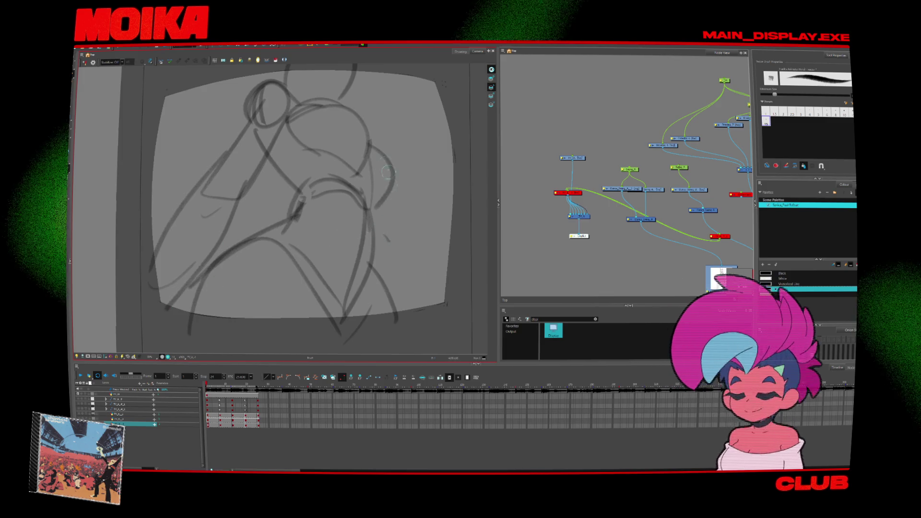
pyautogui.moveTo(265, 133); pyautogui.dragTo(265, 178, button='middle')
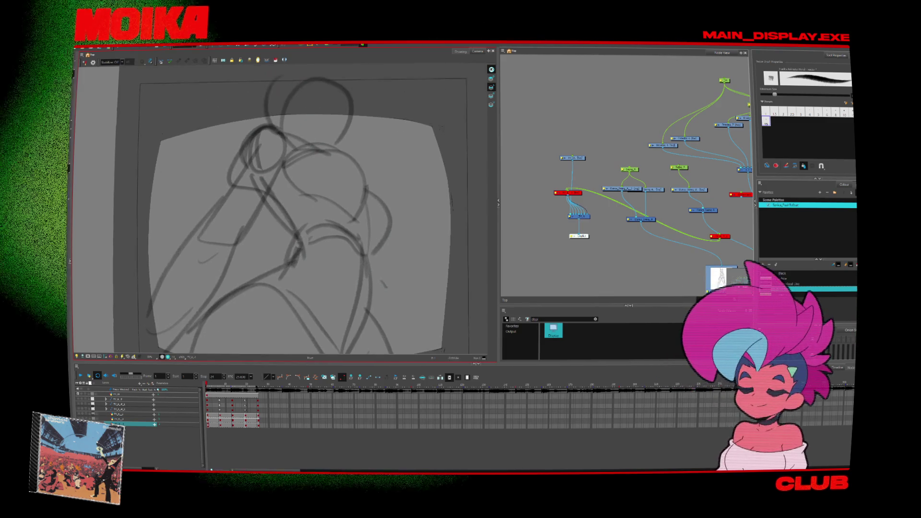
pyautogui.moveTo(307, 70); pyautogui.dragTo(353, 105)
pyautogui.hotkey('ctrl', 'z')
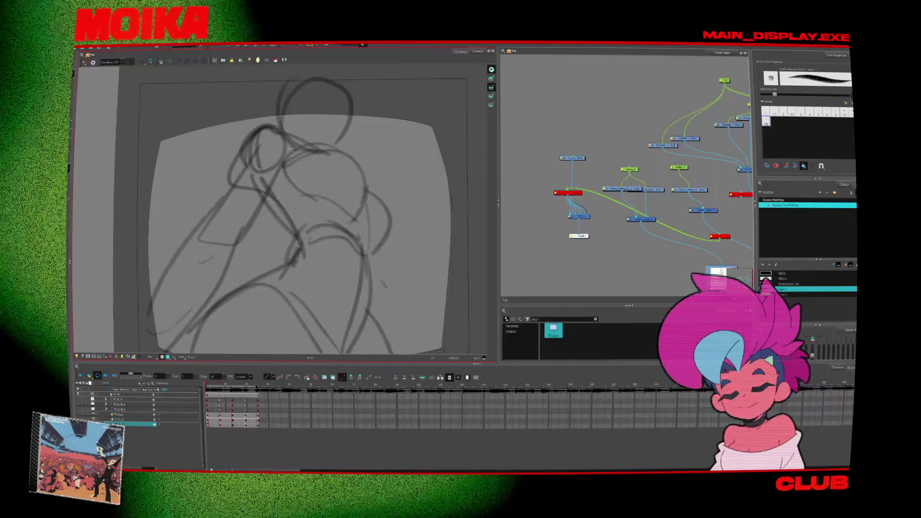
pyautogui.moveTo(275, 154); pyautogui.dragTo(334, 149)
pyautogui.moveTo(273, 160); pyautogui.dragTo(337, 169)
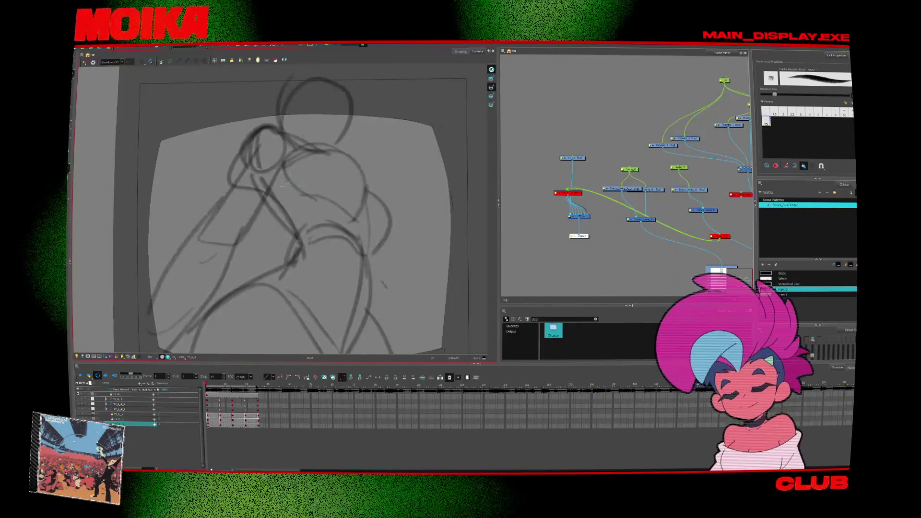
pyautogui.moveTo(281, 133); pyautogui.dragTo(252, 176)
pyautogui.moveTo(262, 169)
pyautogui.mouseDown()
pyautogui.moveTo(337, 195)
pyautogui.moveTo(369, 219)
pyautogui.mouseUp()
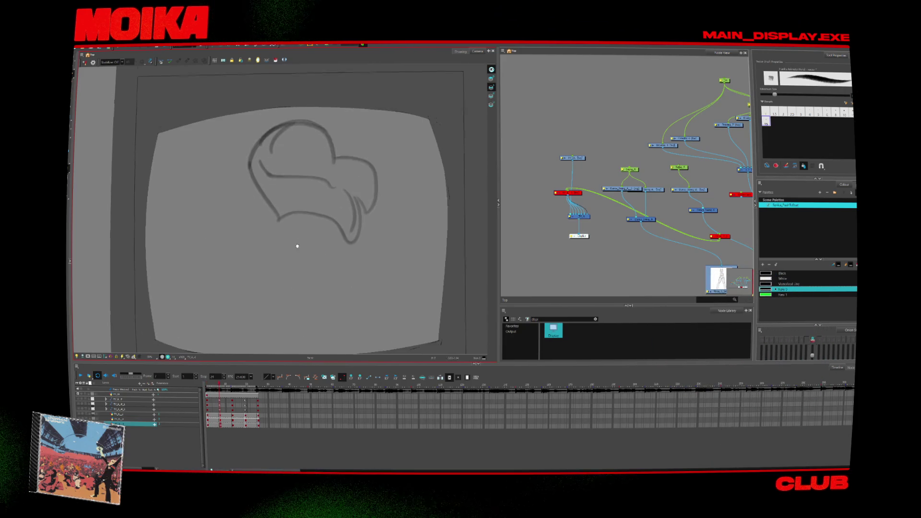
pyautogui.moveTo(283, 191); pyautogui.dragTo(277, 219)
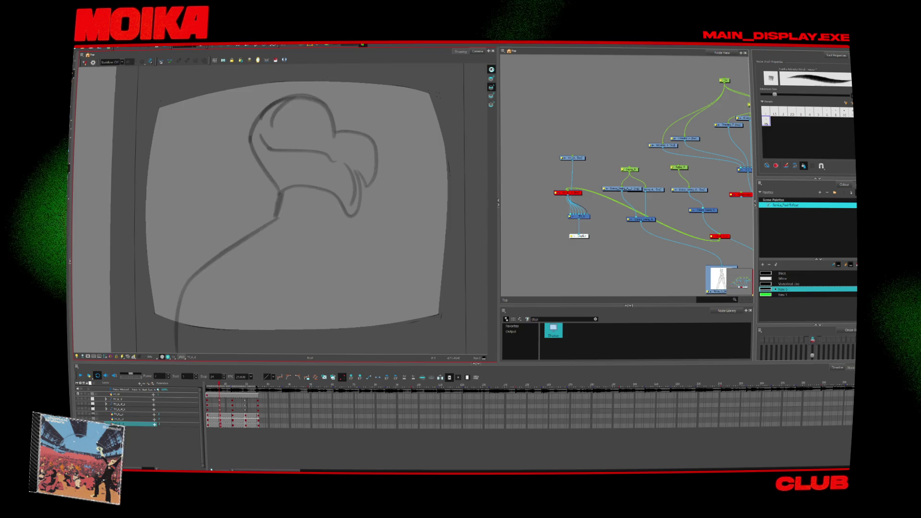
# - Extend the body lines downward and sketch a headband and face contour on the head
pyautogui.click(185, 357)
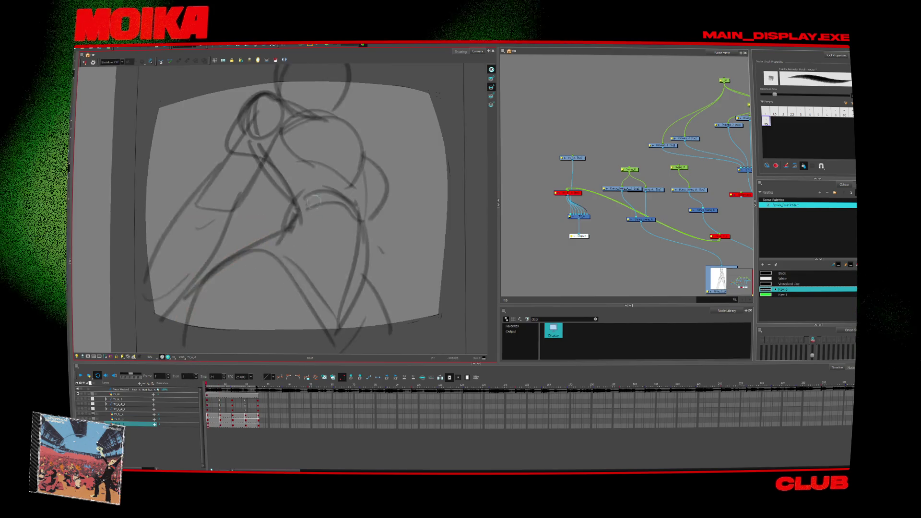
pyautogui.moveTo(235, 246)
pyautogui.mouseDown()
pyautogui.moveTo(285, 267)
pyautogui.moveTo(303, 331)
pyautogui.mouseUp()
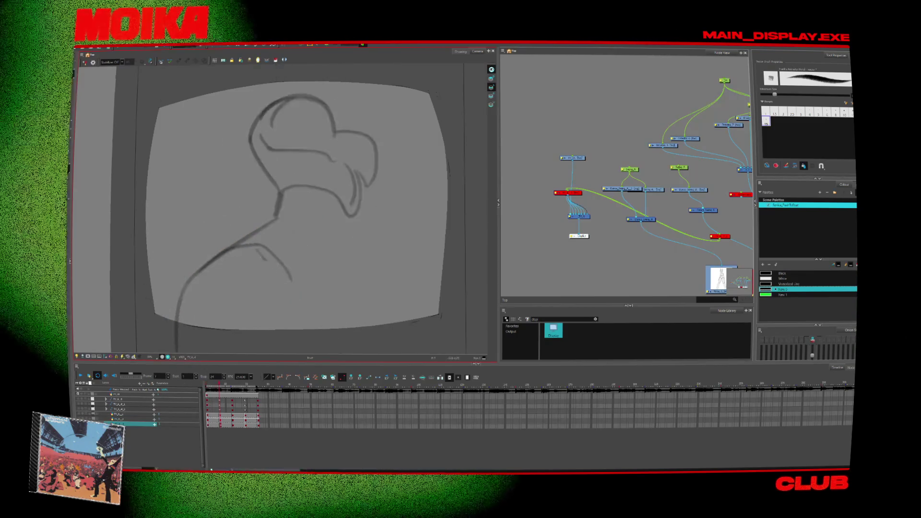
pyautogui.moveTo(349, 271); pyautogui.dragTo(313, 323)
pyautogui.moveTo(350, 214); pyautogui.dragTo(384, 331)
pyautogui.moveTo(351, 266); pyautogui.dragTo(386, 331)
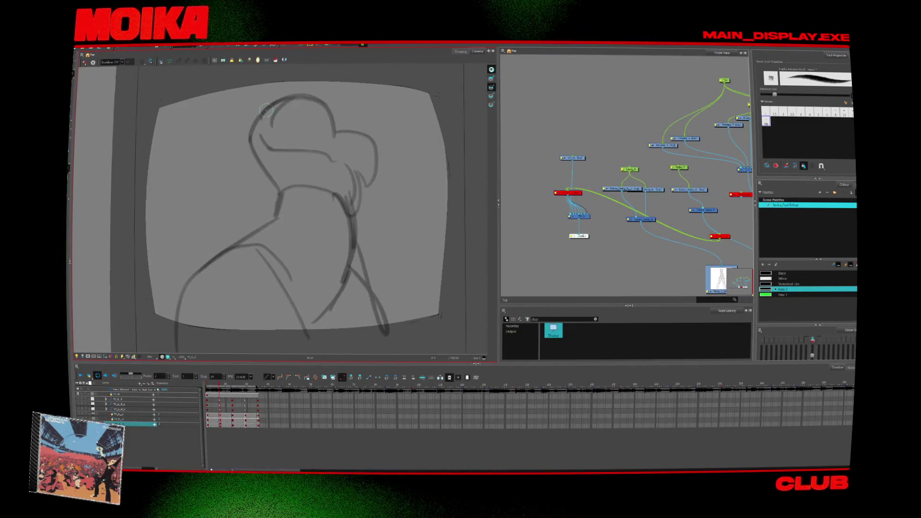
pyautogui.moveTo(218, 142)
pyautogui.mouseDown()
pyautogui.moveTo(252, 139)
pyautogui.moveTo(228, 210)
pyautogui.mouseUp()
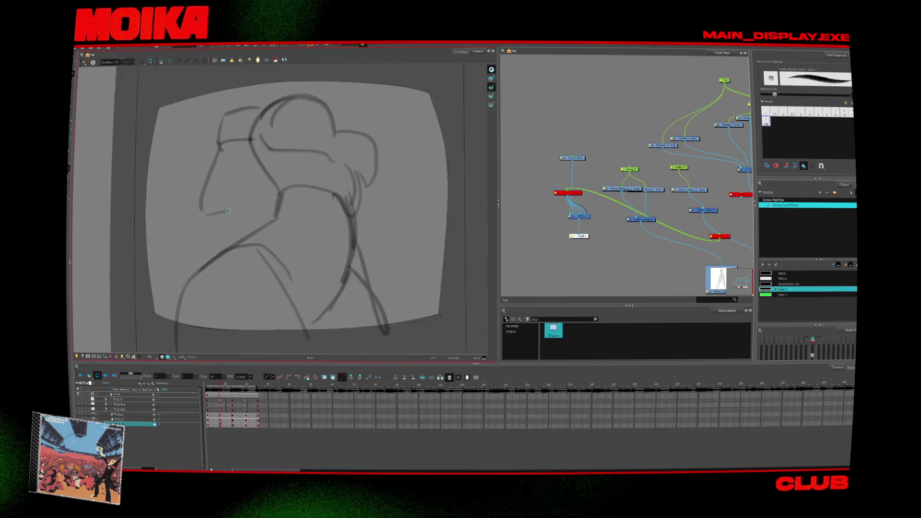
pyautogui.moveTo(253, 144); pyautogui.dragTo(237, 191)
# - Step through several frames to compare drawings, then play the animation back
pyautogui.press('Return')
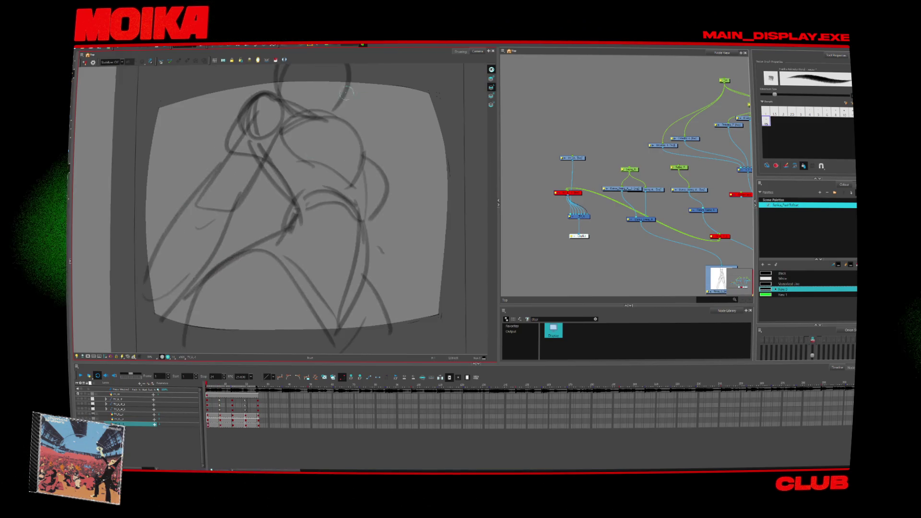
pyautogui.press('Return')
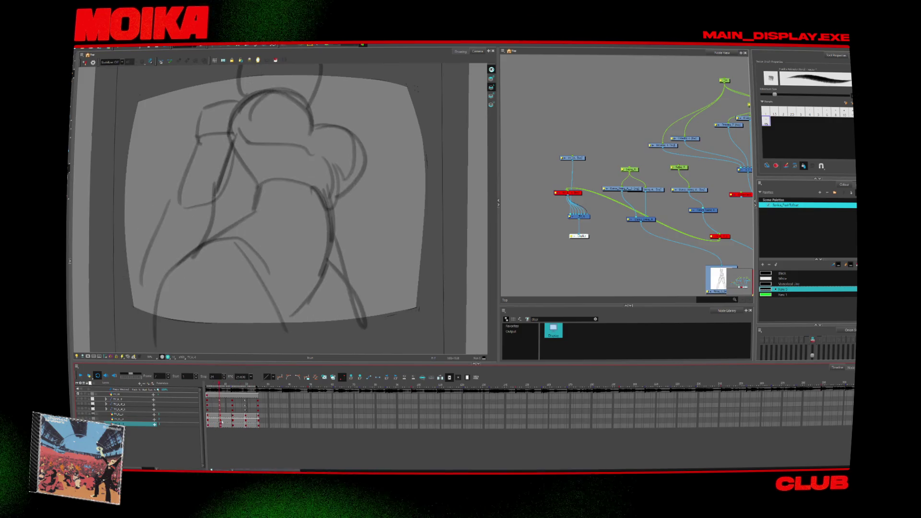
pyautogui.click(221, 426)
pyautogui.click(222, 426)
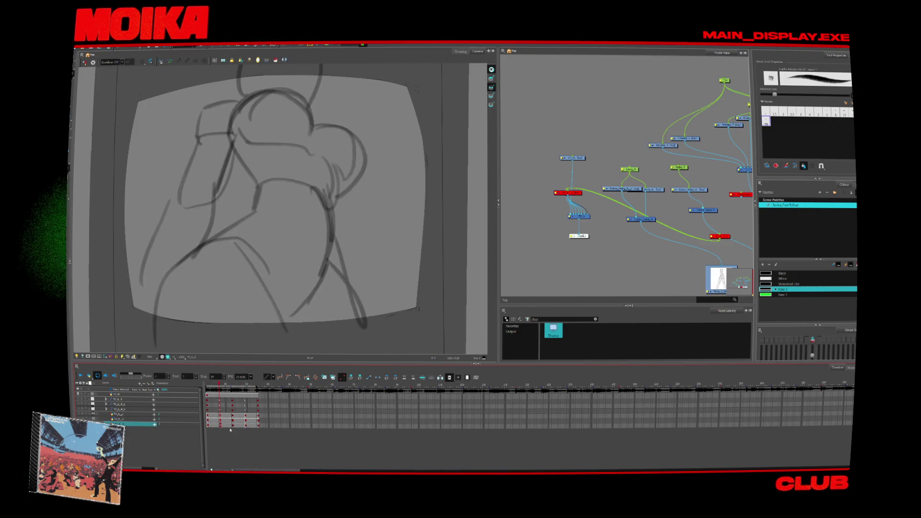
pyautogui.click(234, 429)
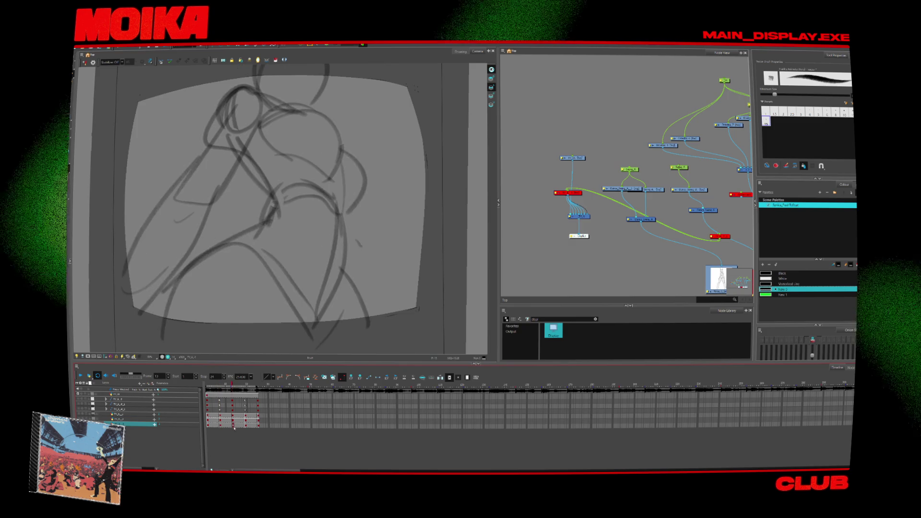
pyautogui.click(80, 375)
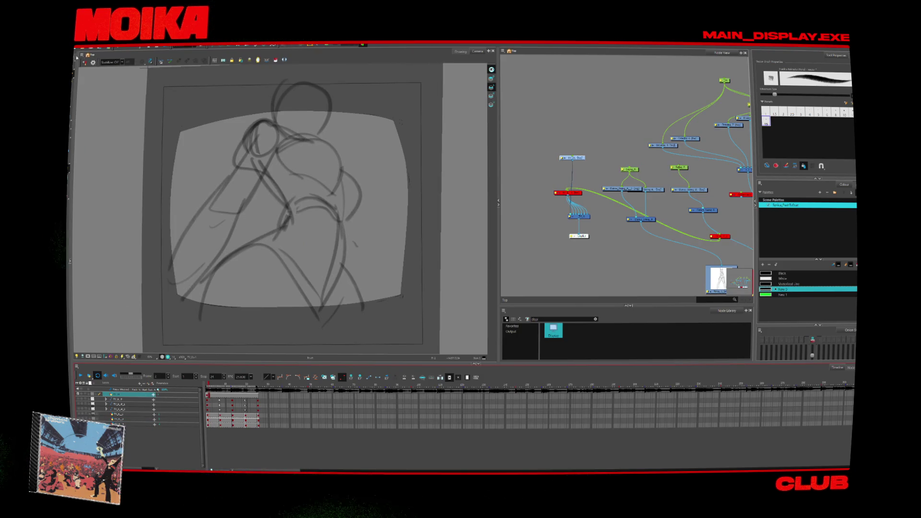
# - Select all TV-screen strokes, colour the surround Black, deselect, then switch to the browser
pyautogui.click(77, 56)
pyautogui.hotkey('ctrl', 'a')
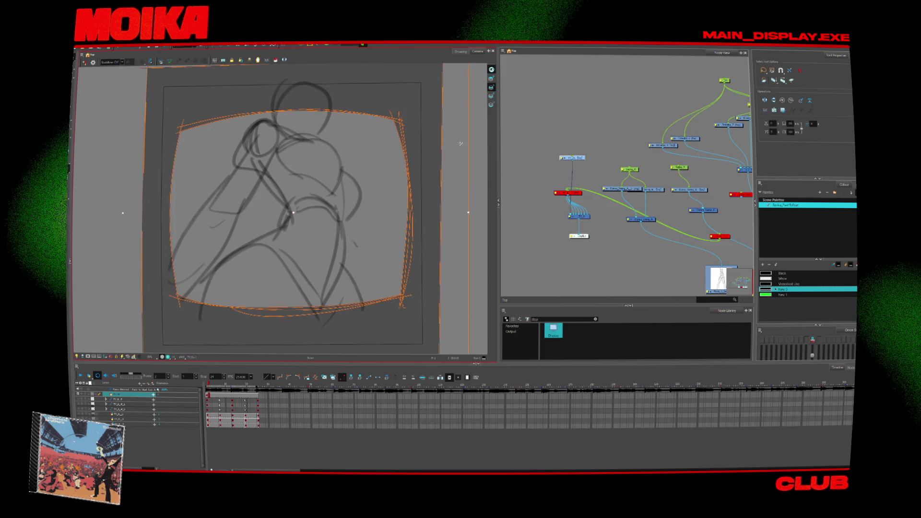
pyautogui.click(781, 273)
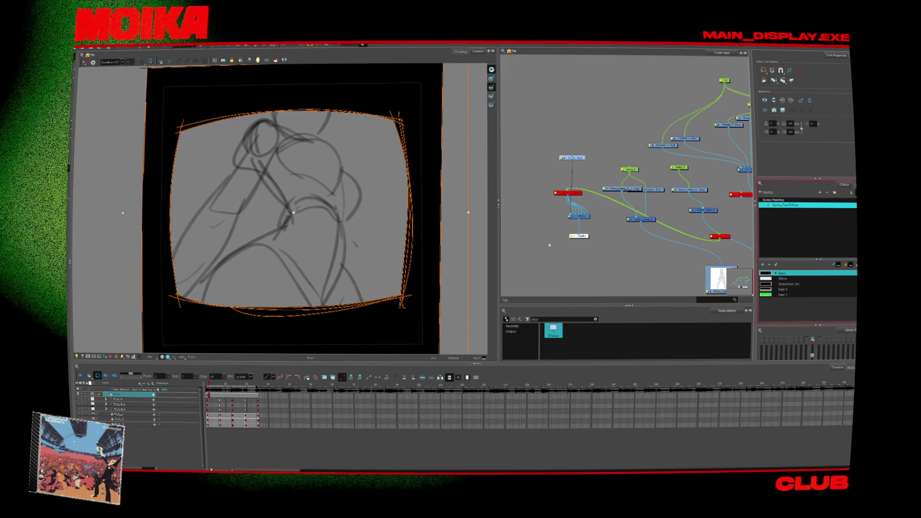
pyautogui.click(483, 229)
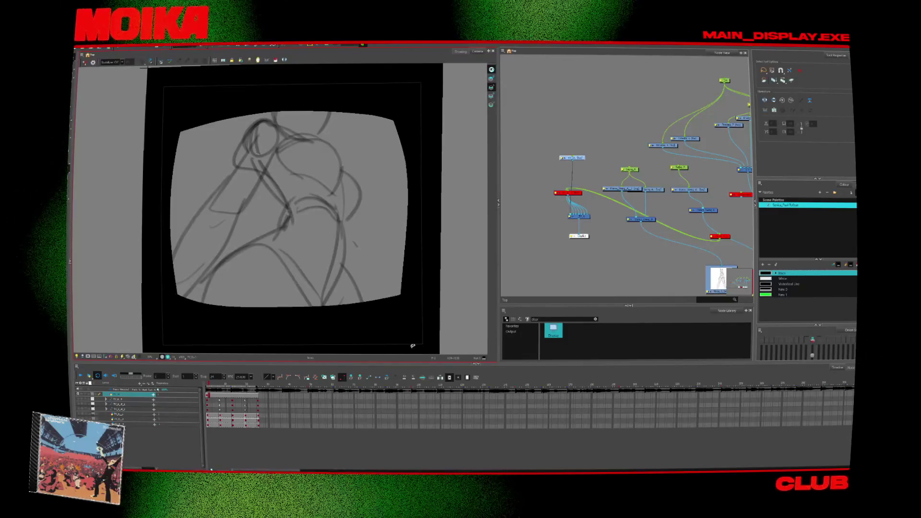
pyautogui.click(588, 251)
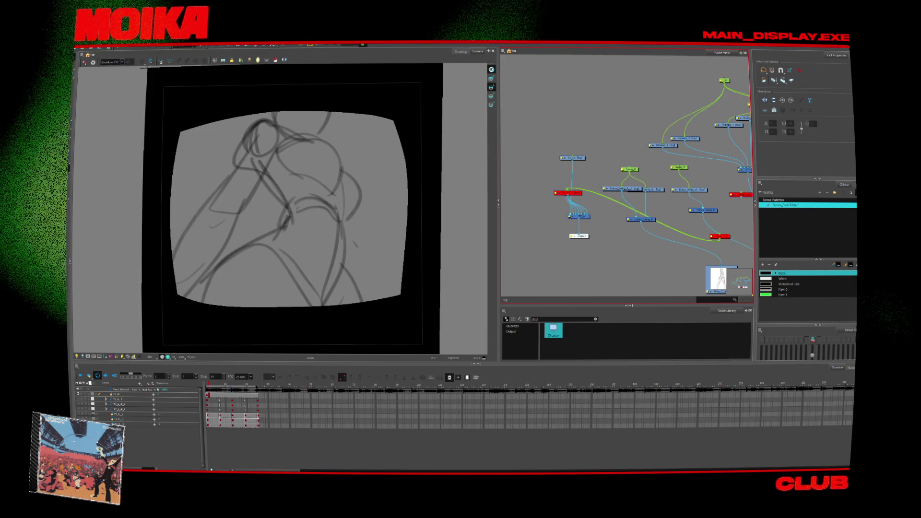
pyautogui.hotkey('alt', 'Tab')
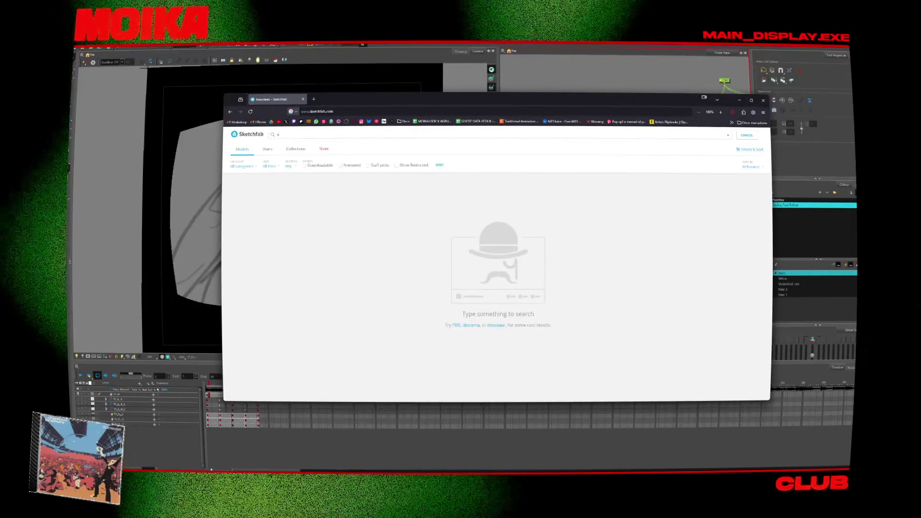
# - Search Sketchfab for 'screens' models, limited to downloadable ones
pyautogui.write('sure')
pyautogui.press('Return')
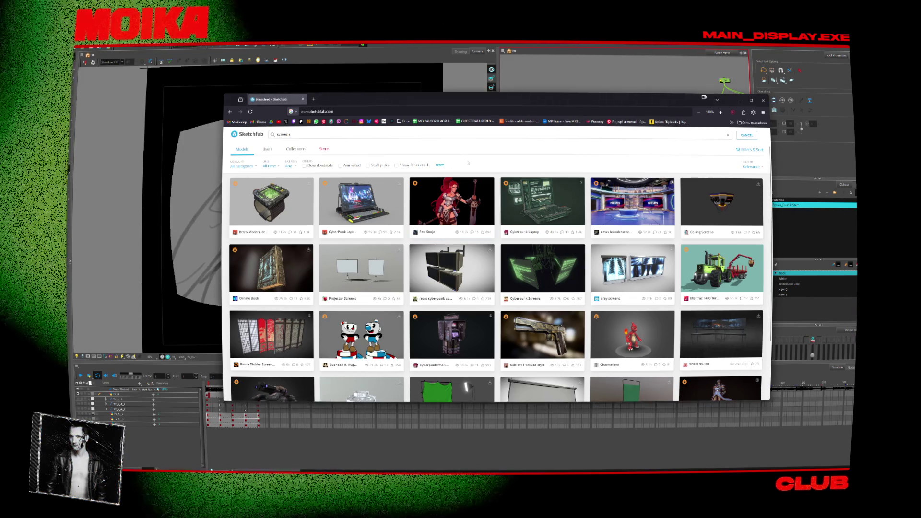
pyautogui.click(318, 165)
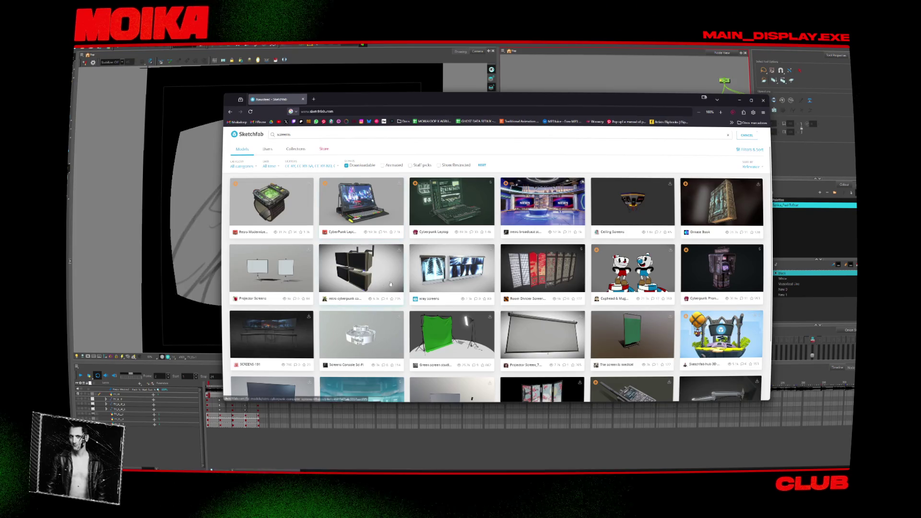
# - Scroll through the screens results, then return to Harmony
pyautogui.scroll(-2, 486, 242)
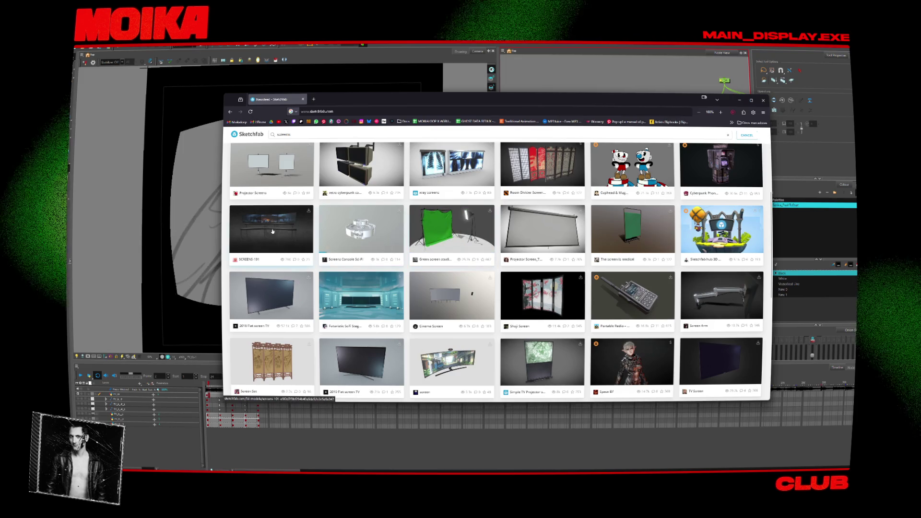
pyautogui.scroll(-2, 272, 232)
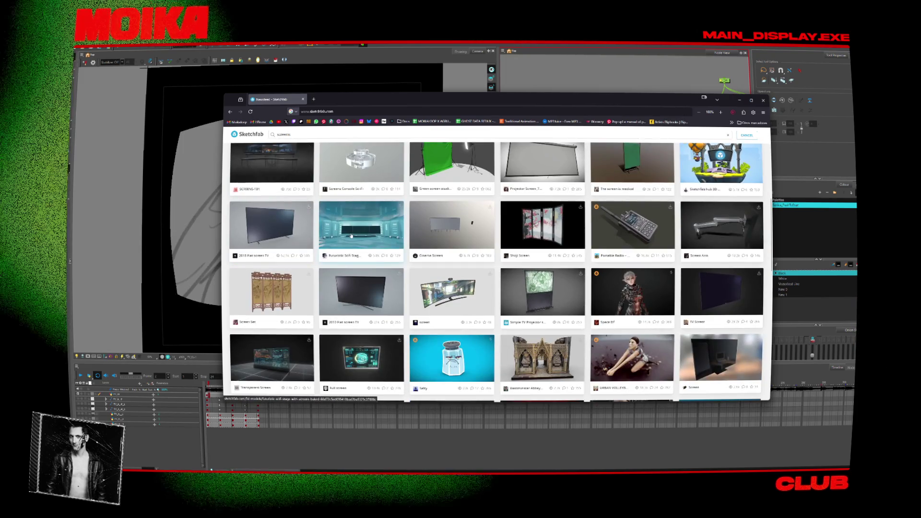
pyautogui.scroll(-3, 352, 236)
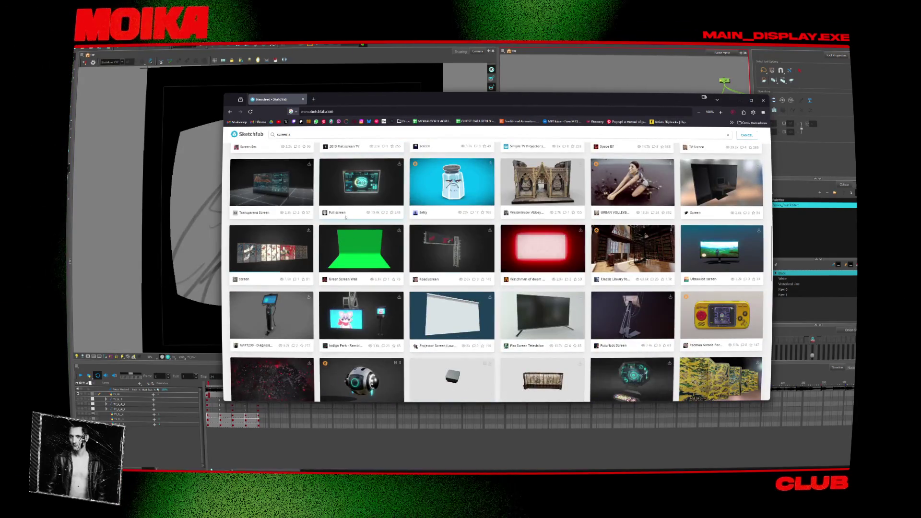
pyautogui.scroll(-3, 422, 213)
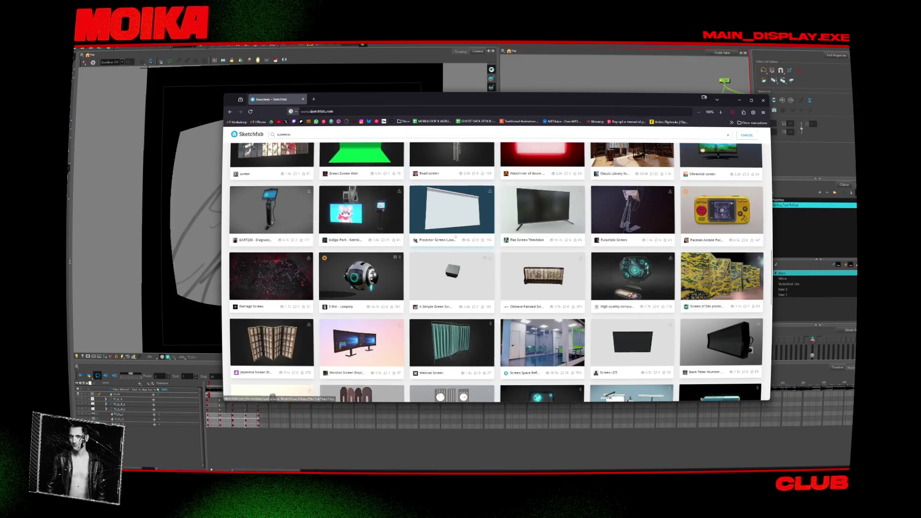
pyautogui.scroll(-3, 455, 237)
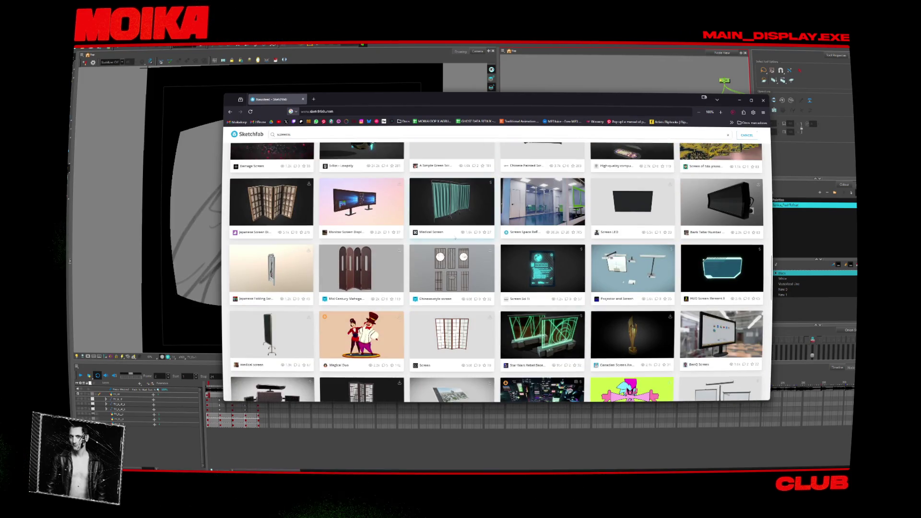
pyautogui.scroll(-3, 434, 206)
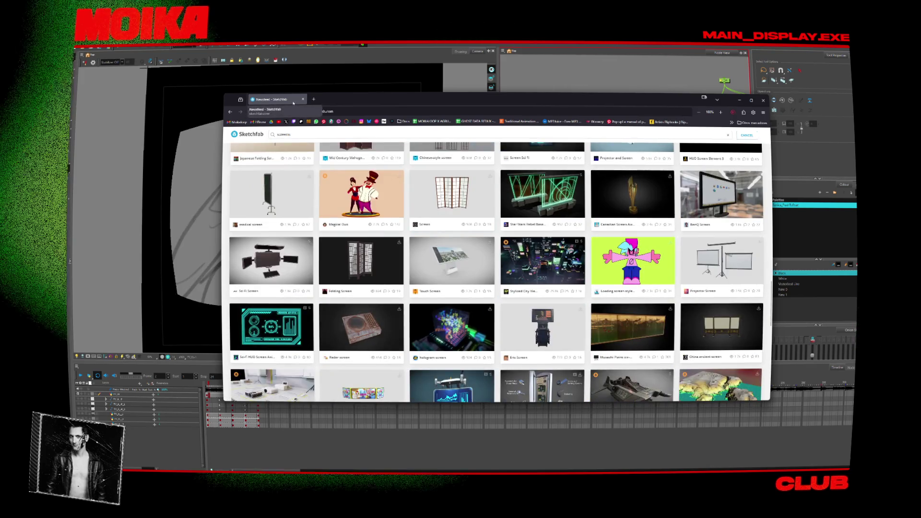
pyautogui.scroll(-3, 347, 206)
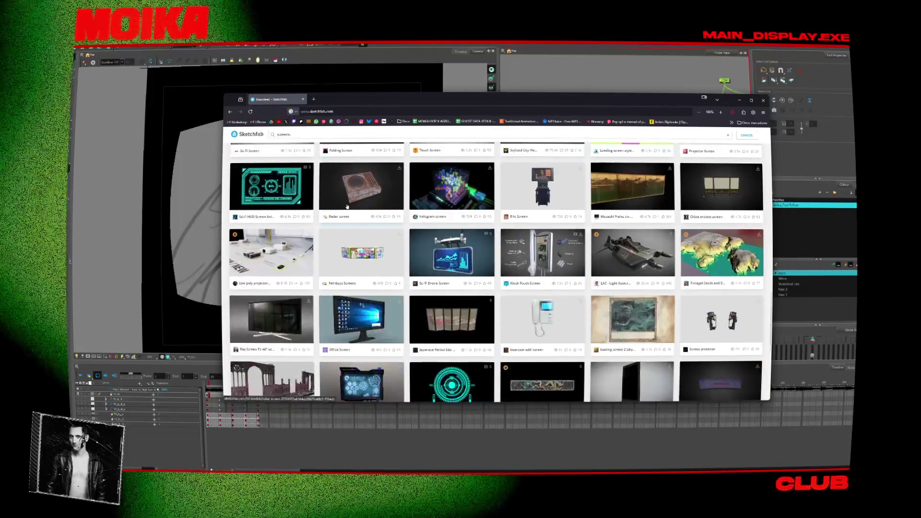
pyautogui.scroll(-3, 348, 207)
pyautogui.scroll(-2, 347, 206)
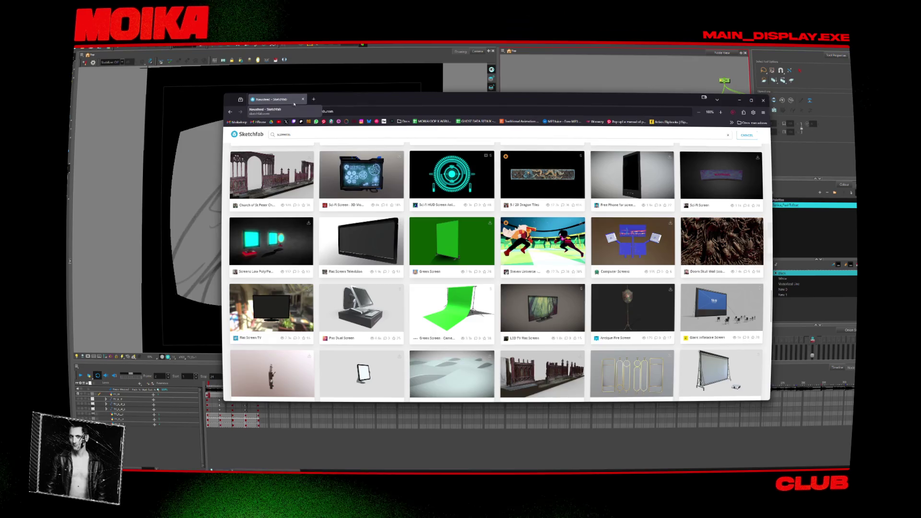
pyautogui.hotkey('alt', 'Tab')
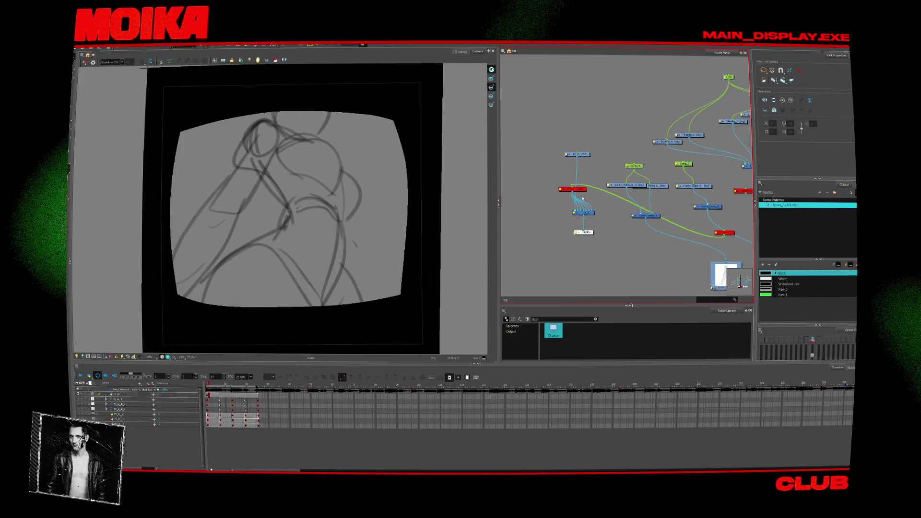
# - Move the red node left in the node graph and give the graph panel more height
pyautogui.moveTo(594, 231); pyautogui.dragTo(599, 227, button='middle')
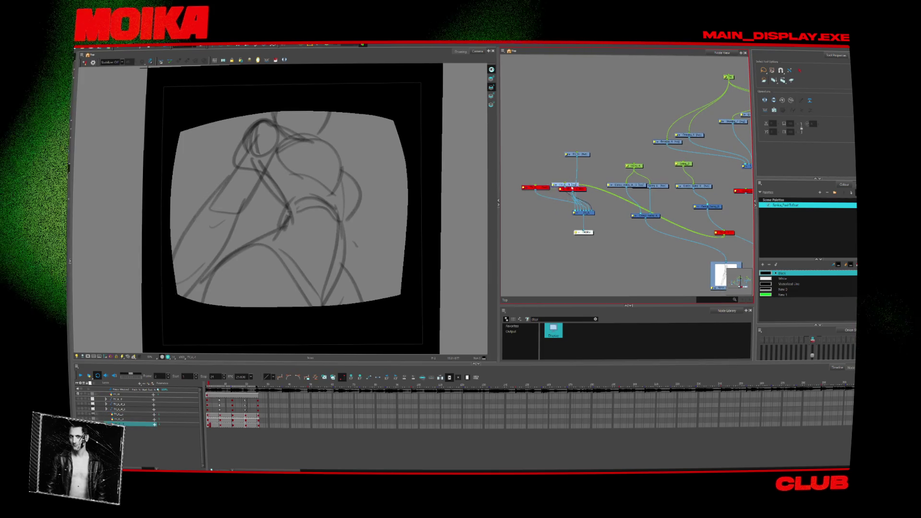
pyautogui.scroll(-3, 607, 183)
pyautogui.click(627, 201)
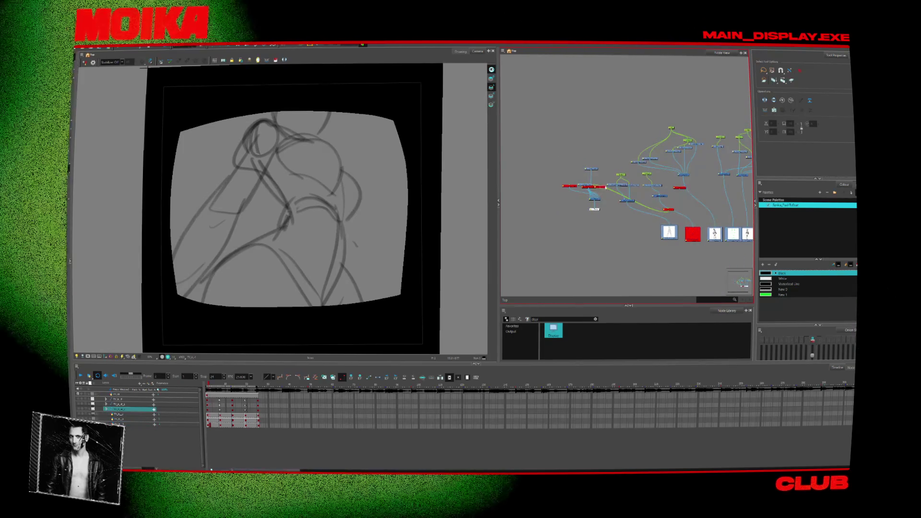
pyautogui.moveTo(556, 162); pyautogui.dragTo(674, 219)
pyautogui.click(570, 158)
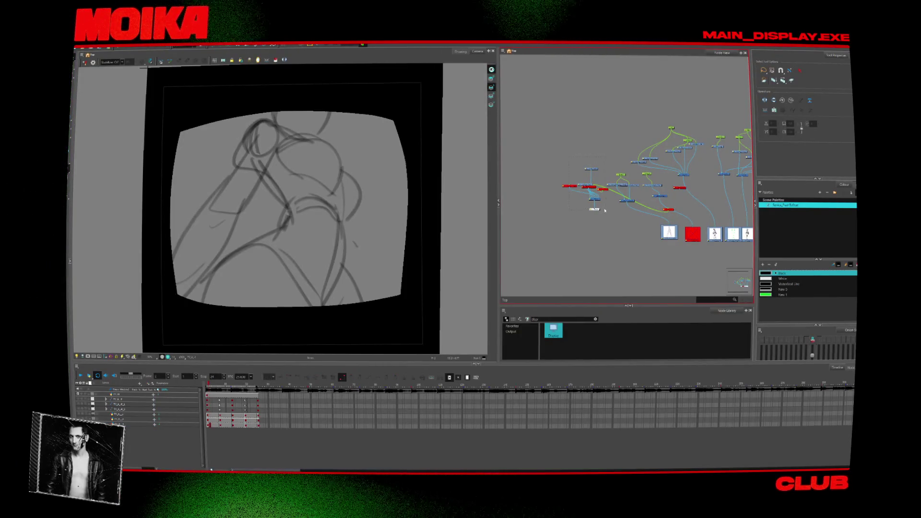
pyautogui.moveTo(605, 210); pyautogui.dragTo(605, 209)
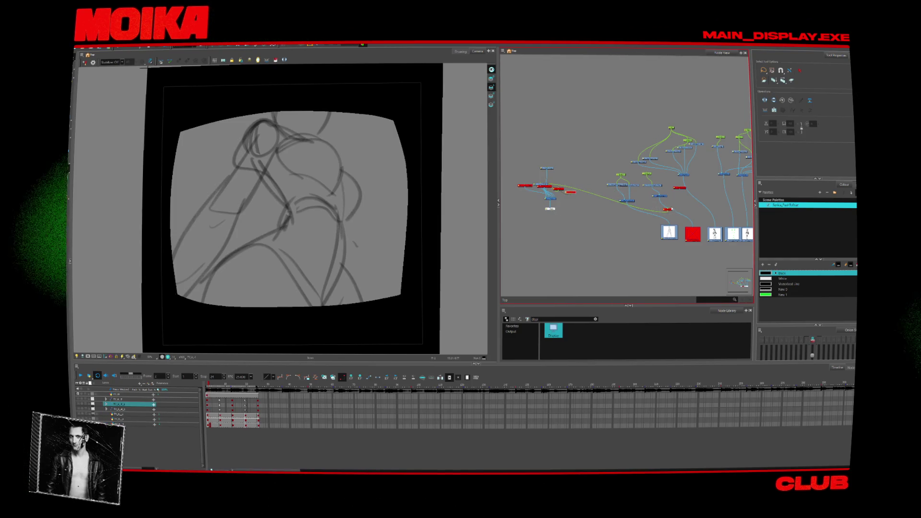
pyautogui.moveTo(671, 209); pyautogui.dragTo(582, 205)
pyautogui.hotkey('ctrl', 'a')
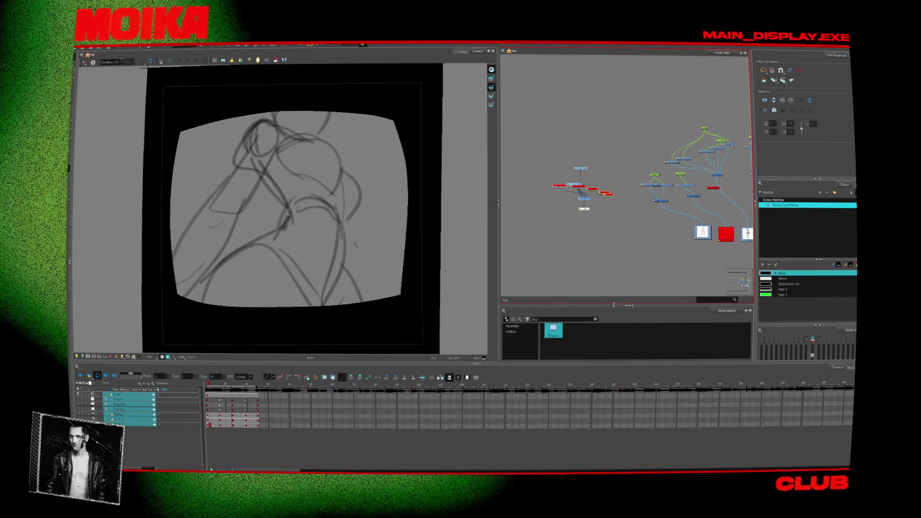
pyautogui.moveTo(623, 304); pyautogui.dragTo(623, 276)
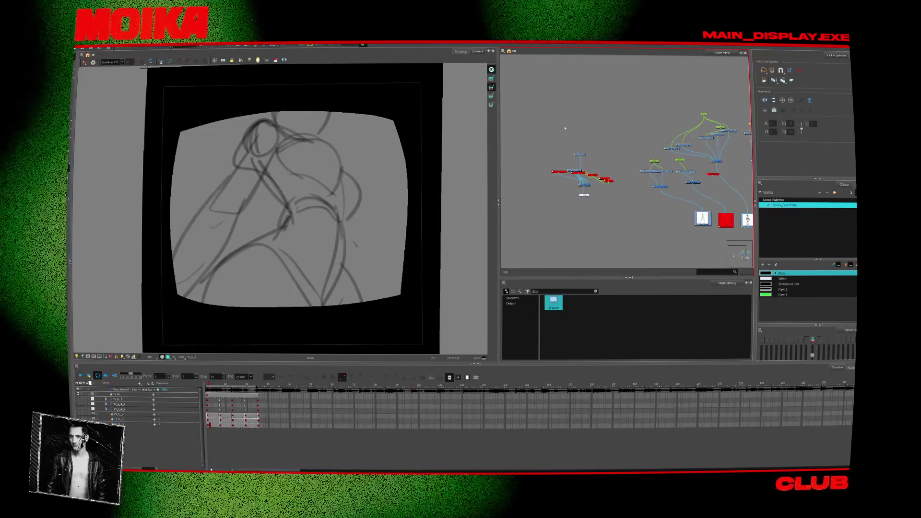
pyautogui.scroll(3, 573, 179)
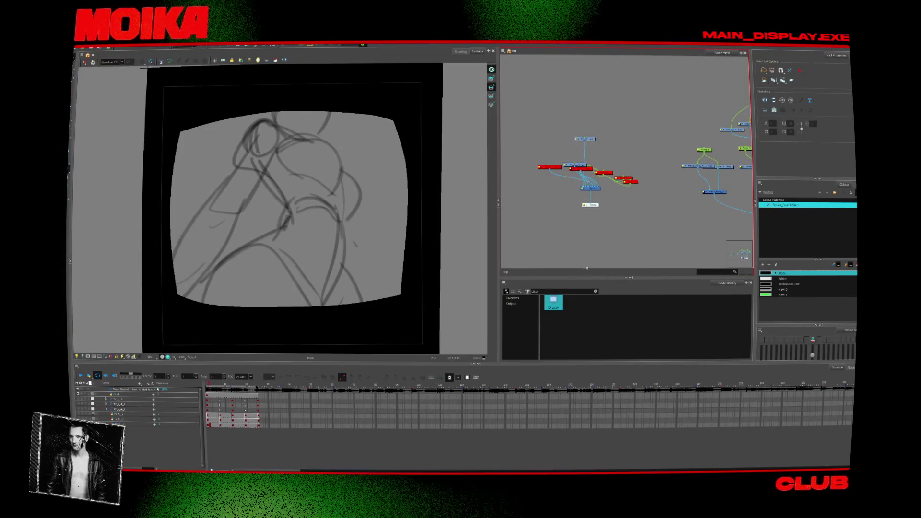
# - Clear the Node Library search and hide the library so Node View fills the column
pyautogui.click(596, 291)
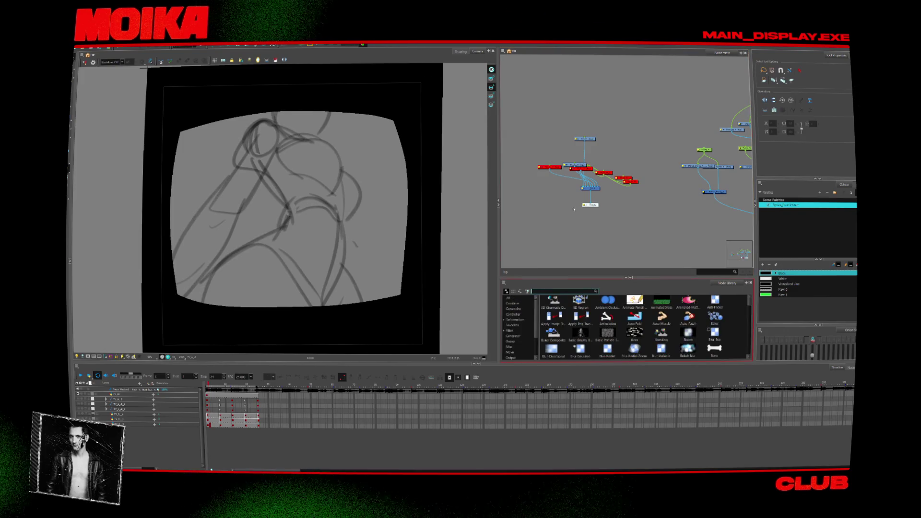
pyautogui.rightClick(625, 52)
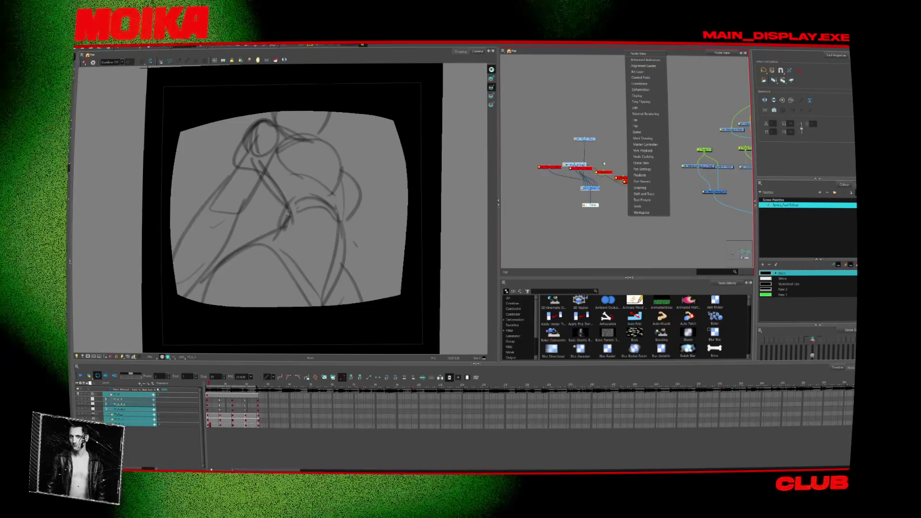
pyautogui.click(631, 278)
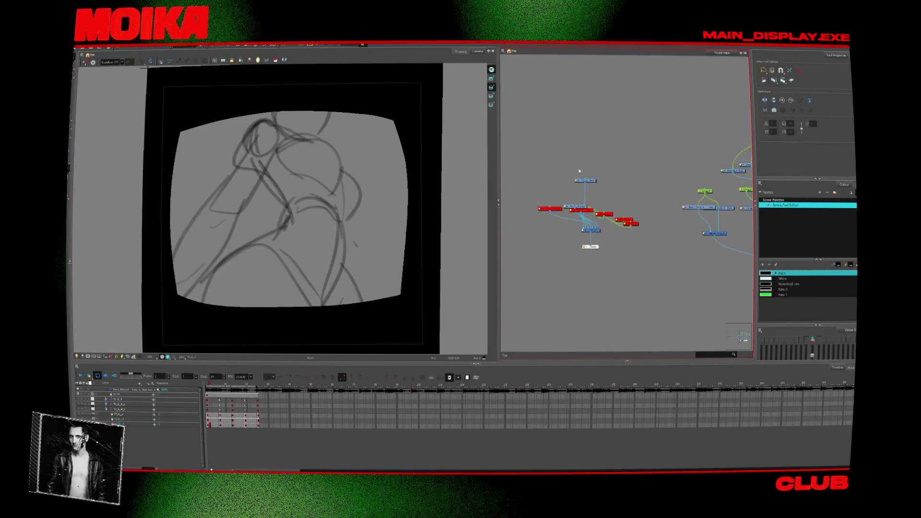
# - Show the Node View toolbar and order the selected TV-frame nodes into a tidy tree
pyautogui.scroll(3, 533, 158)
pyautogui.moveTo(688, 286); pyautogui.dragTo(689, 287)
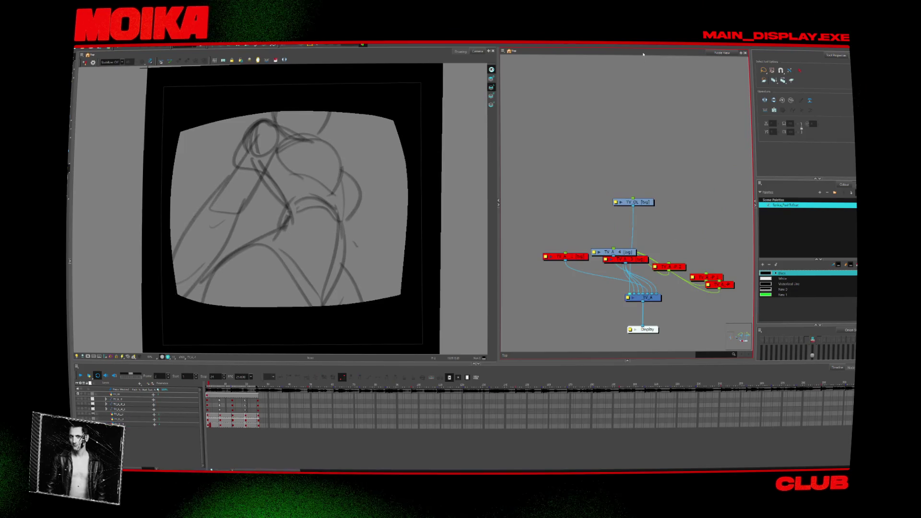
pyautogui.rightClick(692, 55)
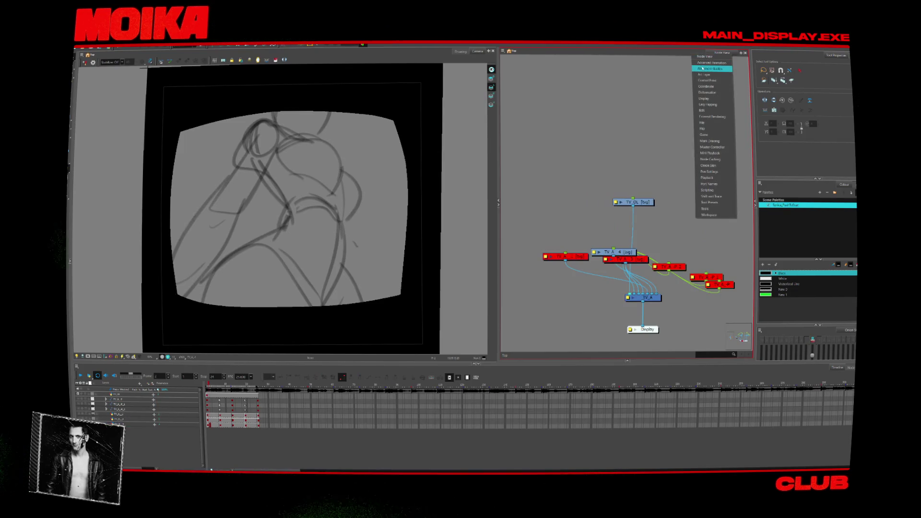
pyautogui.click(705, 56)
pyautogui.scroll(-4, 585, 149)
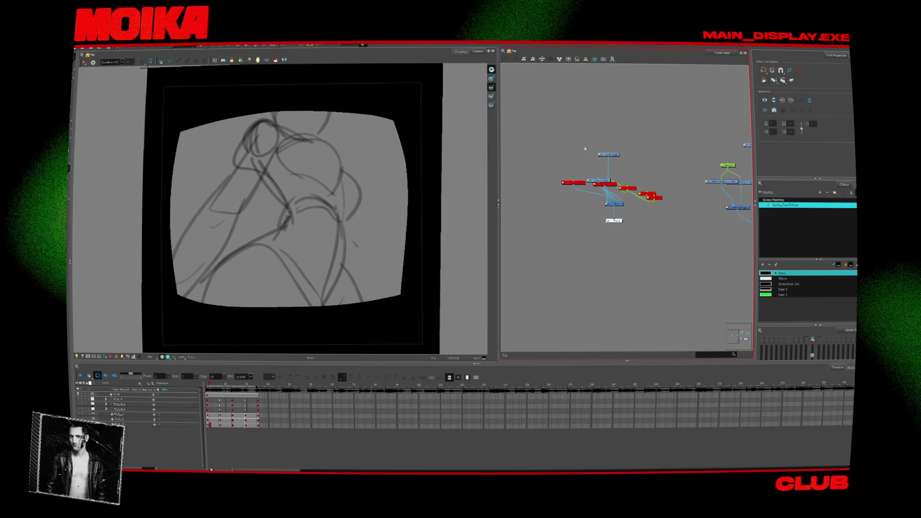
pyautogui.moveTo(689, 235); pyautogui.dragTo(689, 236)
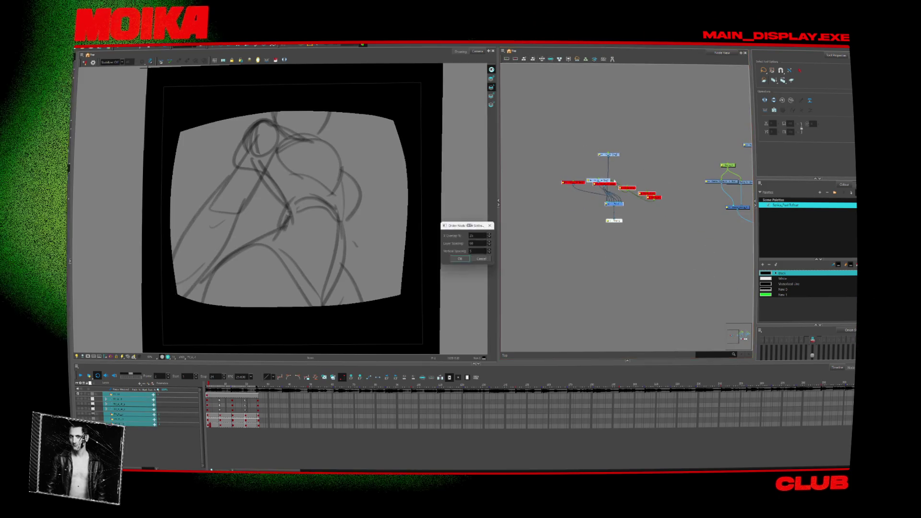
pyautogui.hotkey('alt', 'o')
pyautogui.click(460, 259)
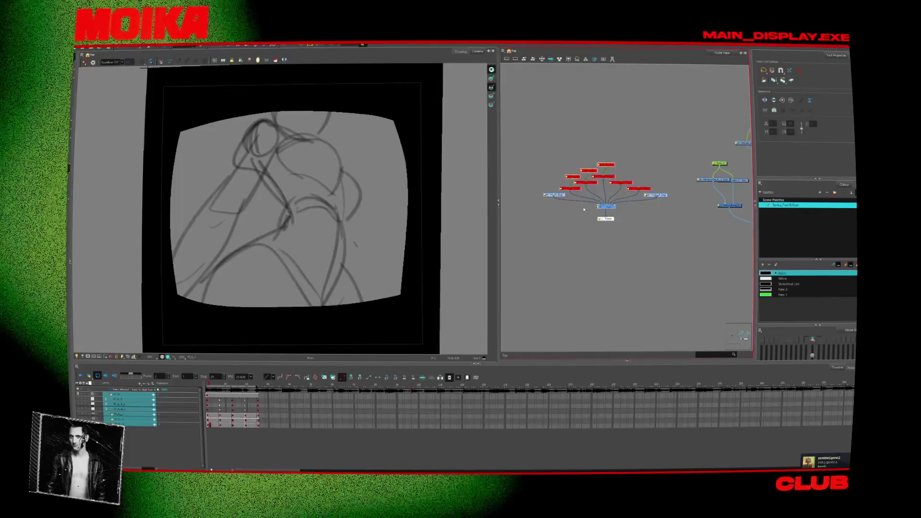
pyautogui.scroll(2, 638, 199)
pyautogui.click(636, 205)
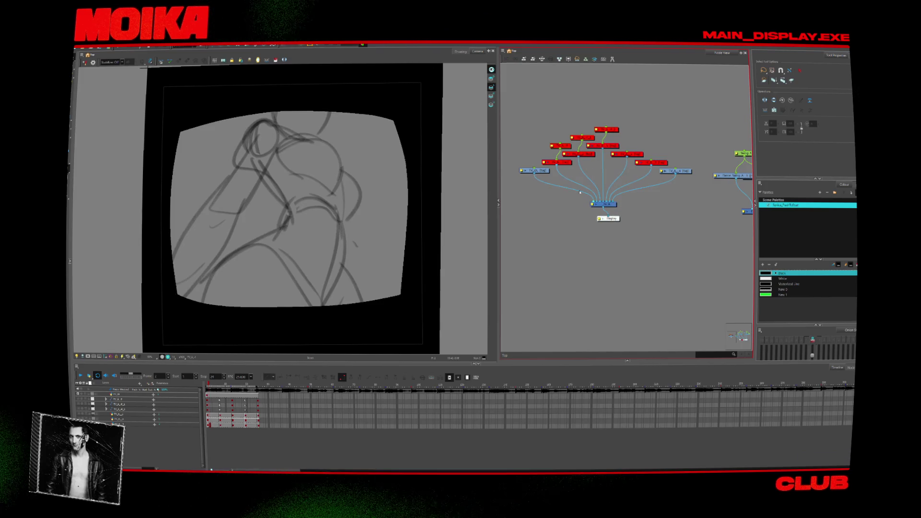
# - Reposition the top TV and red nodes, connect the TV node into a red node, and move Display out
pyautogui.moveTo(532, 154); pyautogui.dragTo(528, 131)
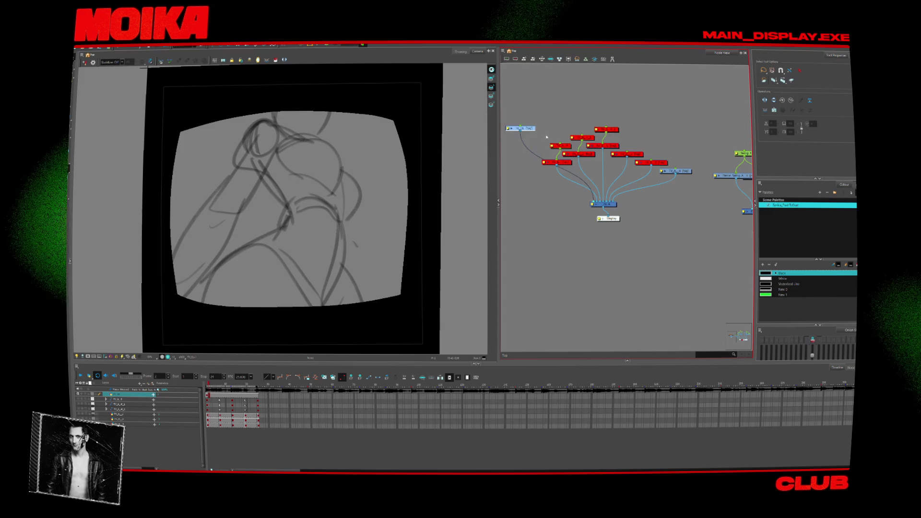
pyautogui.click(563, 165)
pyautogui.moveTo(544, 174); pyautogui.dragTo(542, 178)
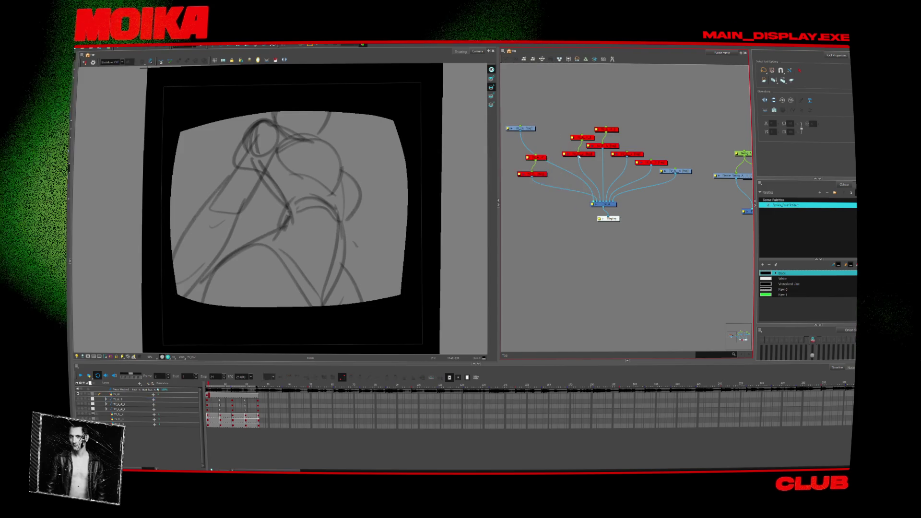
pyautogui.moveTo(579, 153)
pyautogui.mouseDown()
pyautogui.moveTo(568, 150)
pyautogui.moveTo(577, 134)
pyautogui.mouseUp()
pyautogui.click(604, 147)
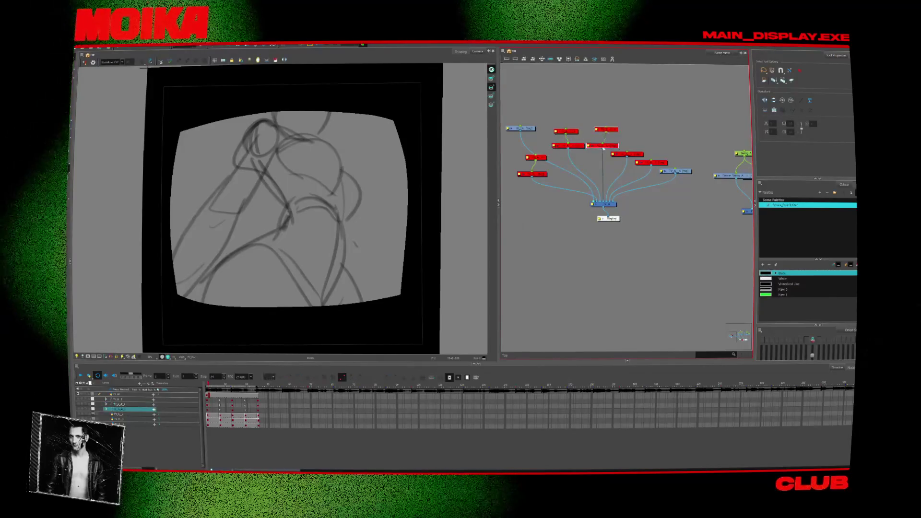
pyautogui.moveTo(624, 154); pyautogui.dragTo(635, 146)
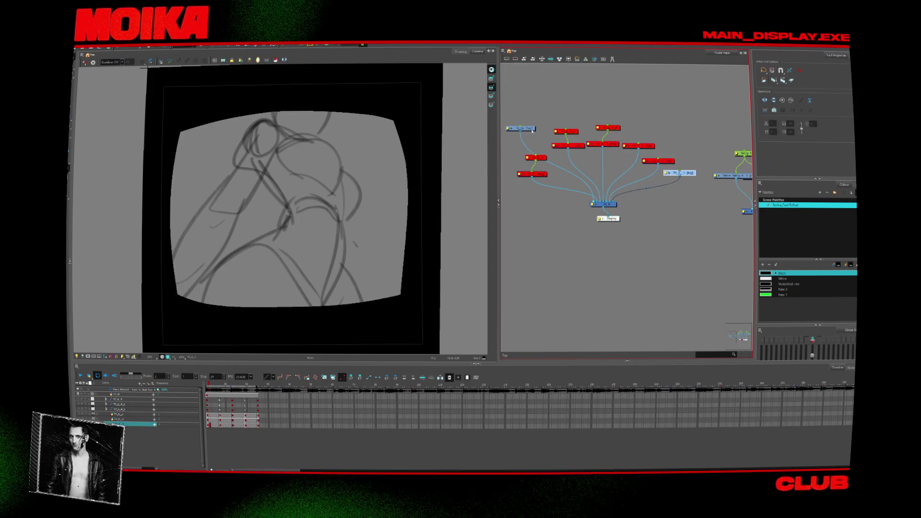
pyautogui.moveTo(527, 120); pyautogui.dragTo(537, 155)
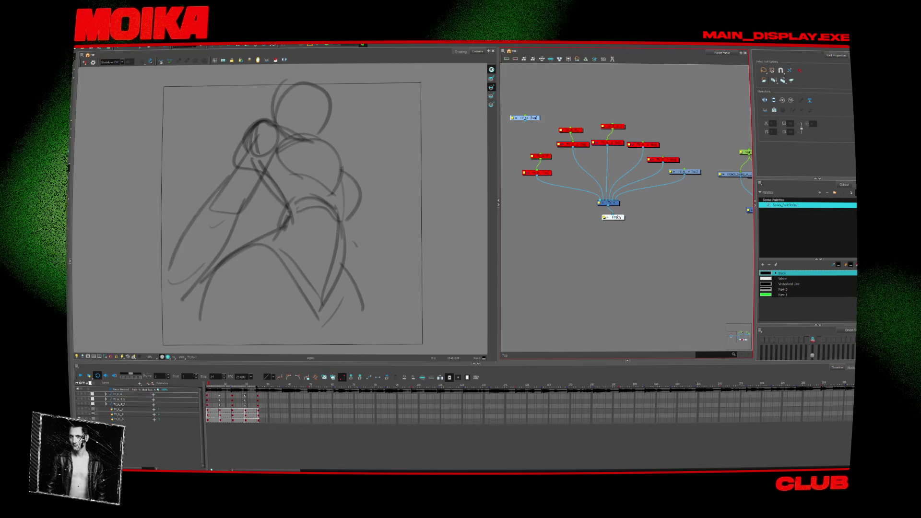
pyautogui.moveTo(614, 217); pyautogui.dragTo(544, 189)
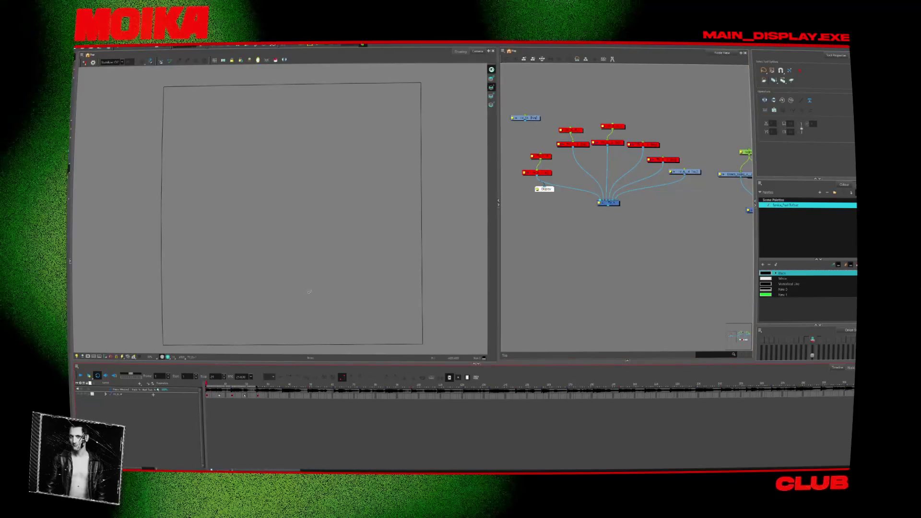
# - Re-enable the red nodes and drag a cable from the top node toward the green node
pyautogui.click(537, 135)
pyautogui.click(582, 218)
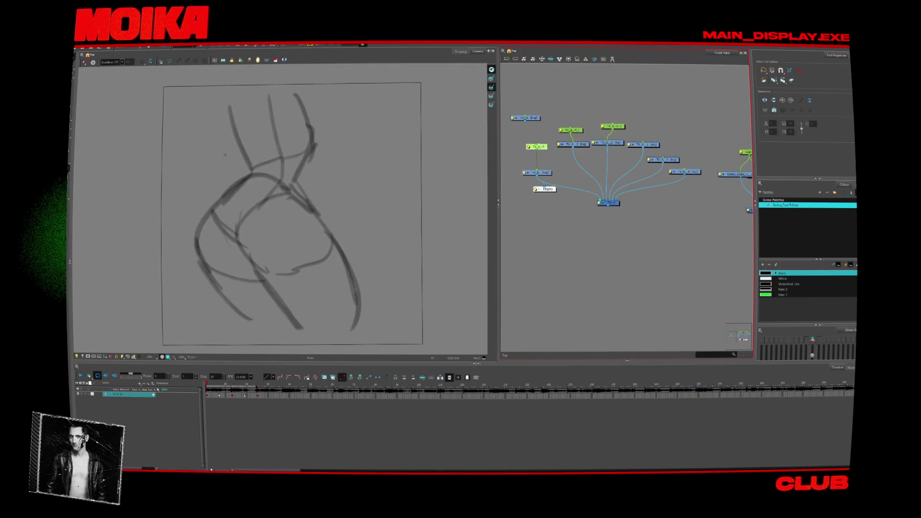
pyautogui.moveTo(526, 122)
pyautogui.mouseDown()
pyautogui.moveTo(534, 158)
pyautogui.moveTo(535, 144)
pyautogui.mouseUp()
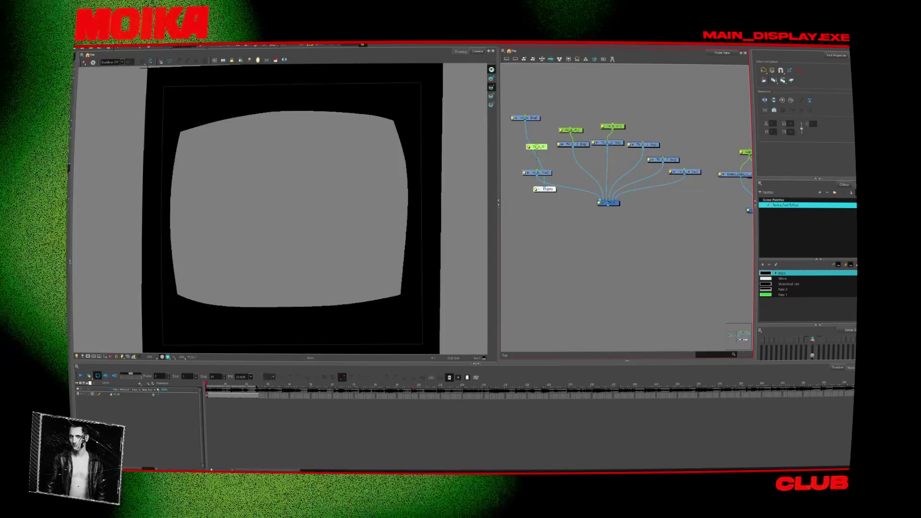
# - Connect a drawing node into the Composite, place Display beneath it, and move the TV frame node to the top
pyautogui.moveTo(528, 118); pyautogui.dragTo(526, 114)
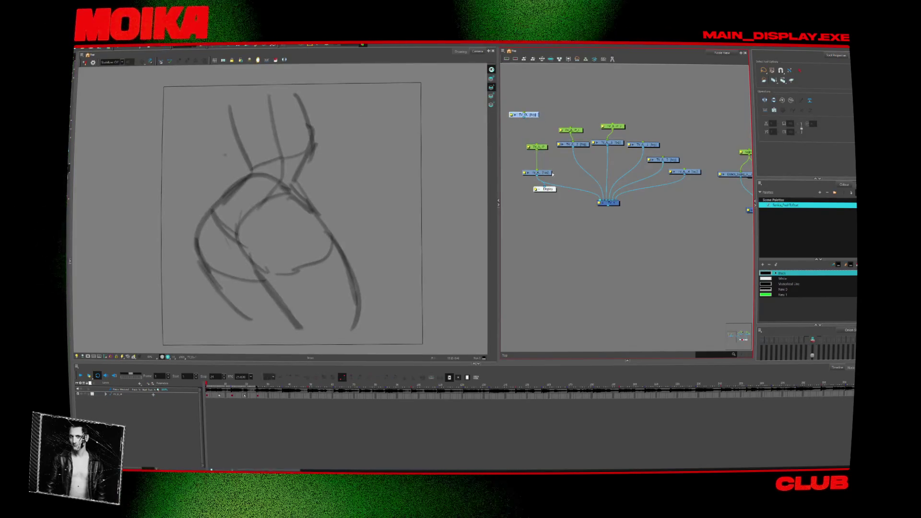
pyautogui.moveTo(553, 173); pyautogui.dragTo(551, 171)
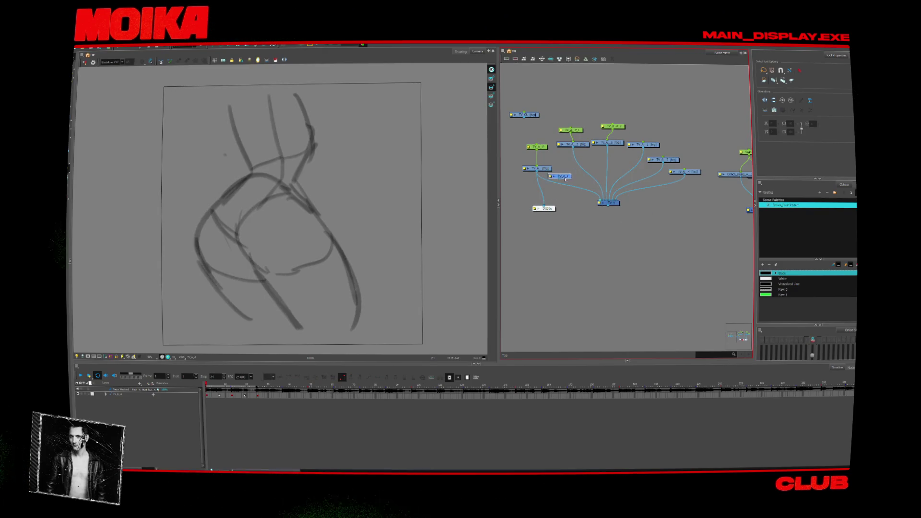
pyautogui.click(599, 191)
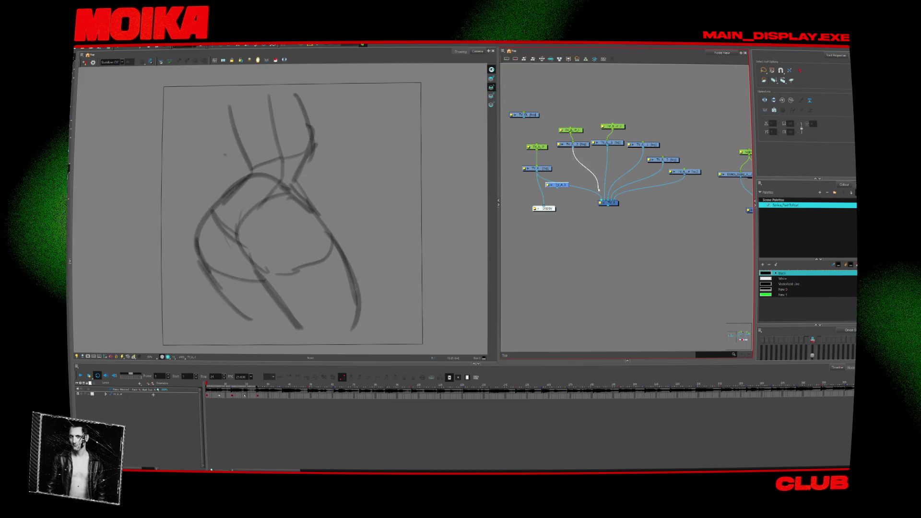
pyautogui.moveTo(537, 172); pyautogui.dragTo(608, 205)
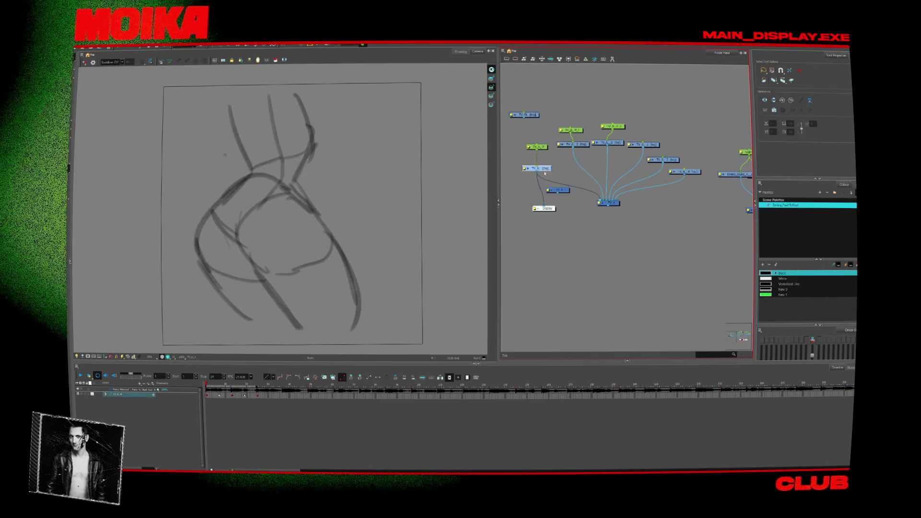
pyautogui.moveTo(562, 189); pyautogui.dragTo(562, 210)
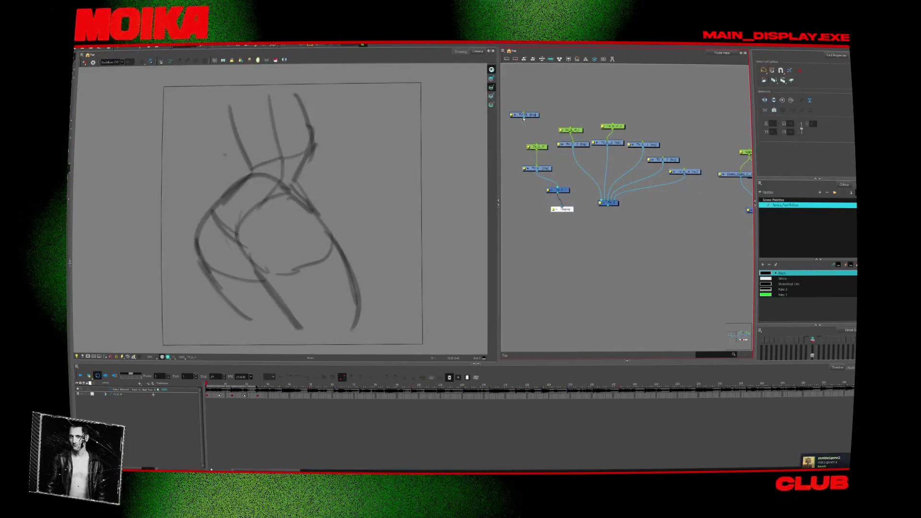
pyautogui.moveTo(531, 116)
pyautogui.mouseDown()
pyautogui.moveTo(644, 91)
pyautogui.moveTo(607, 93)
pyautogui.mouseUp()
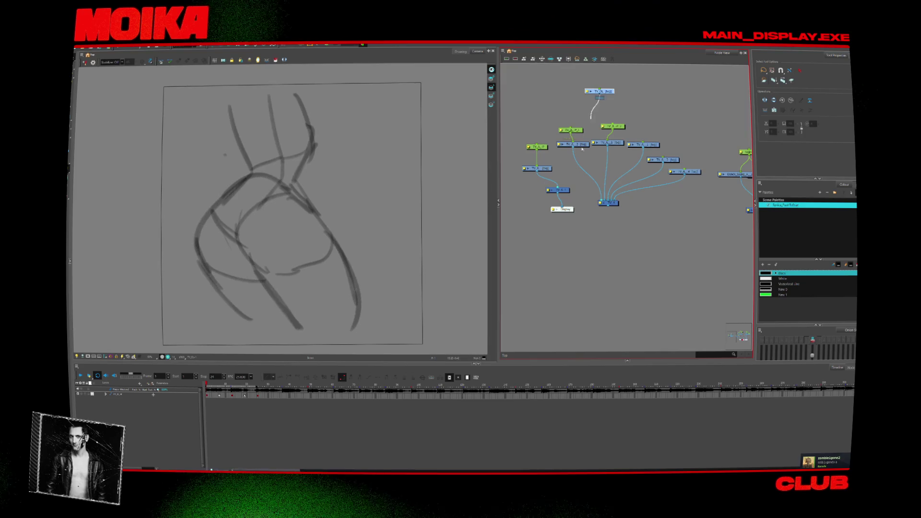
# - Cable the TV frame node into each drawing, paste a node onto a cable, and reattach Display under Composite
pyautogui.moveTo(550, 180); pyautogui.dragTo(554, 189)
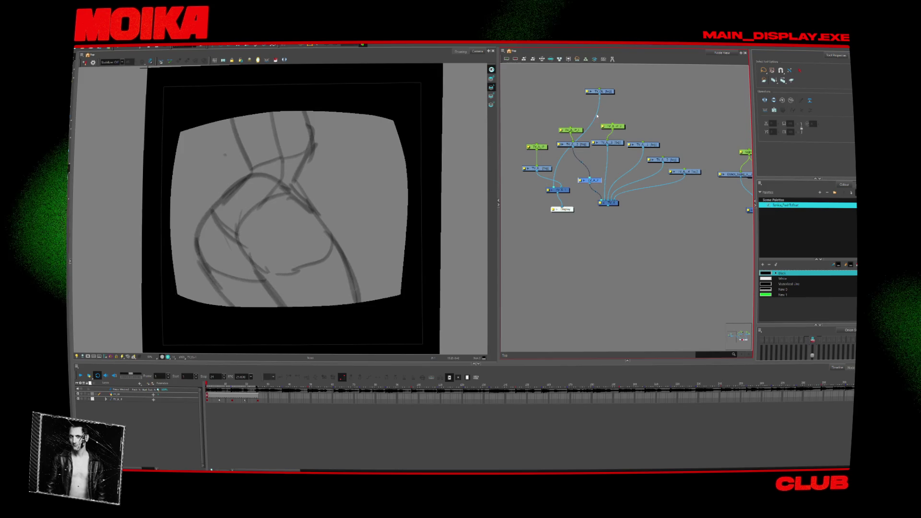
pyautogui.moveTo(586, 164); pyautogui.dragTo(586, 179)
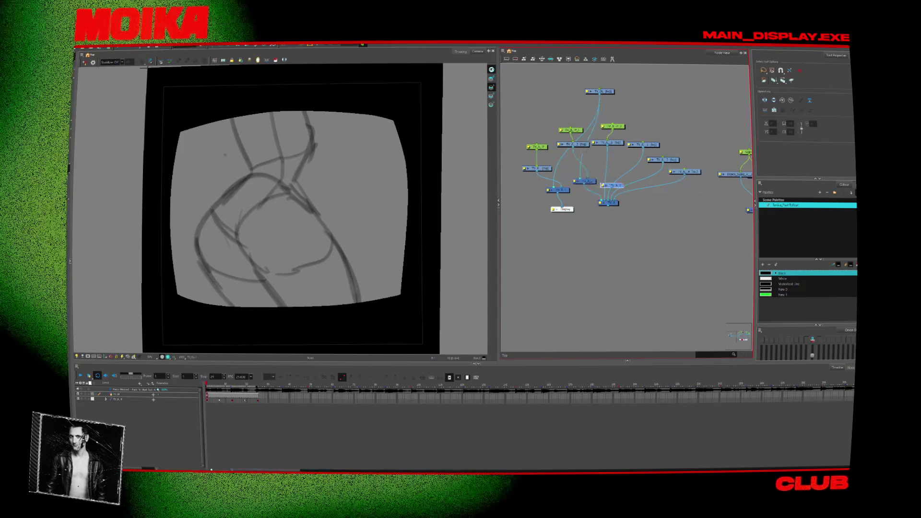
pyautogui.hotkey('ctrl', 'v')
pyautogui.moveTo(596, 178); pyautogui.dragTo(654, 188)
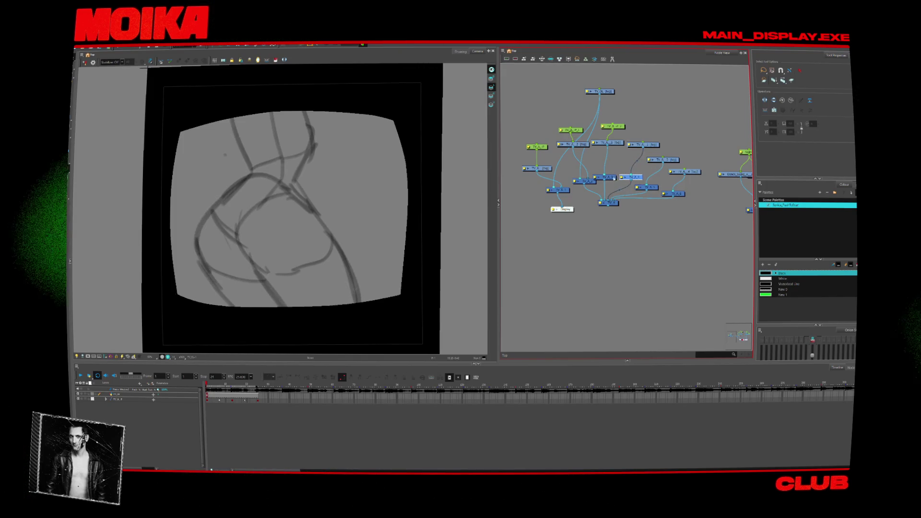
pyautogui.moveTo(615, 178); pyautogui.dragTo(593, 178)
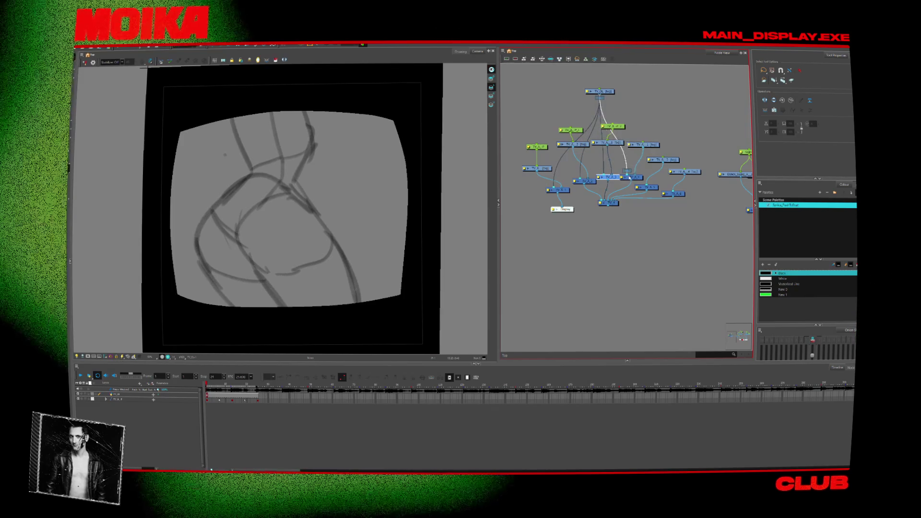
pyautogui.moveTo(629, 144)
pyautogui.mouseDown()
pyautogui.moveTo(642, 182)
pyautogui.moveTo(657, 178)
pyautogui.moveTo(669, 192)
pyautogui.mouseUp()
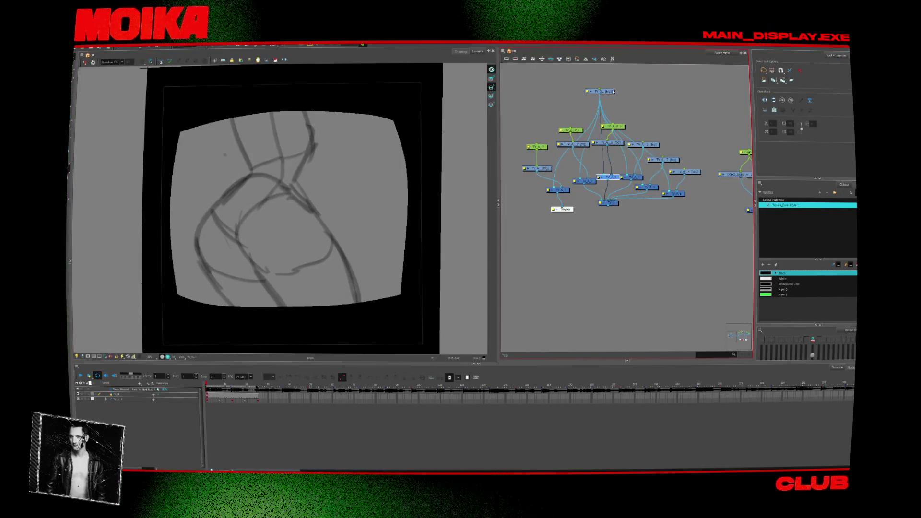
pyautogui.moveTo(600, 92); pyautogui.dragTo(602, 78)
pyautogui.moveTo(562, 210)
pyautogui.mouseDown()
pyautogui.moveTo(606, 206)
pyautogui.moveTo(608, 219)
pyautogui.moveTo(542, 254)
pyautogui.mouseUp()
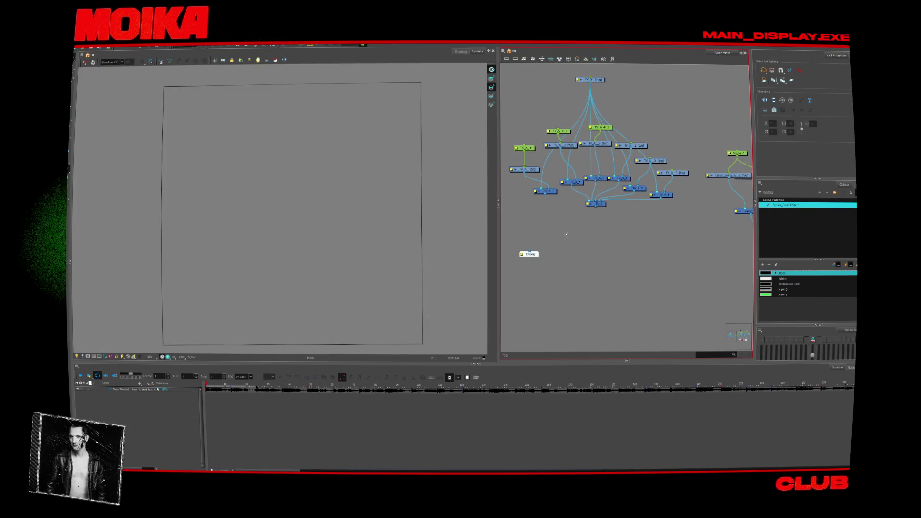
# - Wire Colour-Card_1's output into each TV_A node, including TV_A_7, then drag Display aside
pyautogui.scroll(-5, 688, 175)
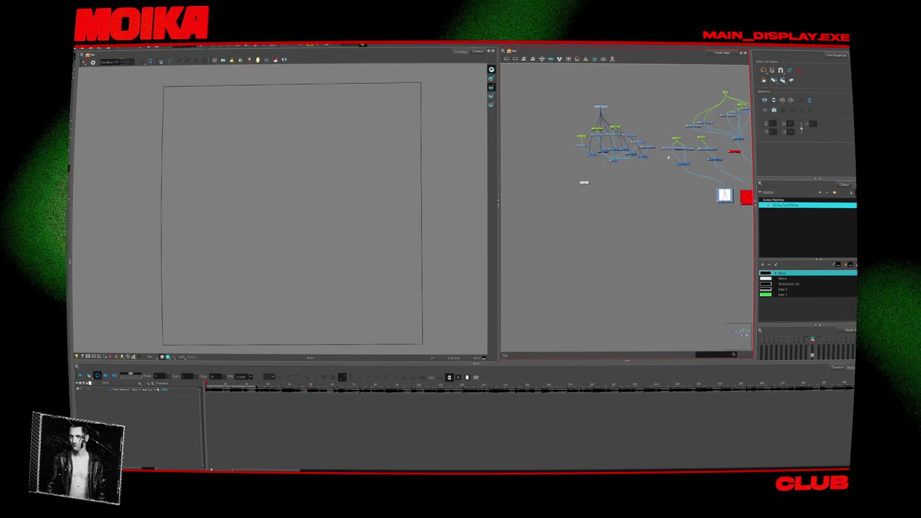
pyautogui.scroll(3, 671, 149)
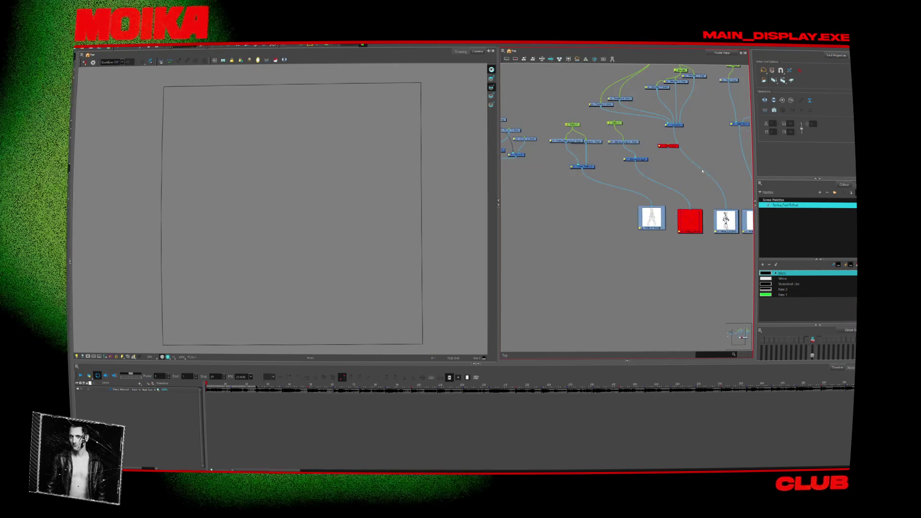
pyautogui.scroll(-3, 674, 148)
pyautogui.moveTo(675, 148); pyautogui.dragTo(609, 114, button='middle')
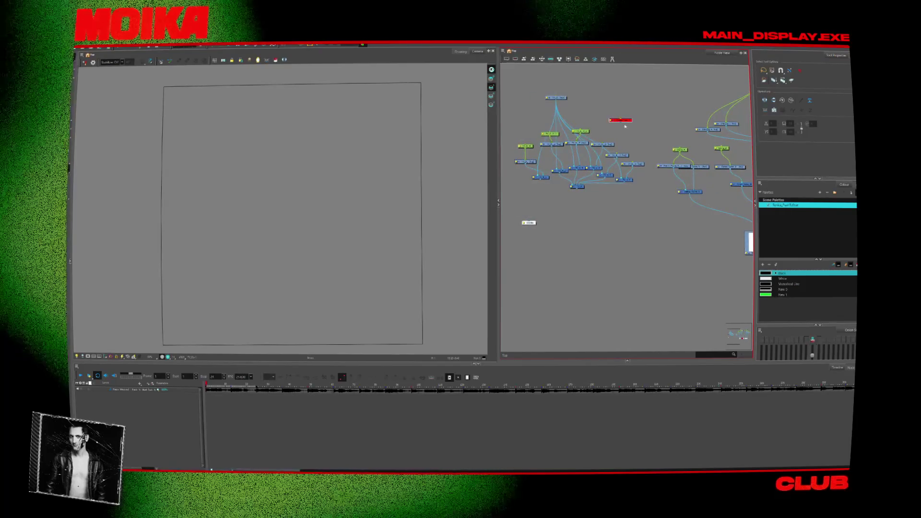
pyautogui.scroll(2, 609, 115)
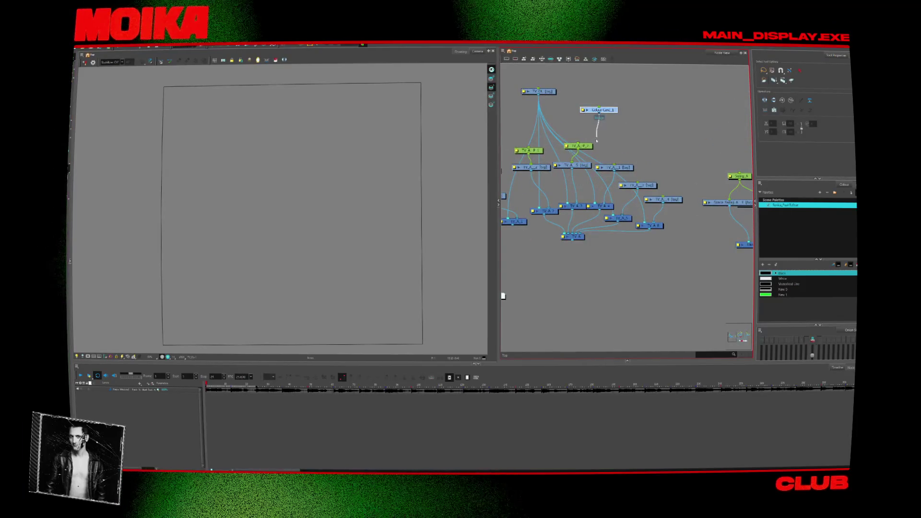
pyautogui.moveTo(597, 140); pyautogui.dragTo(551, 207)
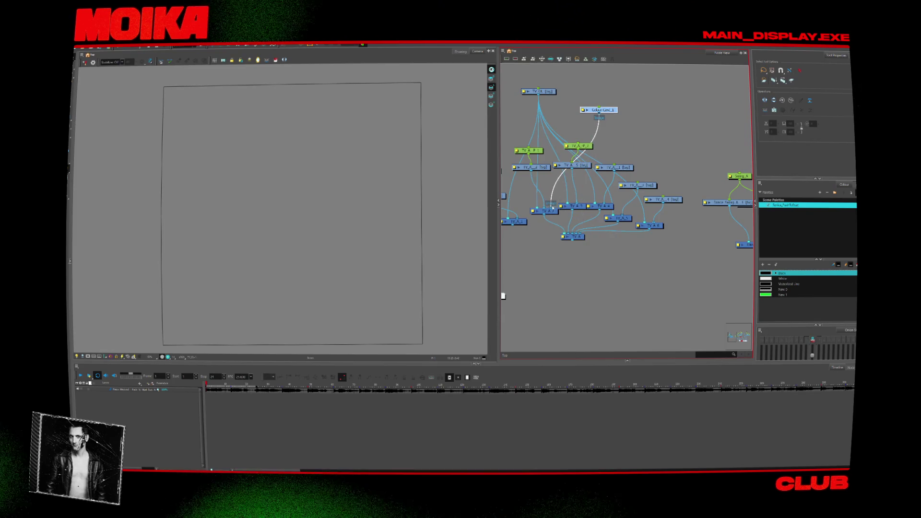
pyautogui.moveTo(553, 207); pyautogui.dragTo(632, 116, button='middle')
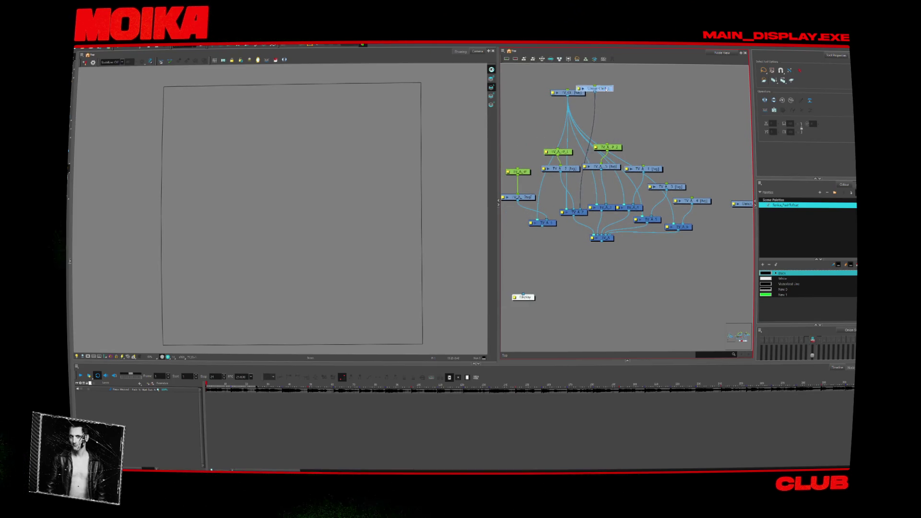
pyautogui.moveTo(602, 140); pyautogui.dragTo(608, 207)
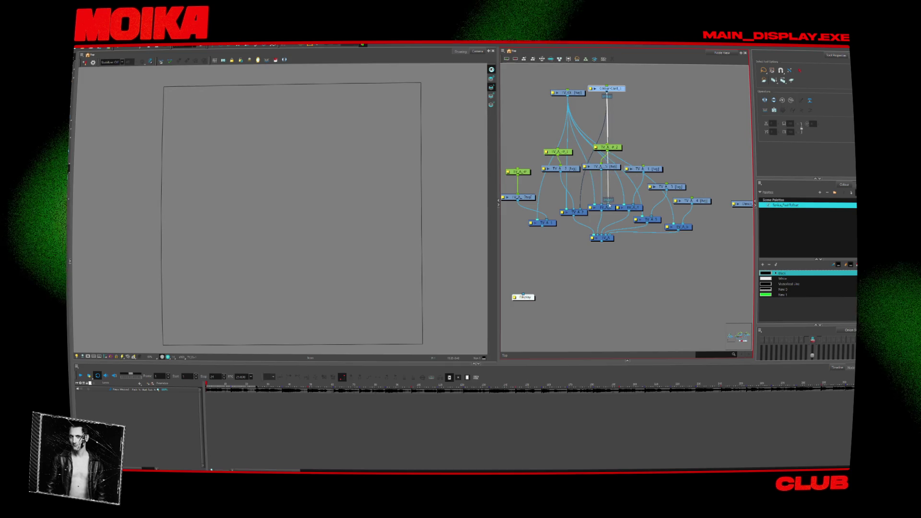
pyautogui.moveTo(606, 94); pyautogui.dragTo(633, 207)
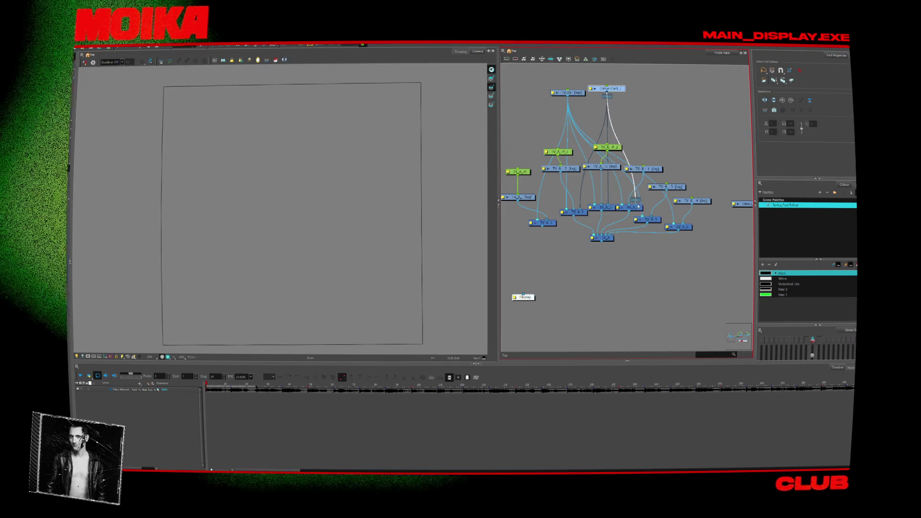
pyautogui.moveTo(608, 94); pyautogui.dragTo(666, 185)
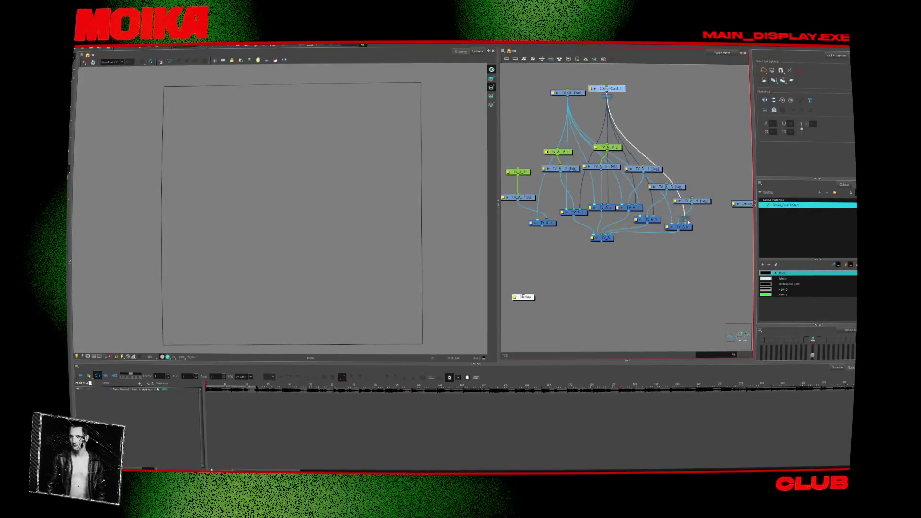
pyautogui.moveTo(615, 94); pyautogui.dragTo(631, 85, button='middle')
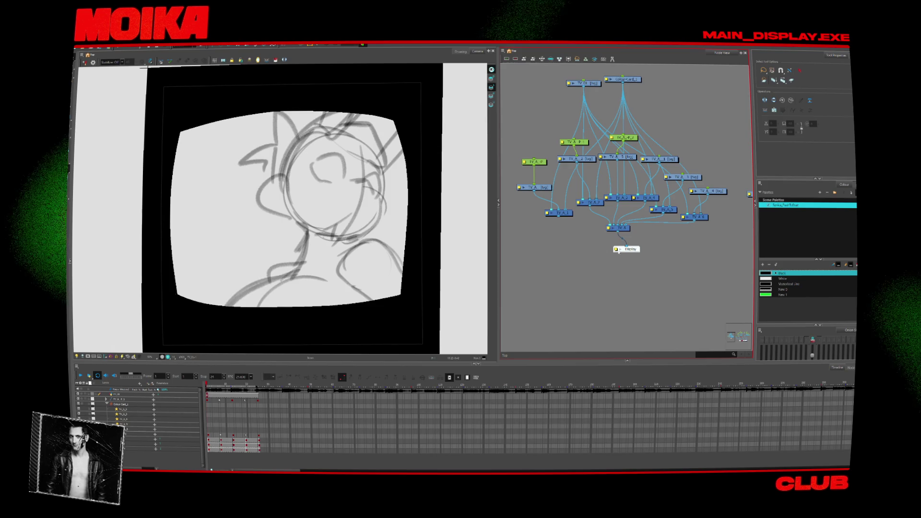
pyautogui.moveTo(629, 250); pyautogui.dragTo(580, 270)
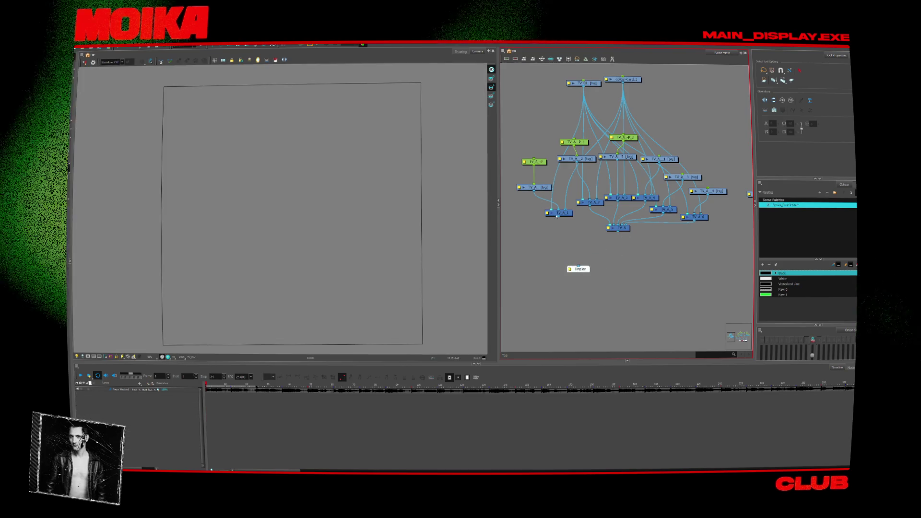
# - Rearrange the TV_A_1 and other nodes, and place a new Write node beside Display
pyautogui.moveTo(559, 213); pyautogui.dragTo(528, 156)
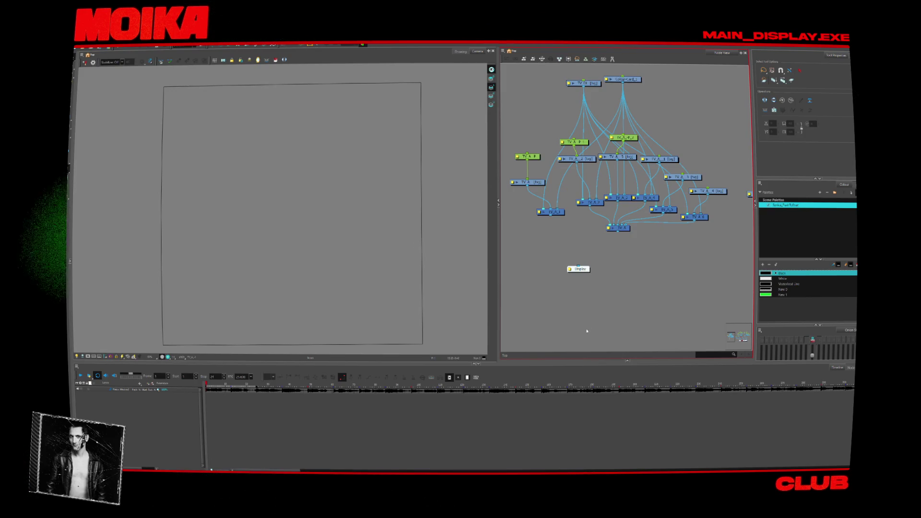
pyautogui.scroll(-5, 614, 269)
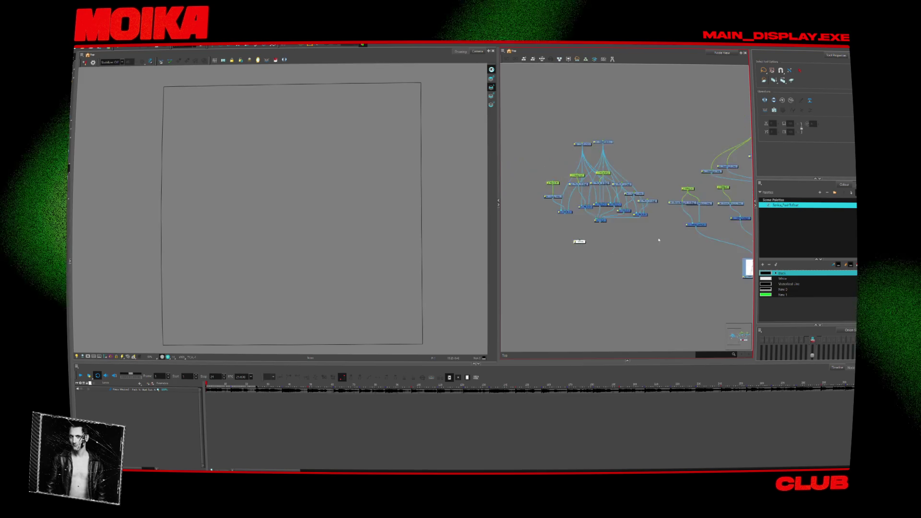
pyautogui.moveTo(688, 259)
pyautogui.mouseDown(button='middle')
pyautogui.moveTo(663, 259)
pyautogui.moveTo(731, 265)
pyautogui.mouseUp(button='middle')
pyautogui.moveTo(731, 265)
pyautogui.mouseDown()
pyautogui.moveTo(582, 218)
pyautogui.moveTo(542, 248)
pyautogui.mouseUp()
pyautogui.scroll(4, 576, 218)
pyautogui.moveTo(568, 192)
pyautogui.mouseDown()
pyautogui.moveTo(561, 186)
pyautogui.moveTo(591, 183)
pyautogui.mouseUp()
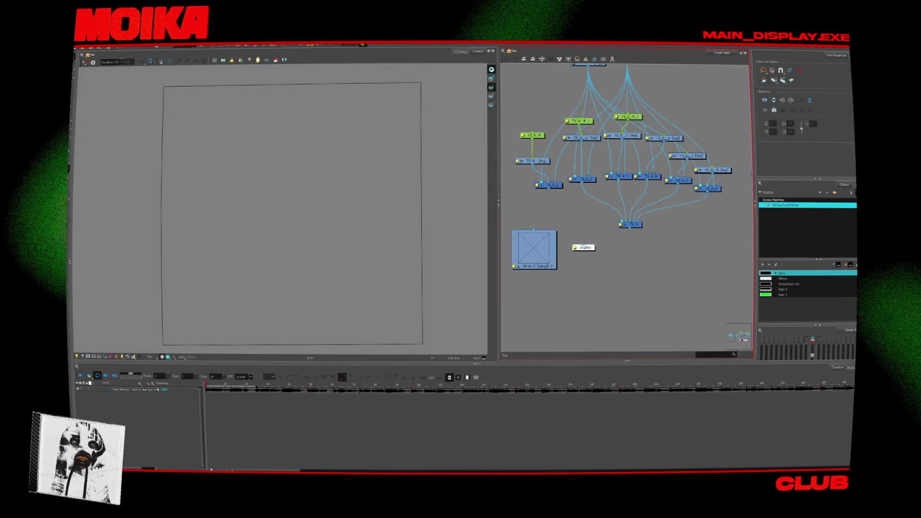
# - Wire the composite into Display and the Write node, then rename the Write node and its movie filename to TV_A
pyautogui.moveTo(583, 245); pyautogui.dragTo(548, 188)
pyautogui.moveTo(534, 230); pyautogui.dragTo(544, 193)
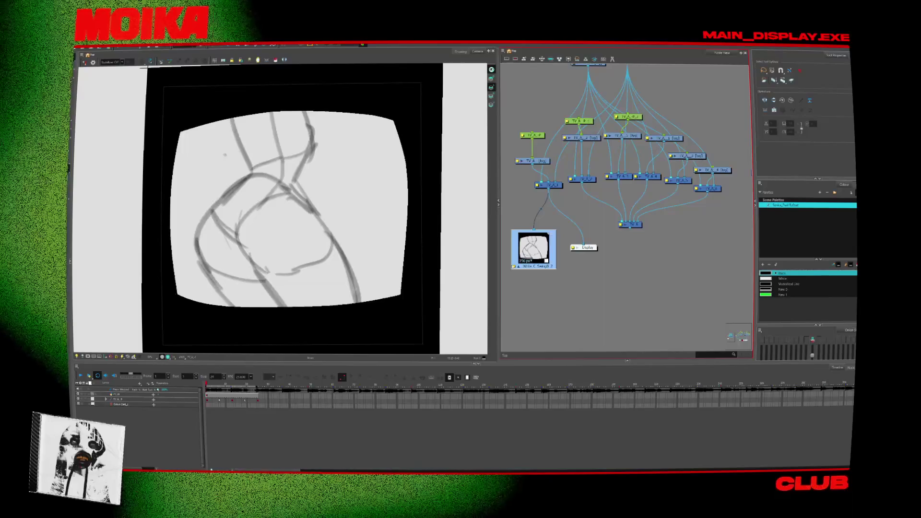
pyautogui.doubleClick(534, 247)
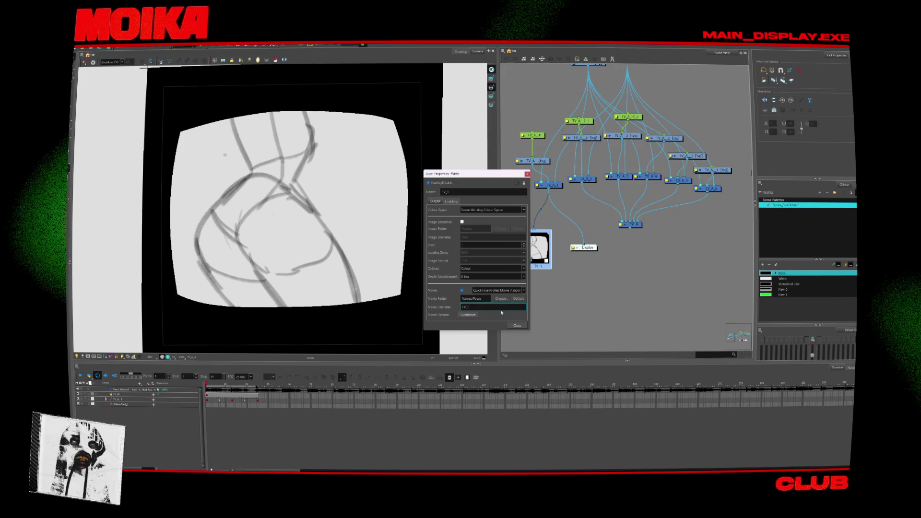
pyautogui.doubleClick(468, 307)
pyautogui.write('A')
pyautogui.click(482, 191)
pyautogui.press('BackSpace')
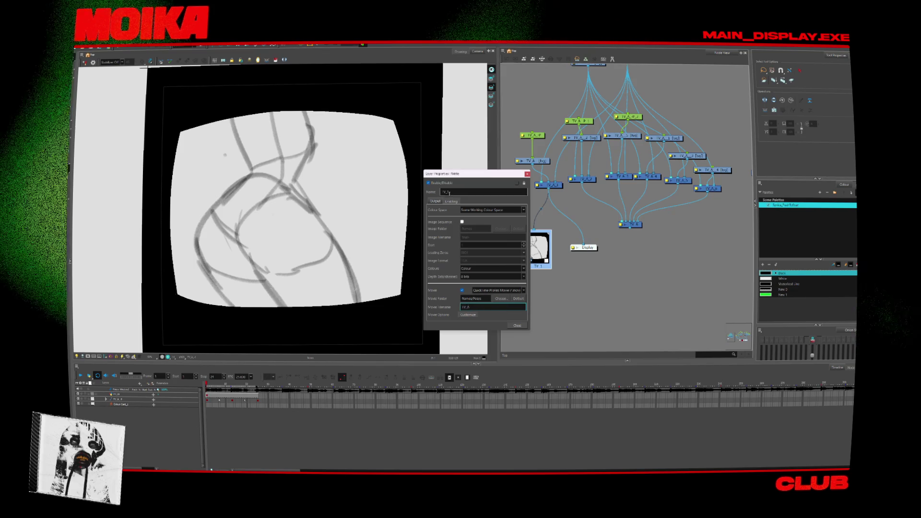
pyautogui.write('A')
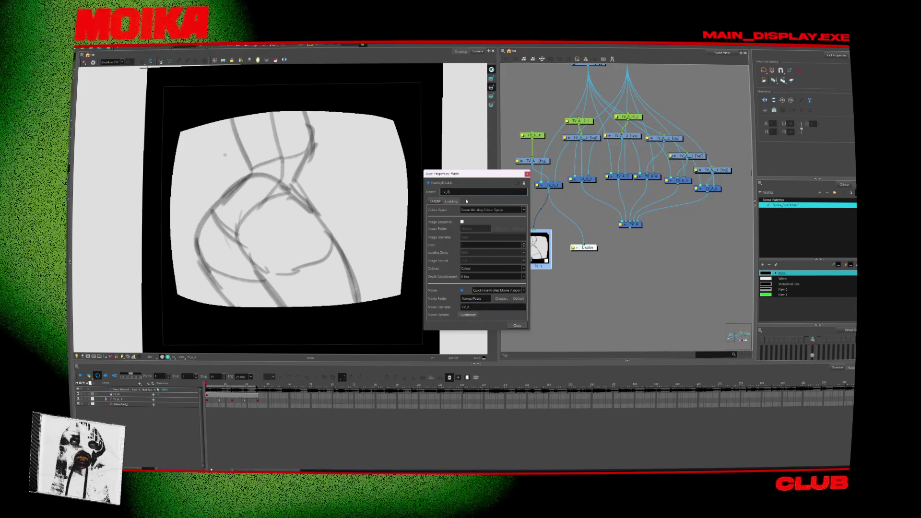
pyautogui.click(453, 191)
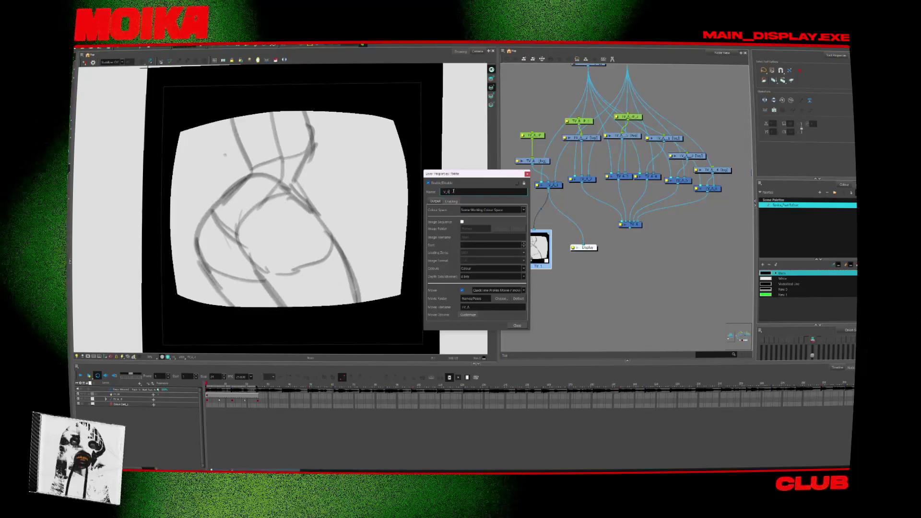
pyautogui.click(517, 326)
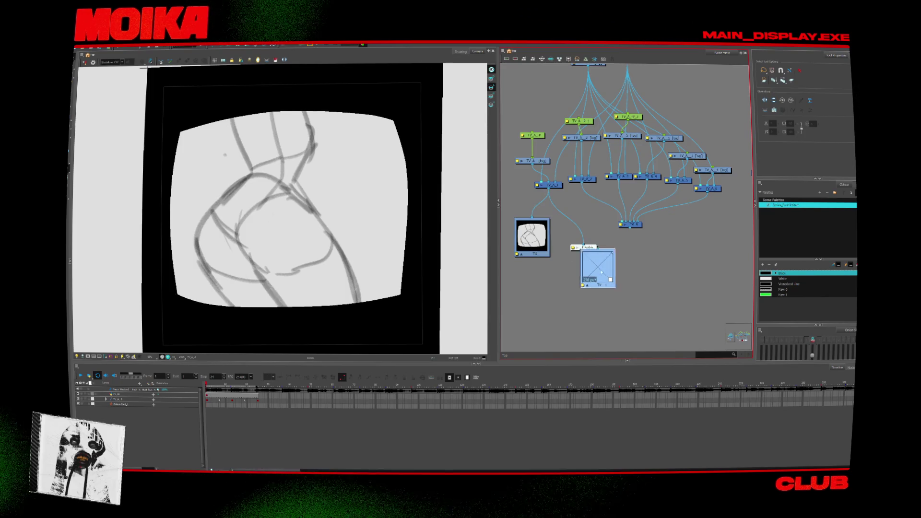
# - Recheck the Write node's properties, paste a TV_2 copy, and undo its move
pyautogui.doubleClick(600, 269)
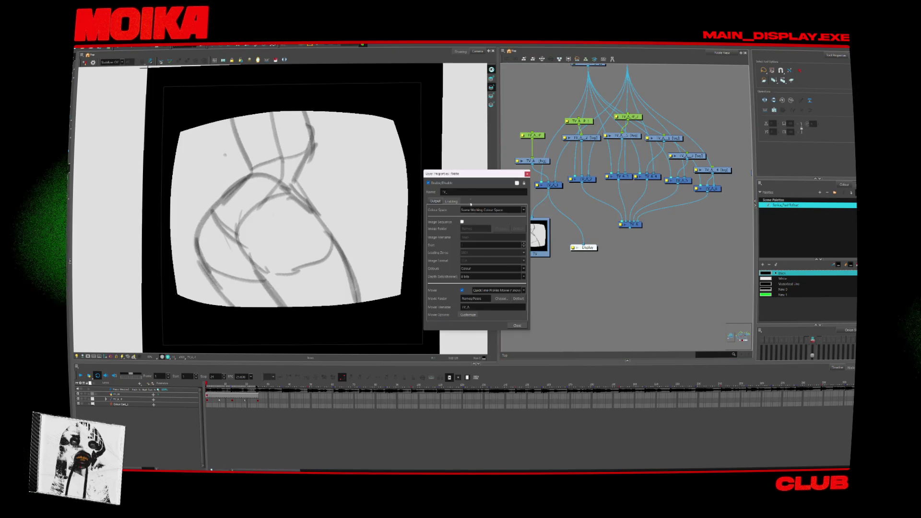
pyautogui.click(517, 326)
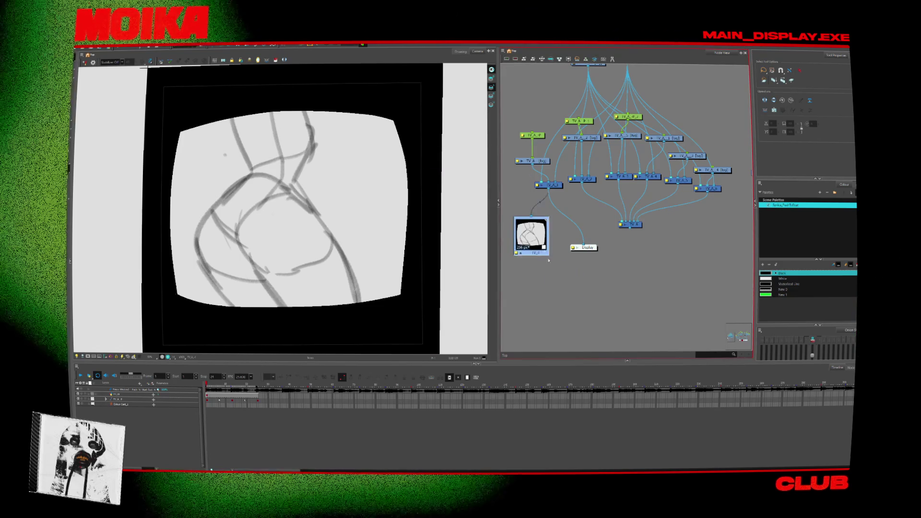
pyautogui.hotkey('ctrl', 'v')
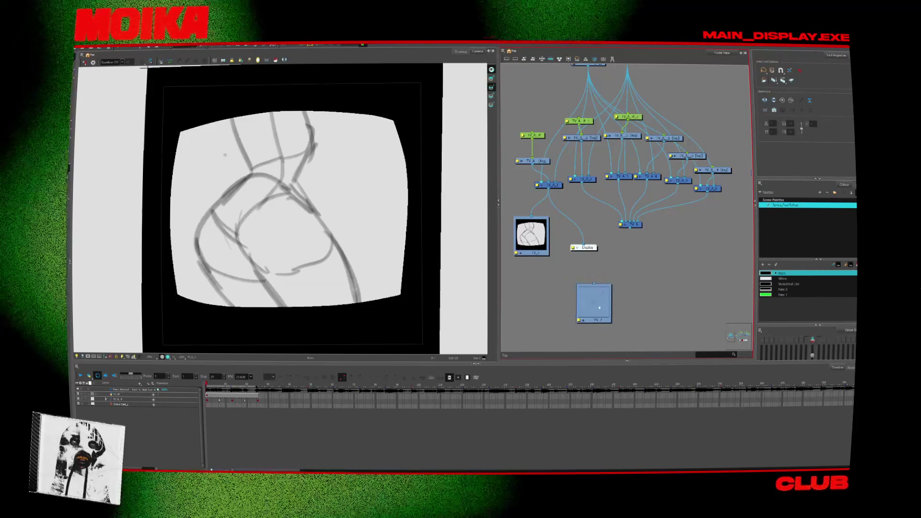
pyautogui.moveTo(599, 308); pyautogui.dragTo(600, 221)
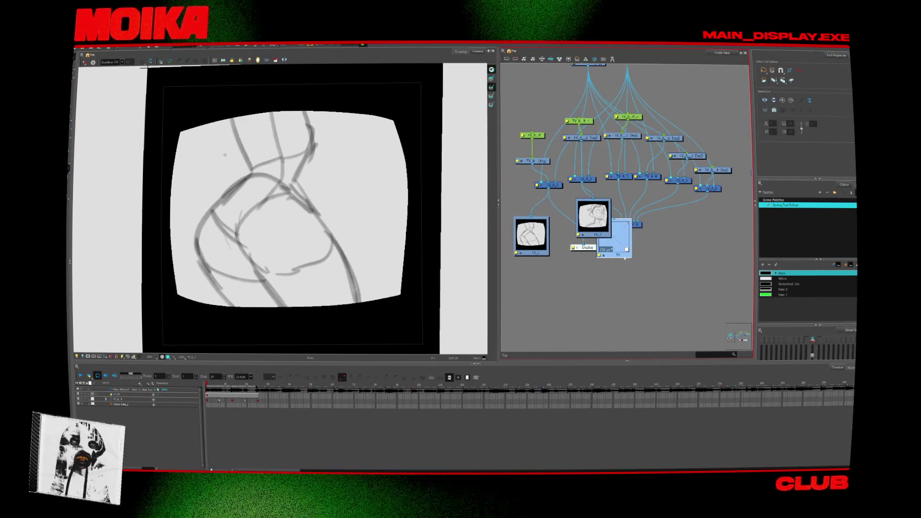
pyautogui.hotkey('ctrl', 'z')
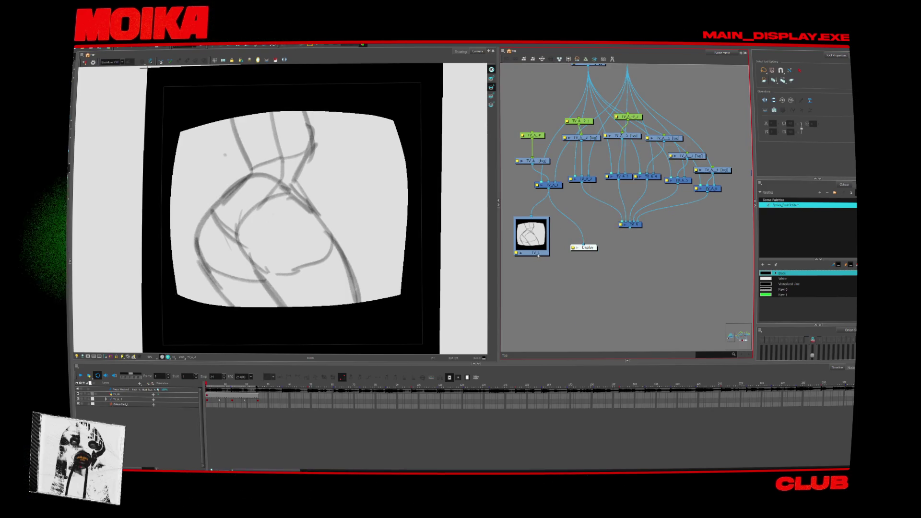
pyautogui.doubleClick(532, 252)
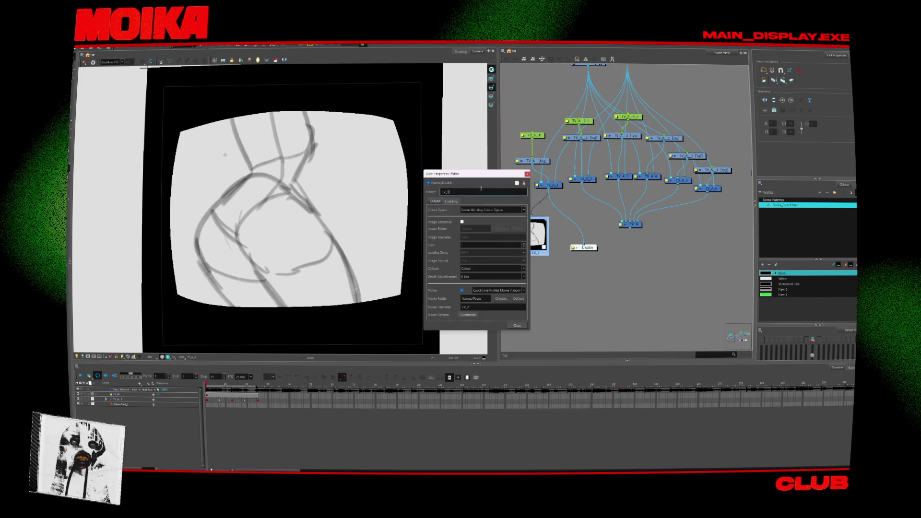
# - Confirm the node name, arrange the TV Write and TV_A nodes, and add a connected TV_2 Write node
pyautogui.press('Return')
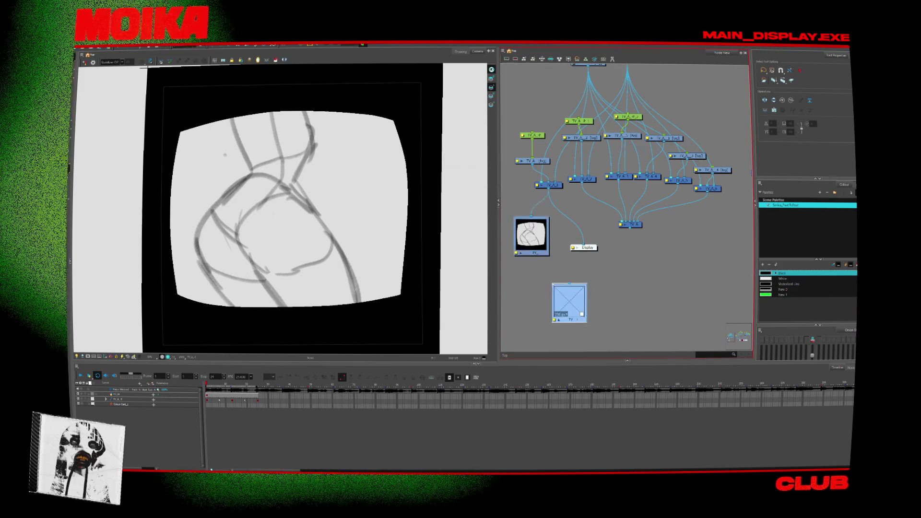
pyautogui.moveTo(570, 303)
pyautogui.mouseDown()
pyautogui.moveTo(592, 222)
pyautogui.moveTo(596, 274)
pyautogui.moveTo(616, 293)
pyautogui.mouseUp()
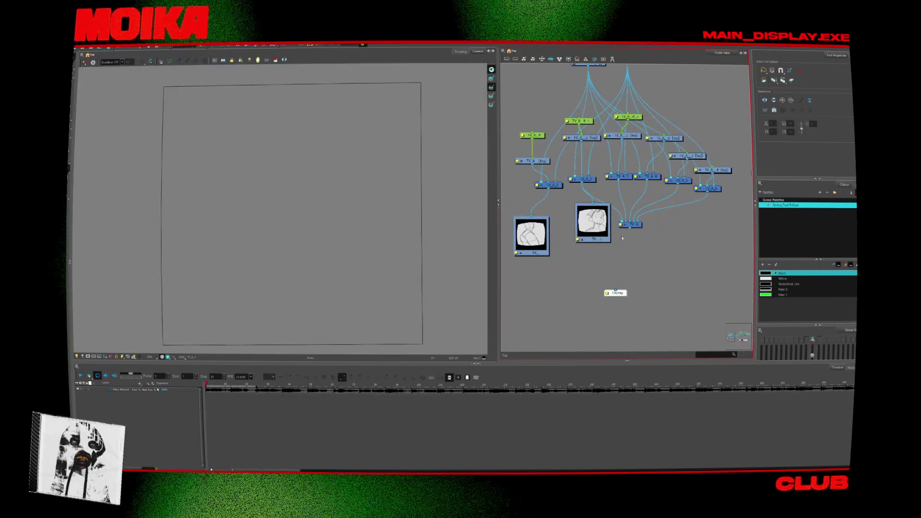
pyautogui.moveTo(631, 224); pyautogui.dragTo(641, 271)
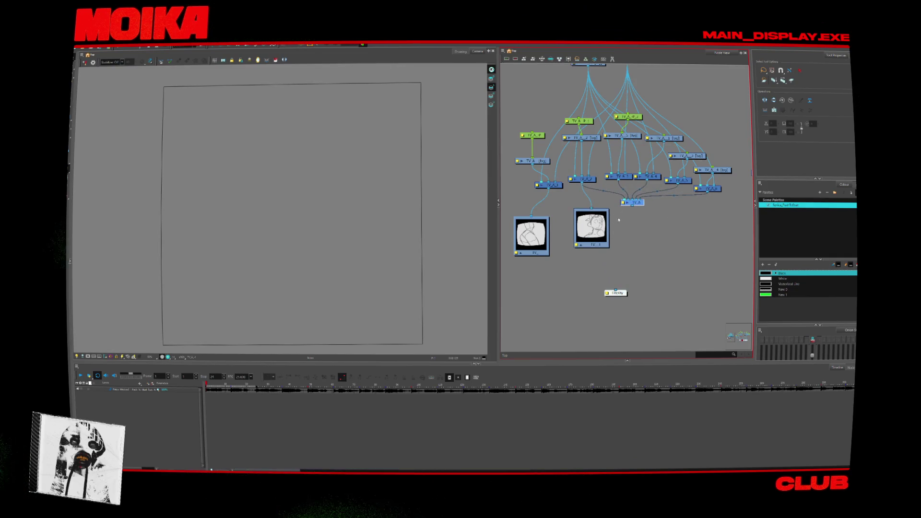
pyautogui.hotkey('ctrl', 'v')
pyautogui.moveTo(627, 231)
pyautogui.mouseDown()
pyautogui.moveTo(628, 245)
pyautogui.moveTo(637, 205)
pyautogui.moveTo(630, 248)
pyautogui.moveTo(619, 178)
pyautogui.mouseUp()
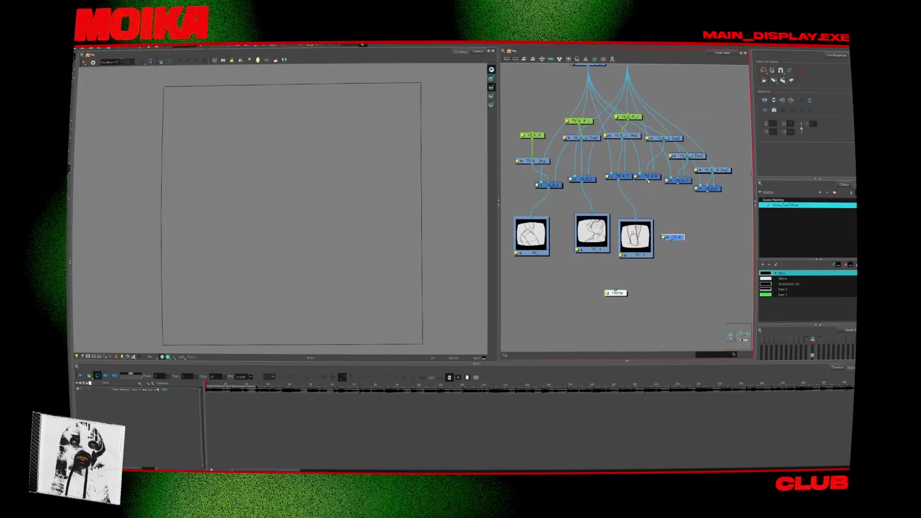
pyautogui.moveTo(667, 219); pyautogui.dragTo(673, 234)
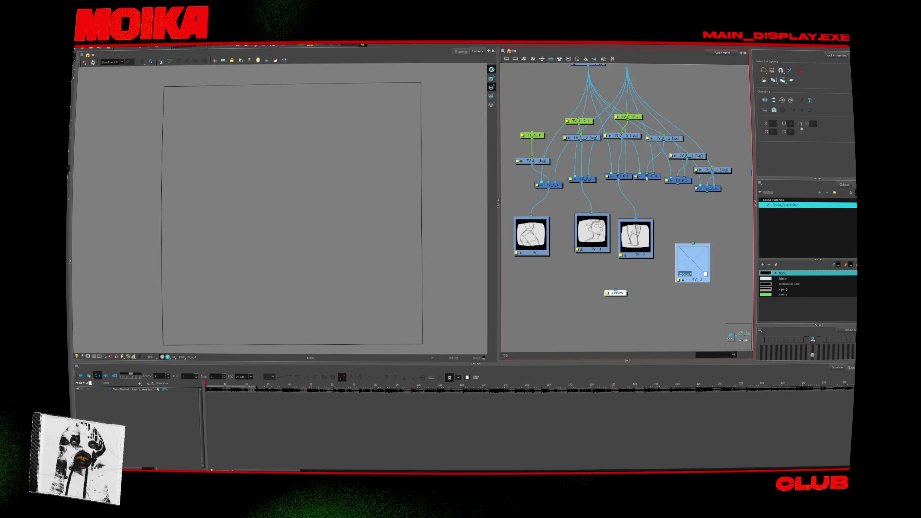
# - Add TV_4 and TV_5 Write nodes, wiring the TV_A_6 drawing into TV_5
pyautogui.hotkey('ctrl', 'v')
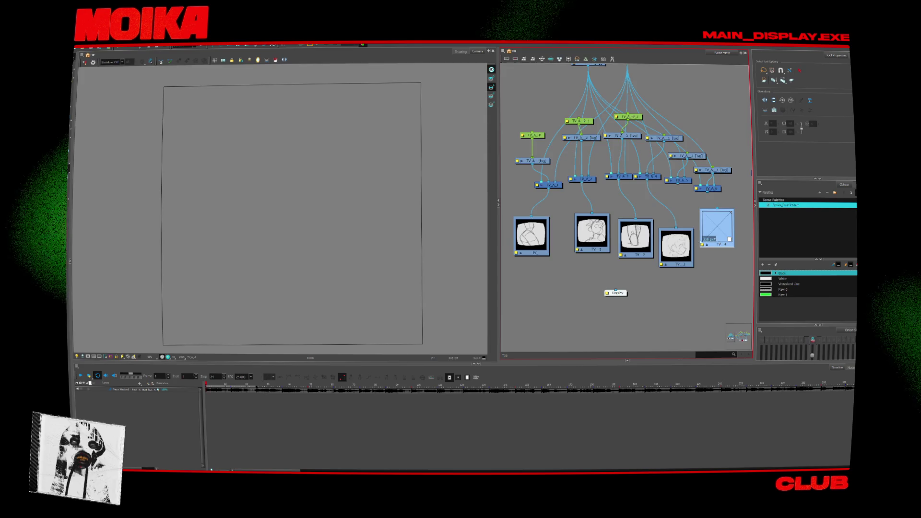
pyautogui.moveTo(671, 199); pyautogui.dragTo(629, 176, button='middle')
pyautogui.moveTo(676, 204)
pyautogui.mouseDown()
pyautogui.moveTo(675, 221)
pyautogui.moveTo(724, 222)
pyautogui.mouseUp()
pyautogui.hotkey('ctrl', 'v')
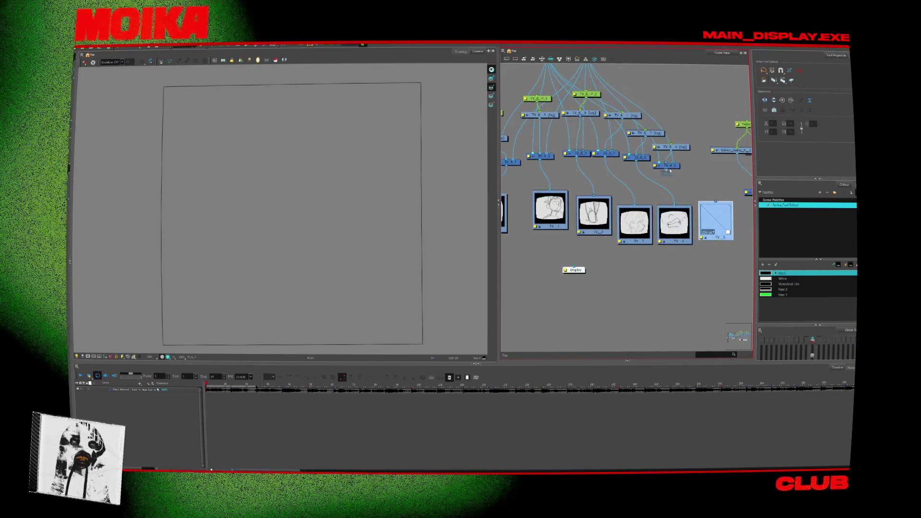
pyautogui.moveTo(668, 169); pyautogui.dragTo(716, 202)
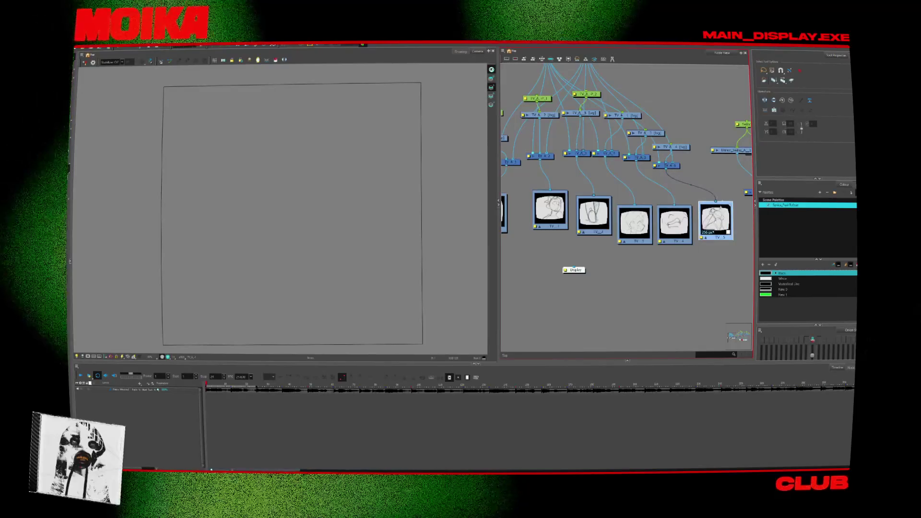
pyautogui.doubleClick(714, 219)
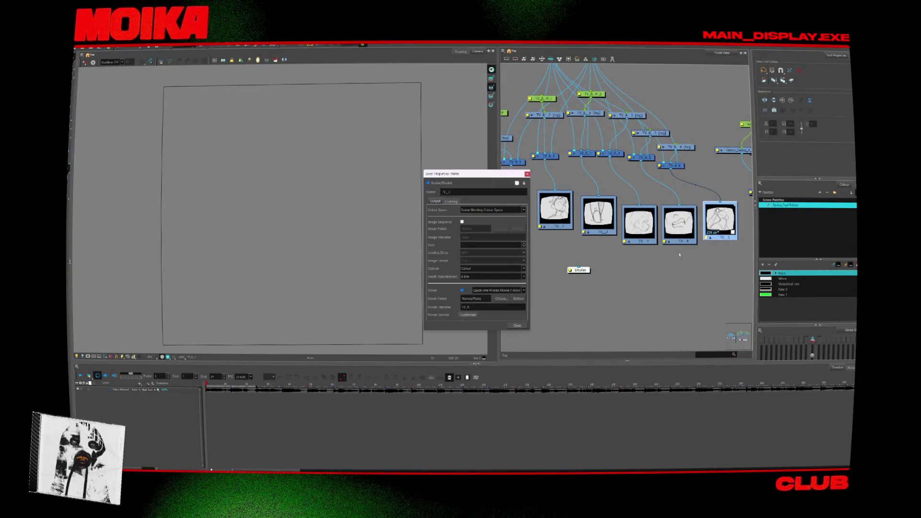
# - Check and edit the TV_1 Write node's movie file name
pyautogui.click(519, 327)
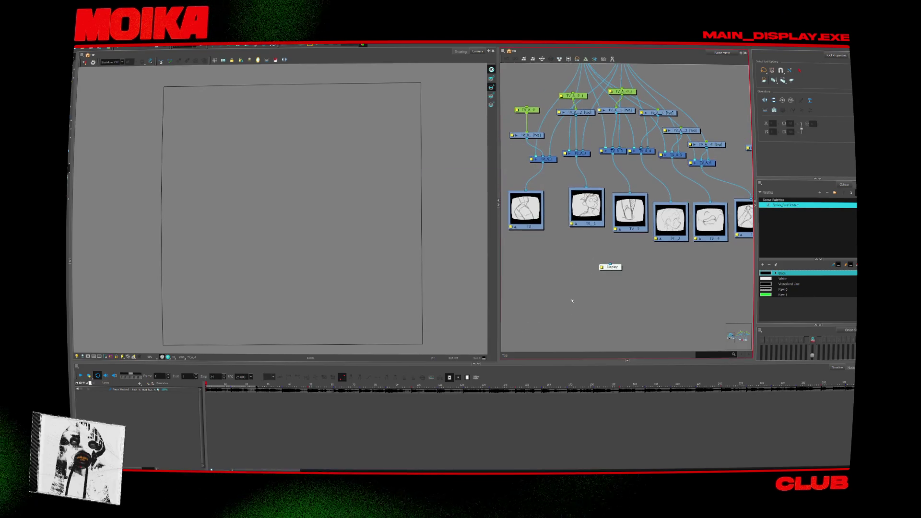
pyautogui.doubleClick(510, 228)
pyautogui.click(472, 306)
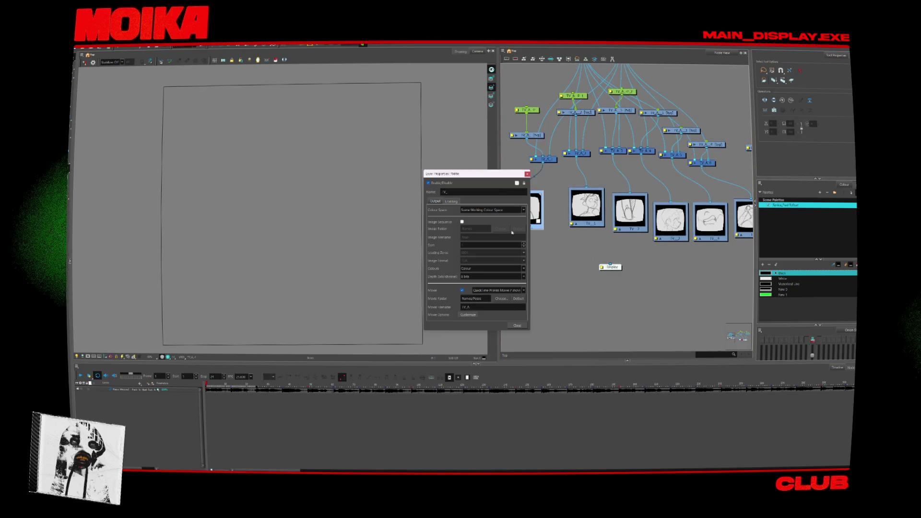
pyautogui.click(517, 326)
pyautogui.doubleClick(572, 226)
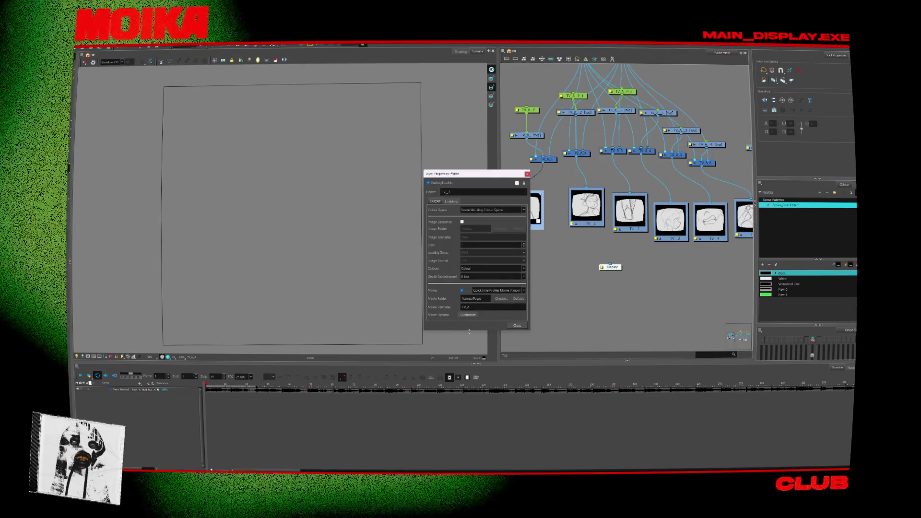
pyautogui.click(470, 307)
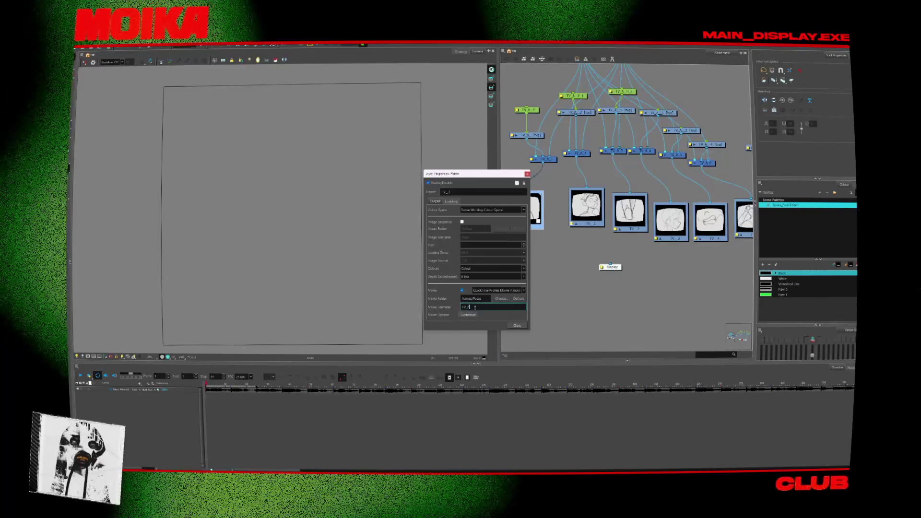
pyautogui.click(517, 326)
pyautogui.doubleClick(510, 230)
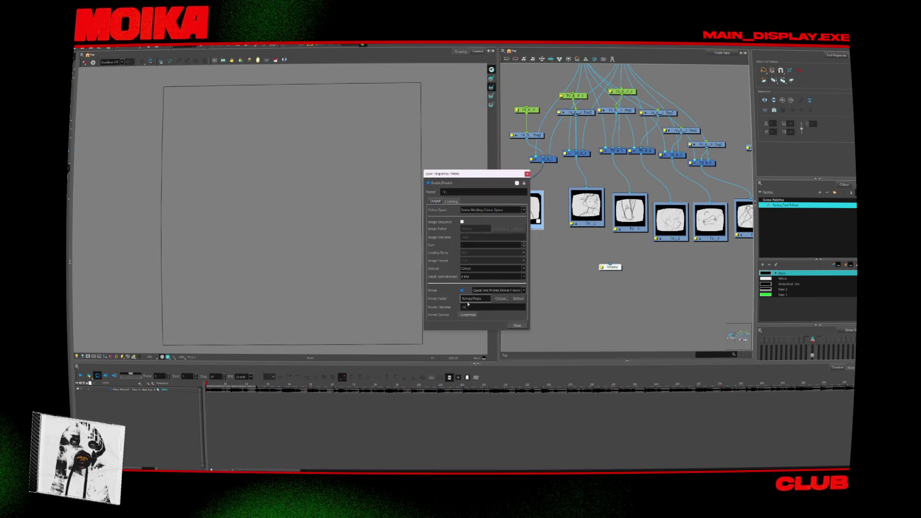
pyautogui.click(517, 325)
# - Review the movie output settings of the TV_2 and TV_3 nodes
pyautogui.click(628, 224)
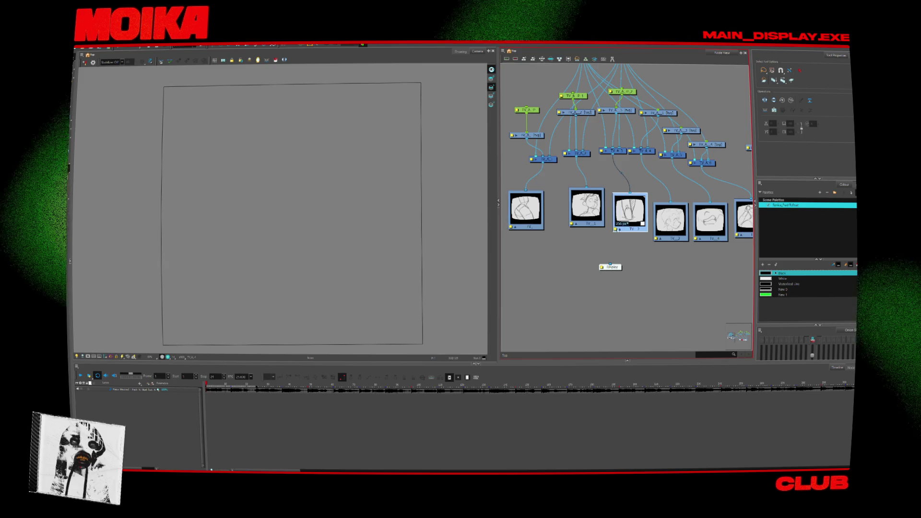
pyautogui.doubleClick(629, 224)
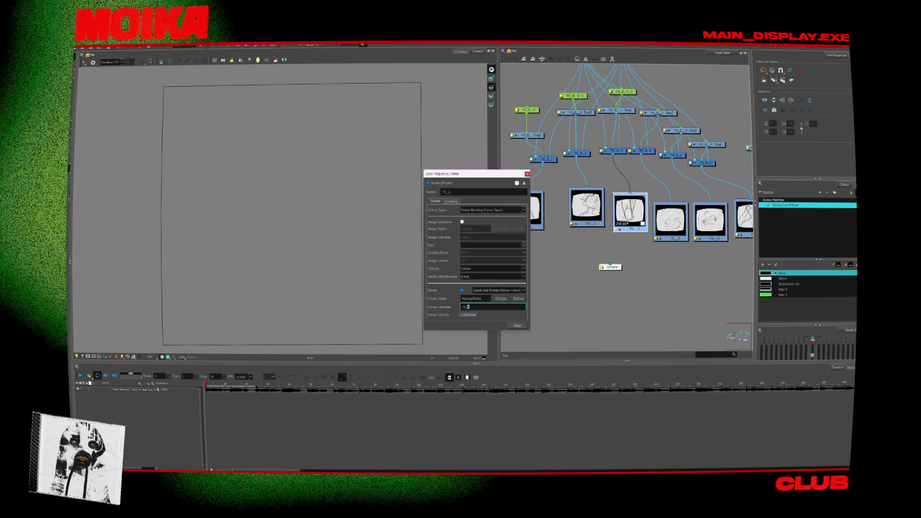
pyautogui.press('Return')
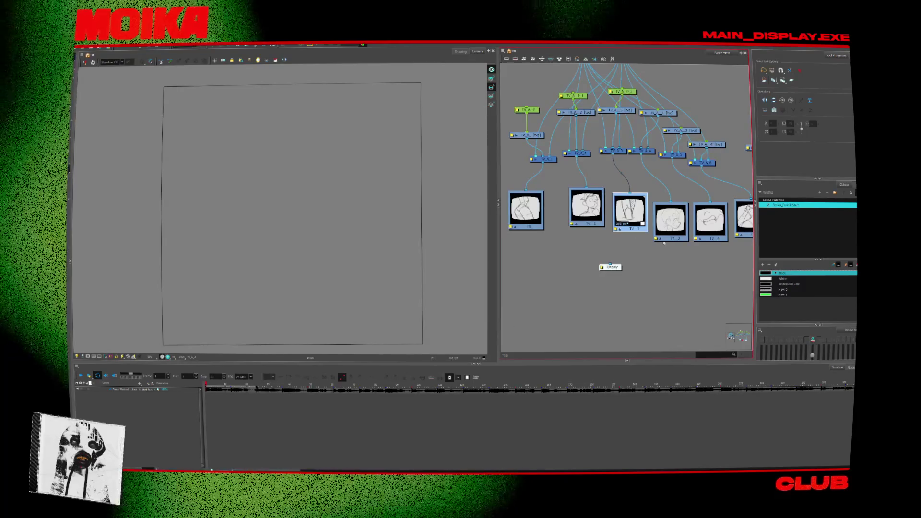
pyautogui.doubleClick(630, 211)
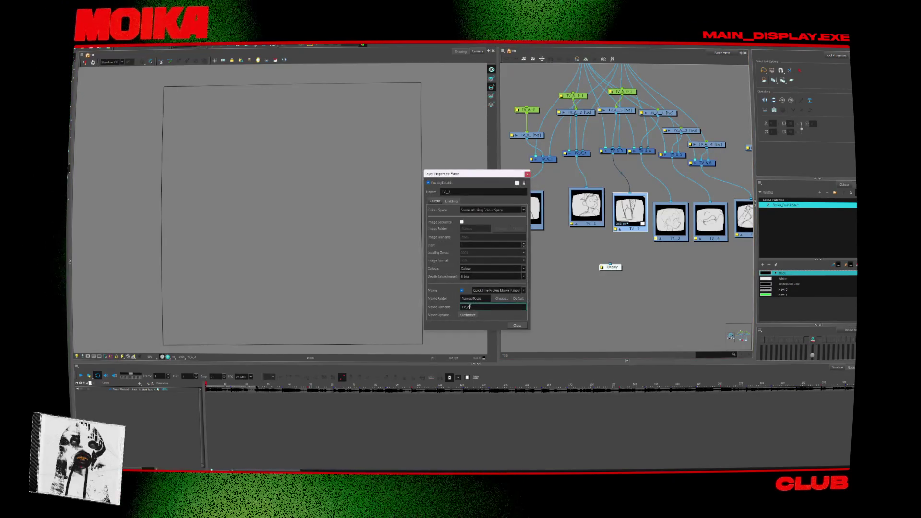
pyautogui.press('Return')
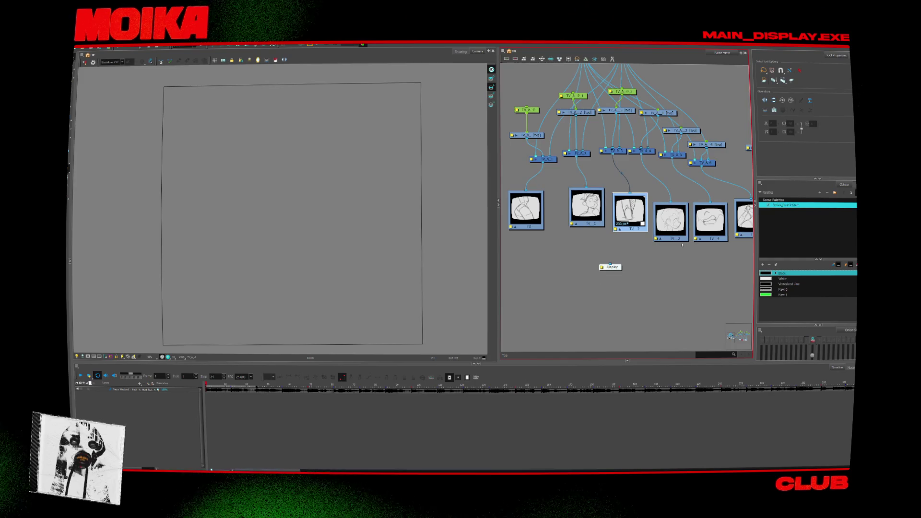
pyautogui.moveTo(682, 245); pyautogui.dragTo(627, 239, button='middle')
pyautogui.doubleClick(629, 239)
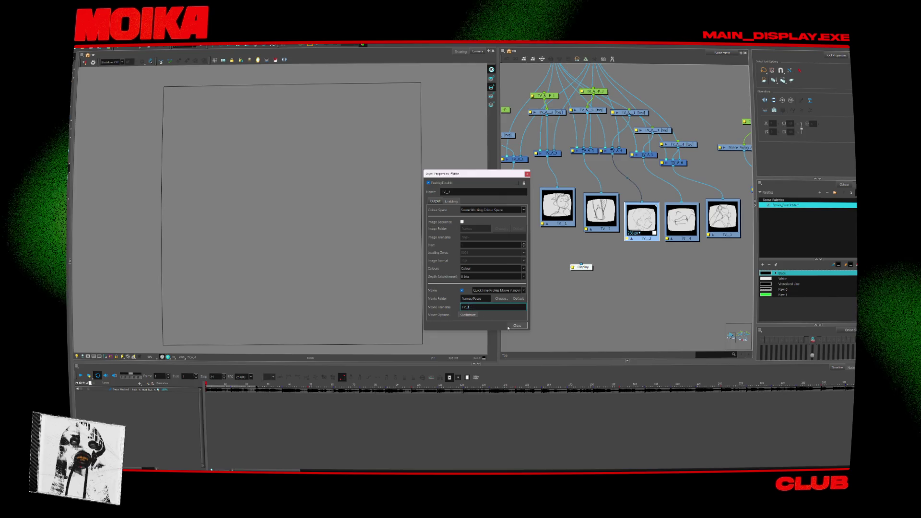
pyautogui.press('Return')
# - Check the remaining outputs and edit the TV_4 and TV_5 movie file names
pyautogui.doubleClick(587, 232)
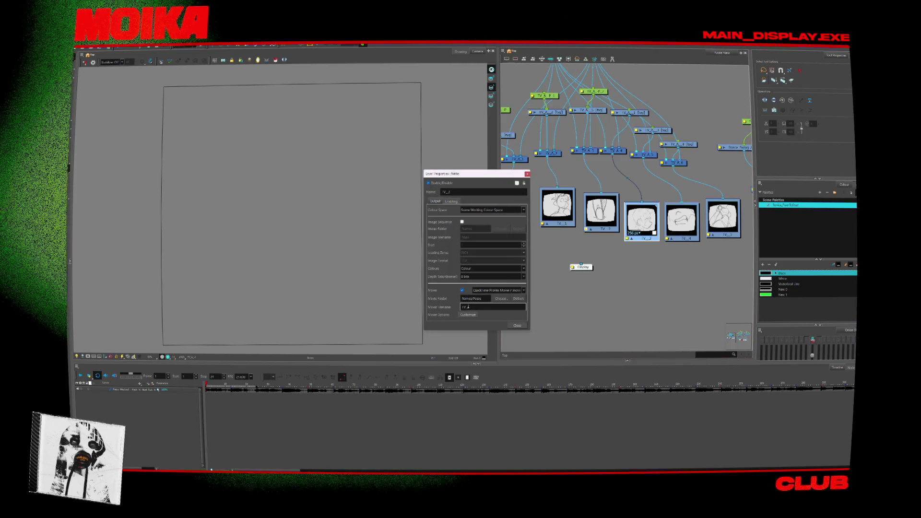
pyautogui.press('Return')
pyautogui.doubleClick(541, 228)
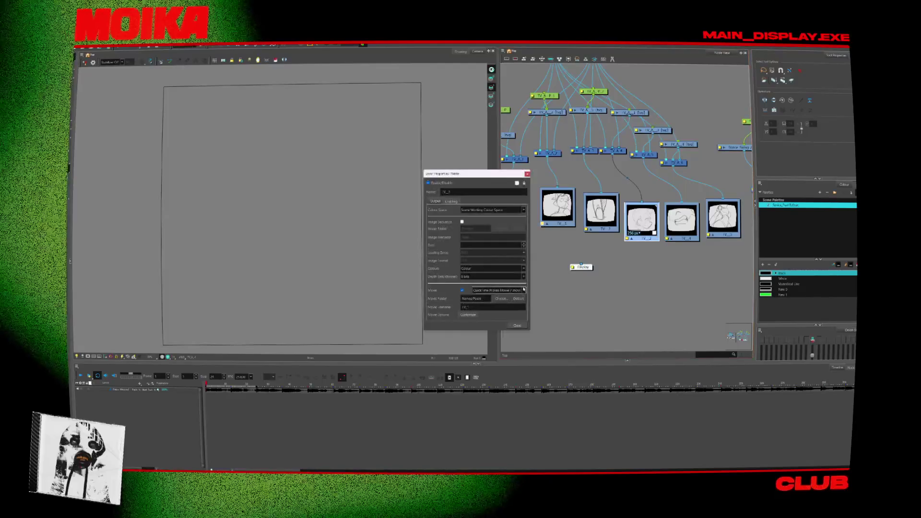
pyautogui.press('Escape')
pyautogui.doubleClick(669, 239)
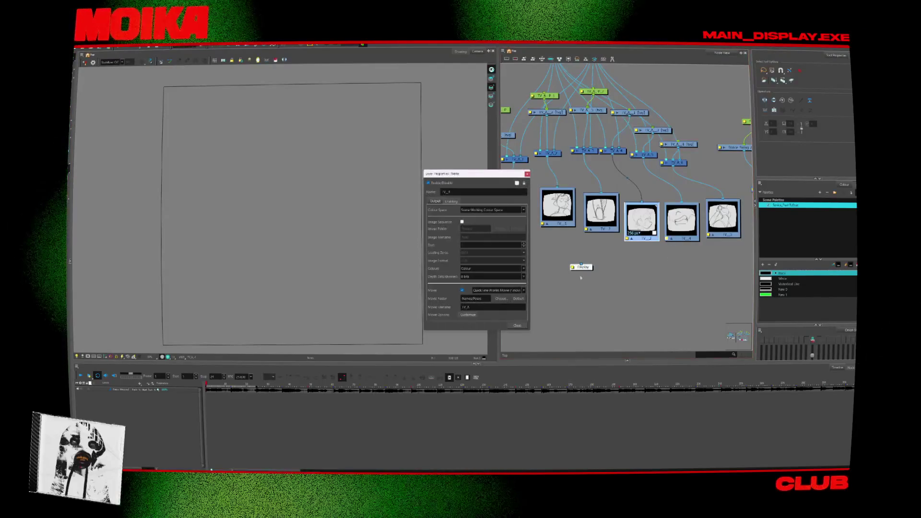
pyautogui.doubleClick(468, 307)
pyautogui.click(518, 326)
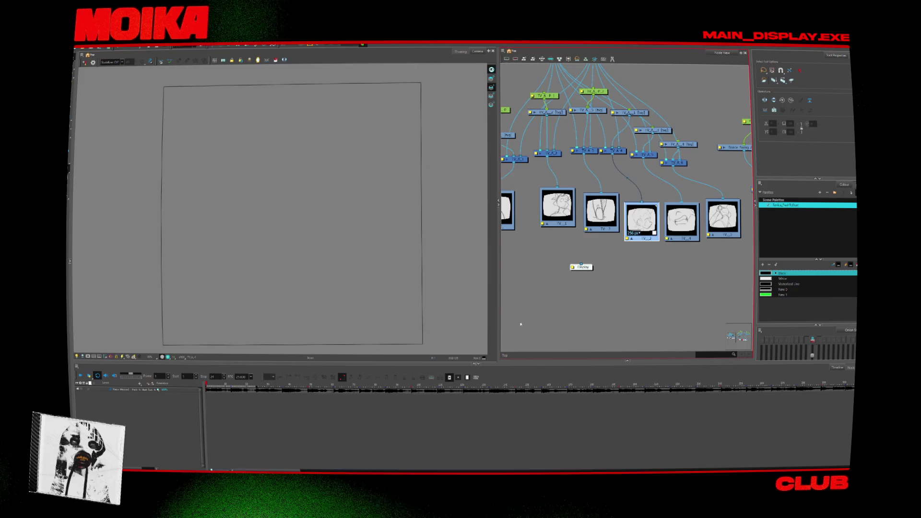
pyautogui.doubleClick(708, 236)
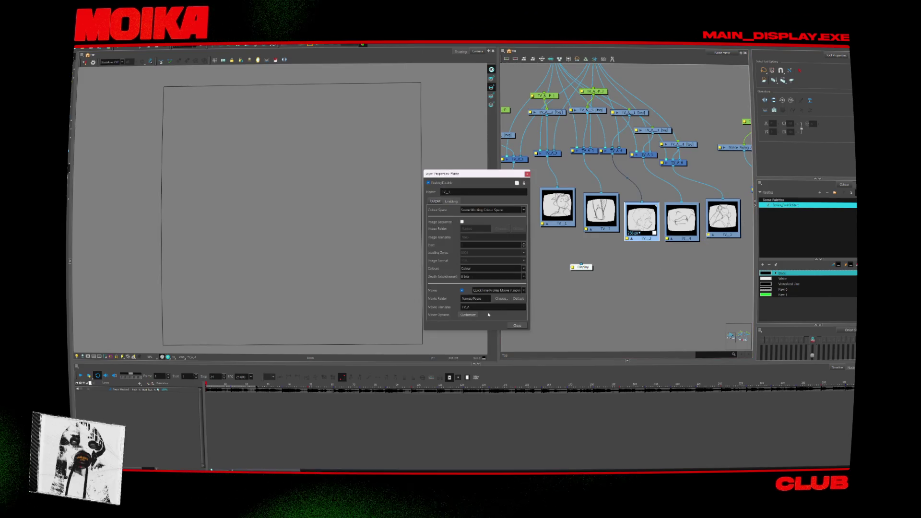
pyautogui.click(518, 325)
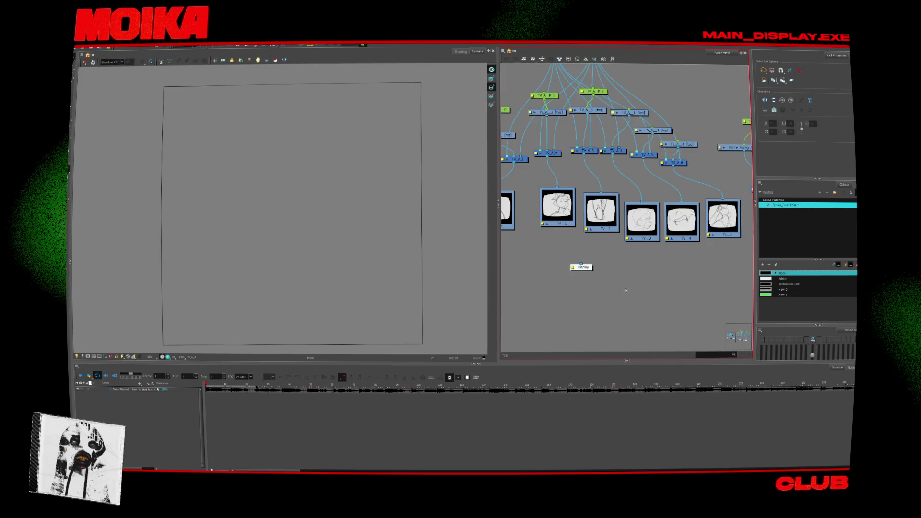
# - Render all Write nodes with File > Export > Render Write Nodes, keeping the frame range
pyautogui.scroll(-4, 656, 249)
pyautogui.scroll(5, 656, 250)
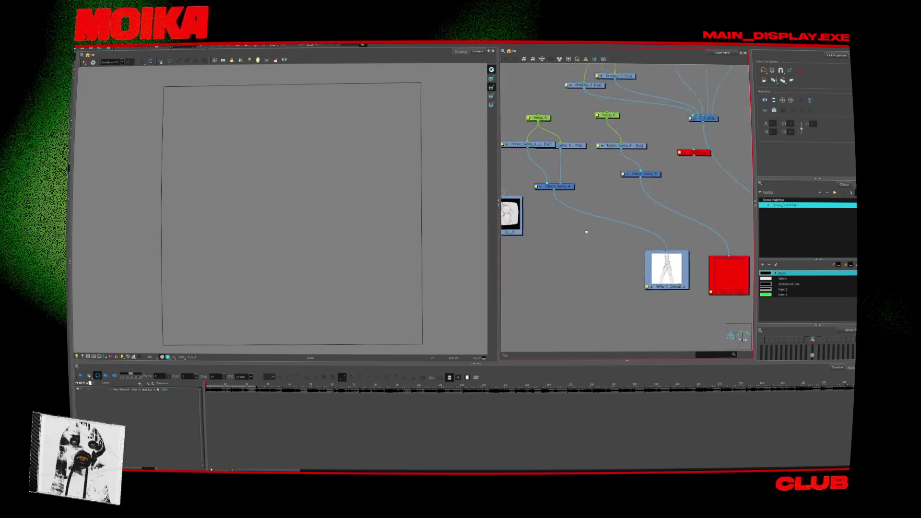
pyautogui.scroll(-3, 595, 242)
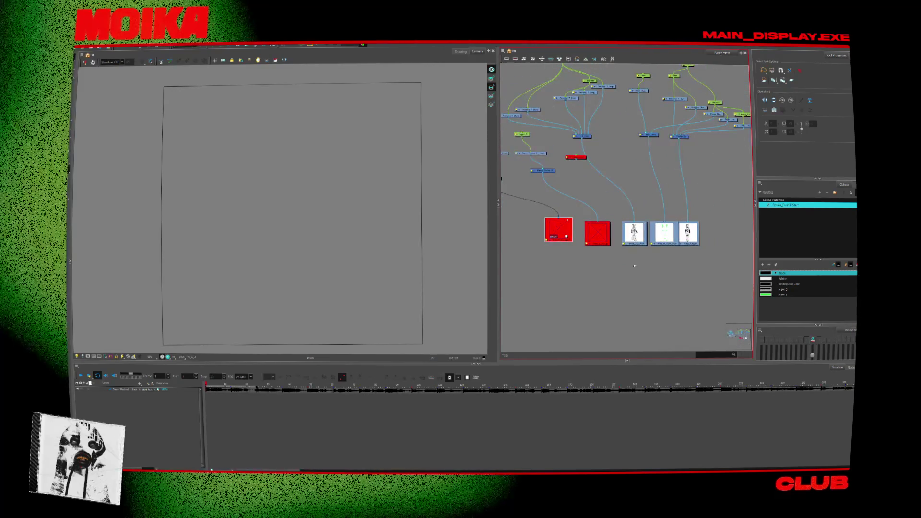
pyautogui.scroll(-2, 595, 242)
pyautogui.moveTo(595, 245); pyautogui.dragTo(684, 244, button='middle')
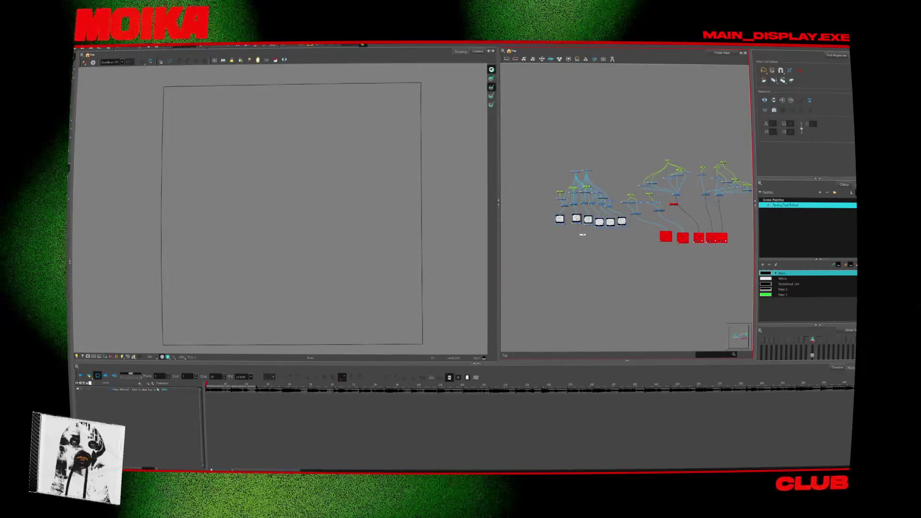
pyautogui.click(80, 47)
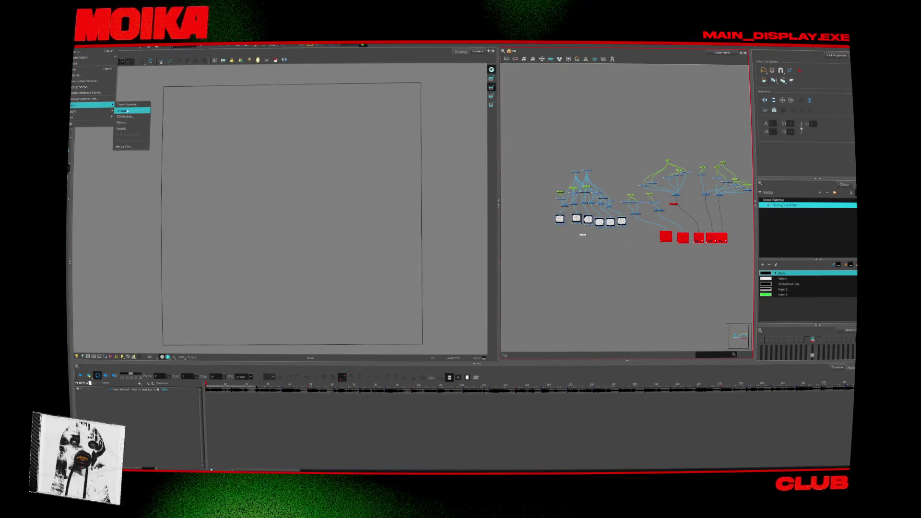
pyautogui.click(131, 110)
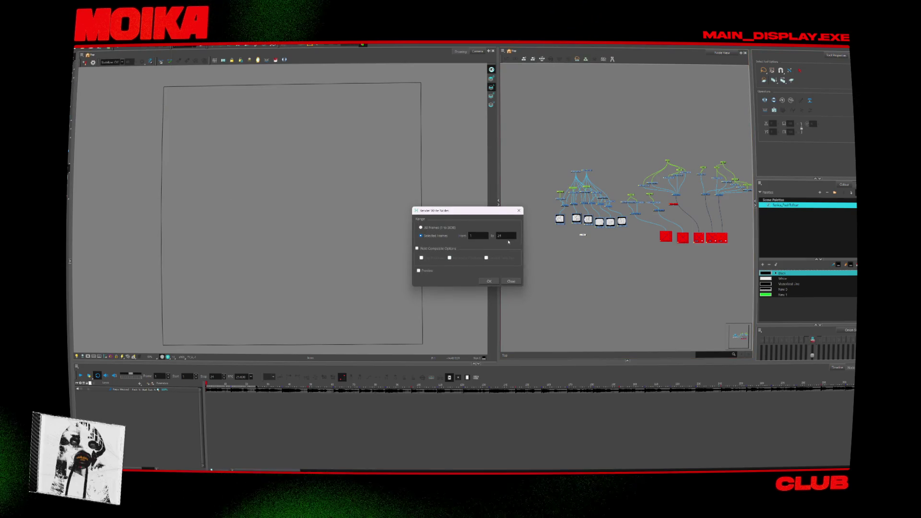
pyautogui.click(489, 281)
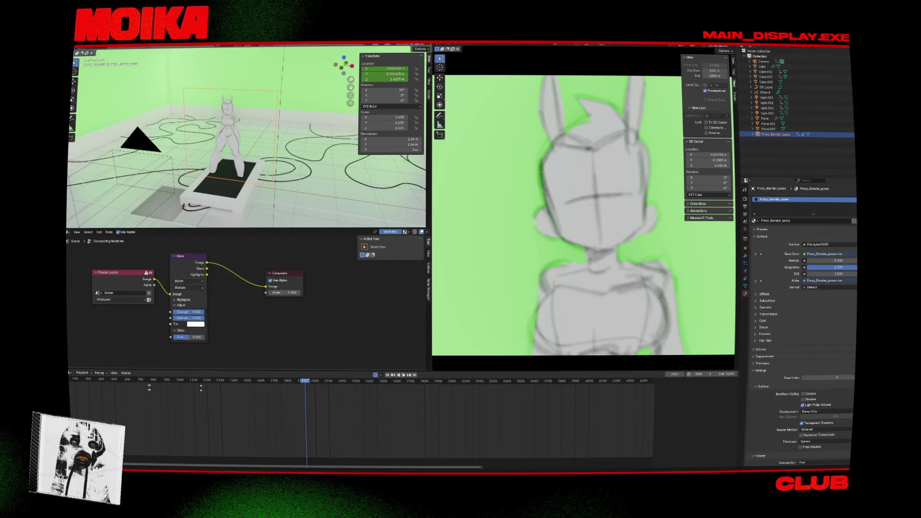
# - Save the Blender project as Syrica_PART_A.blend
pyautogui.press('F4')
pyautogui.click(94, 78)
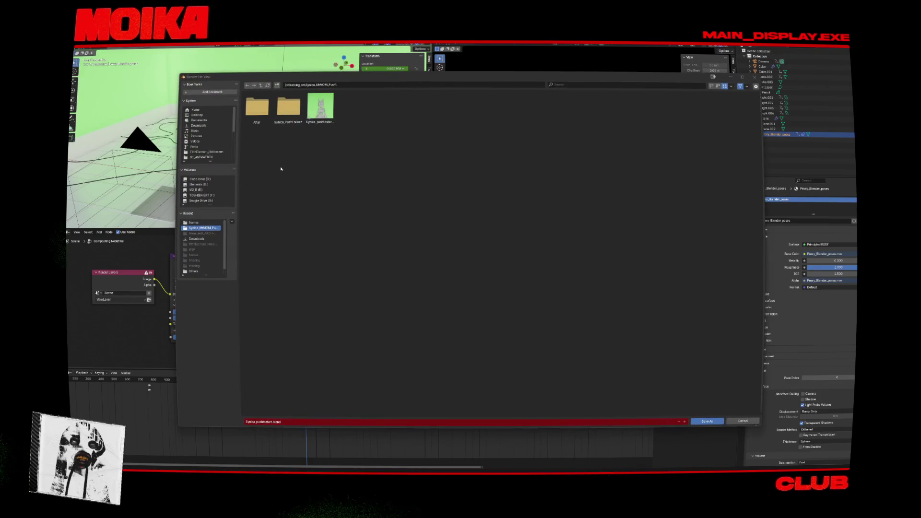
pyautogui.doubleClick(264, 423)
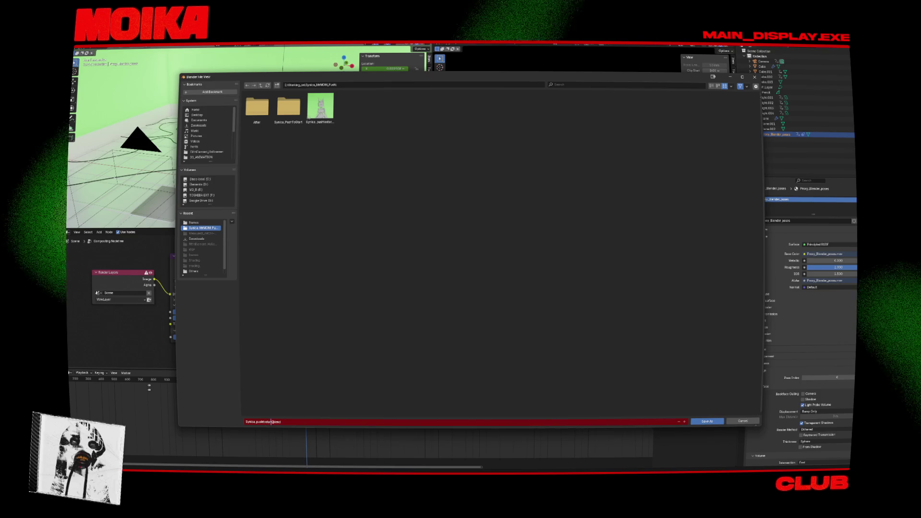
pyautogui.press('BackSpace')
pyautogui.press('capslock')
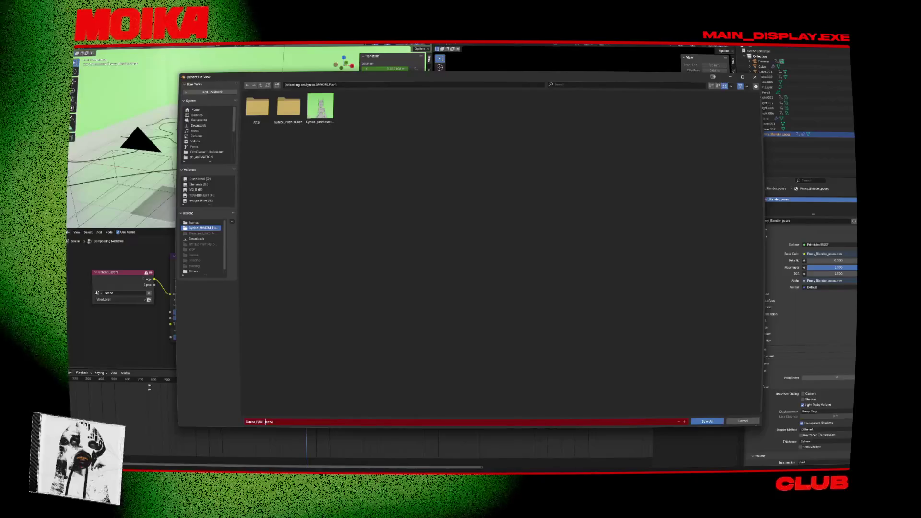
pyautogui.write('A')
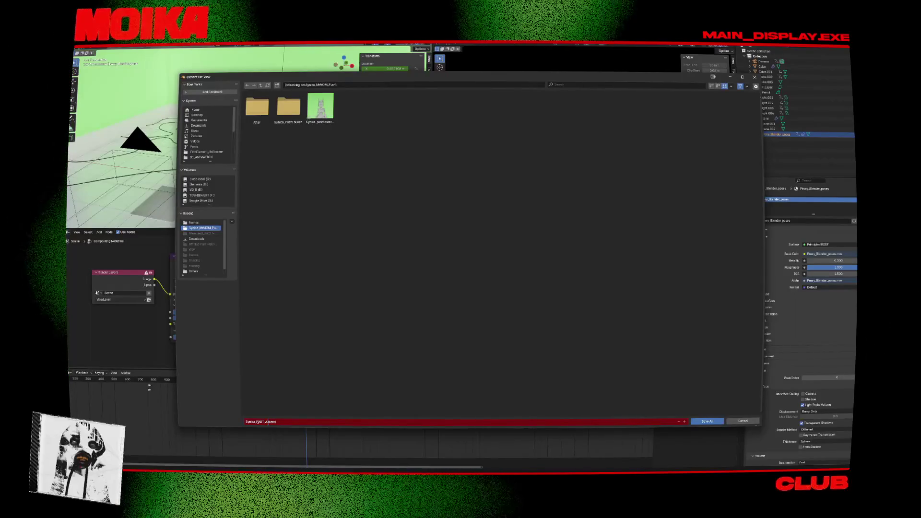
pyautogui.press('capslock')
pyautogui.click(709, 422)
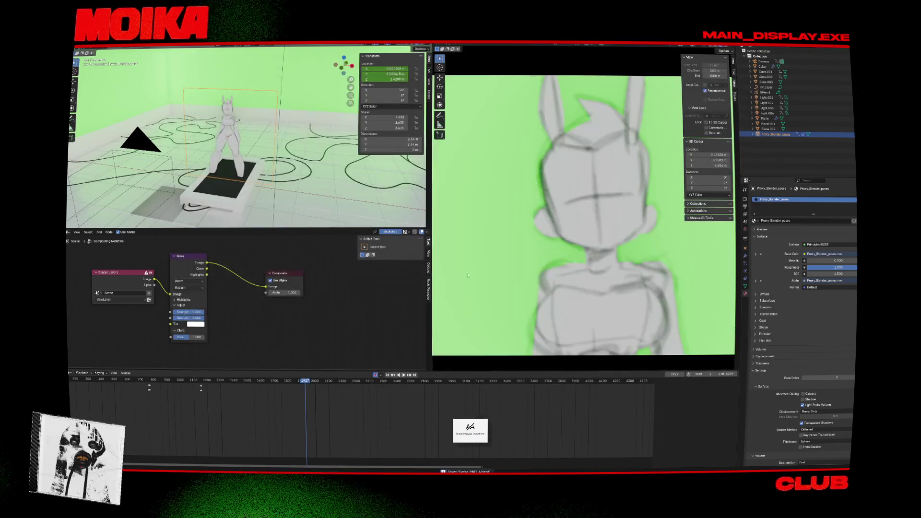
# - Save a copy of the project as Syrica_PART_B.blend
pyautogui.press('F4')
pyautogui.click(91, 82)
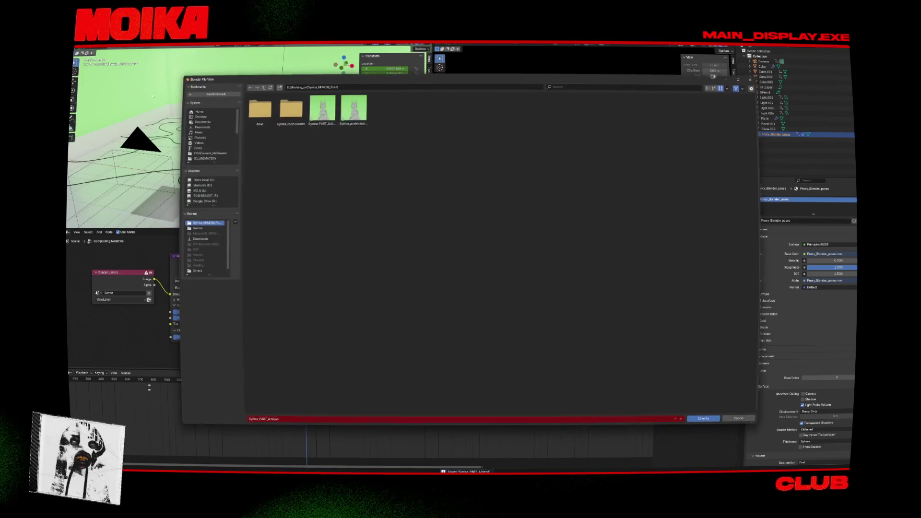
pyautogui.click(267, 422)
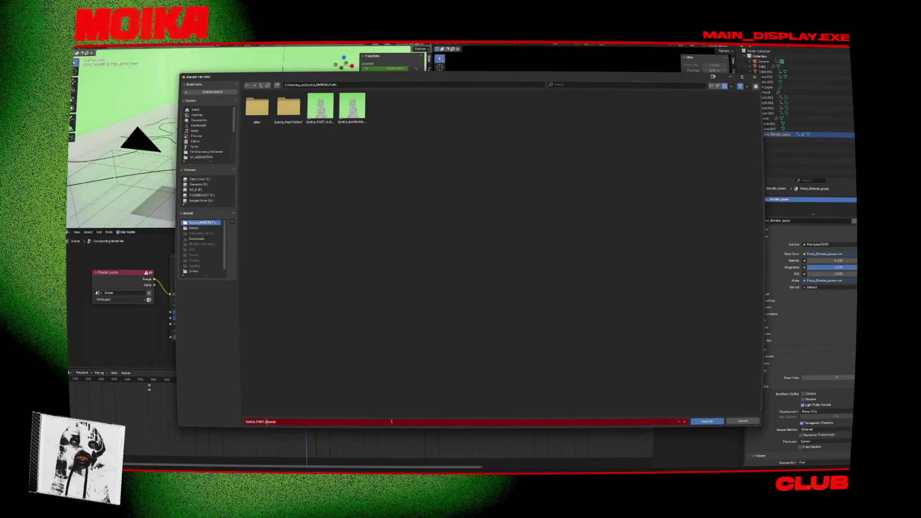
pyautogui.press('capslock')
pyautogui.write('B')
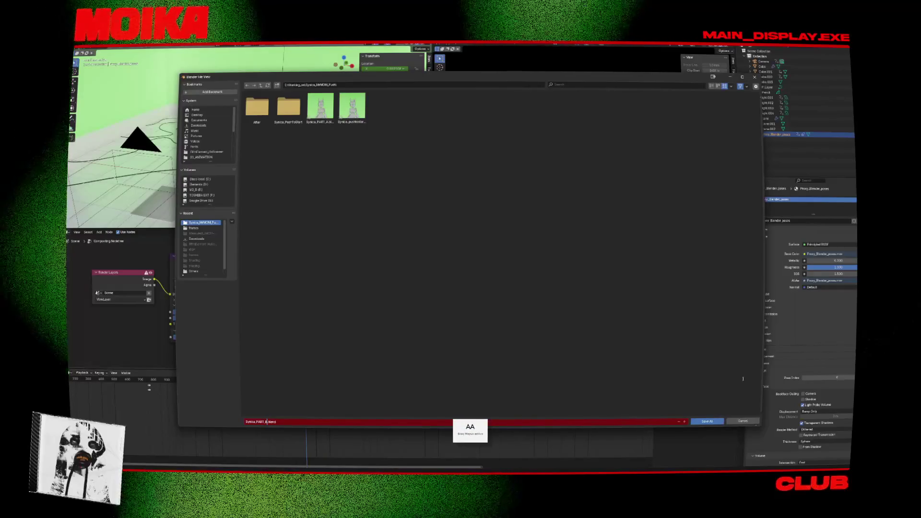
pyautogui.press('Return')
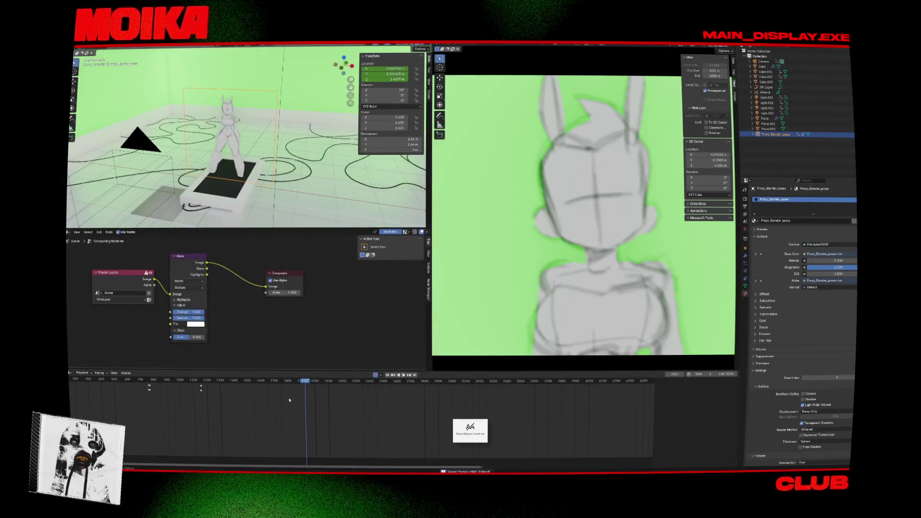
# - Delete the Proxy_Blender_poses character, floor plane, green backdrop walls and grid floor
pyautogui.scroll(-5, 290, 400)
pyautogui.scroll(-5, 288, 177)
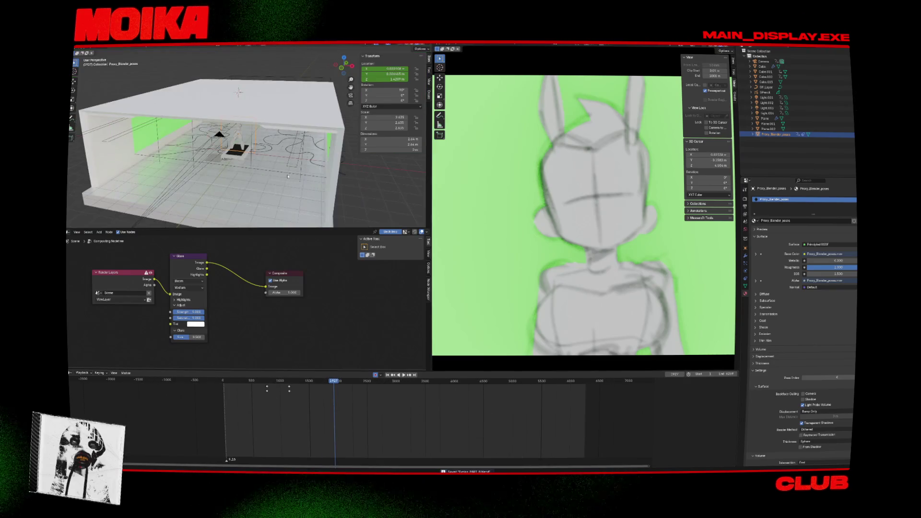
pyautogui.moveTo(288, 177); pyautogui.dragTo(302, 166, button='middle')
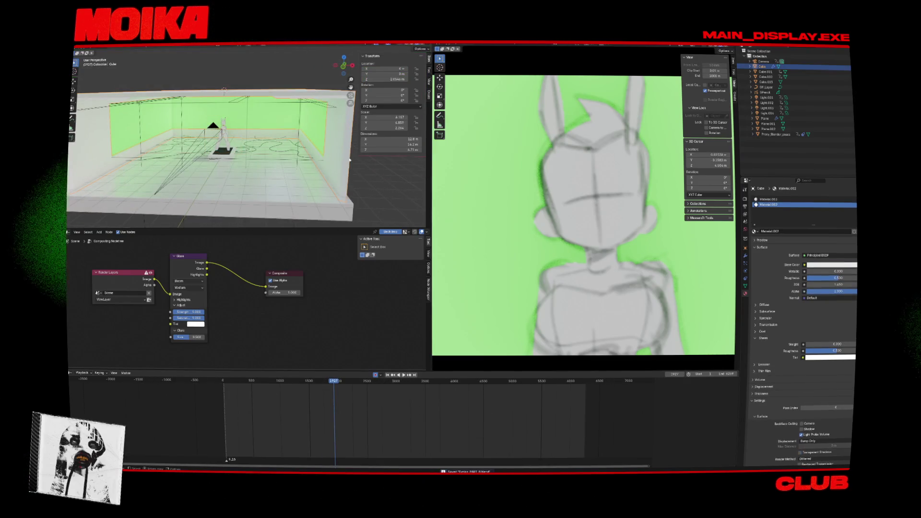
pyautogui.press('x')
pyautogui.click(323, 162)
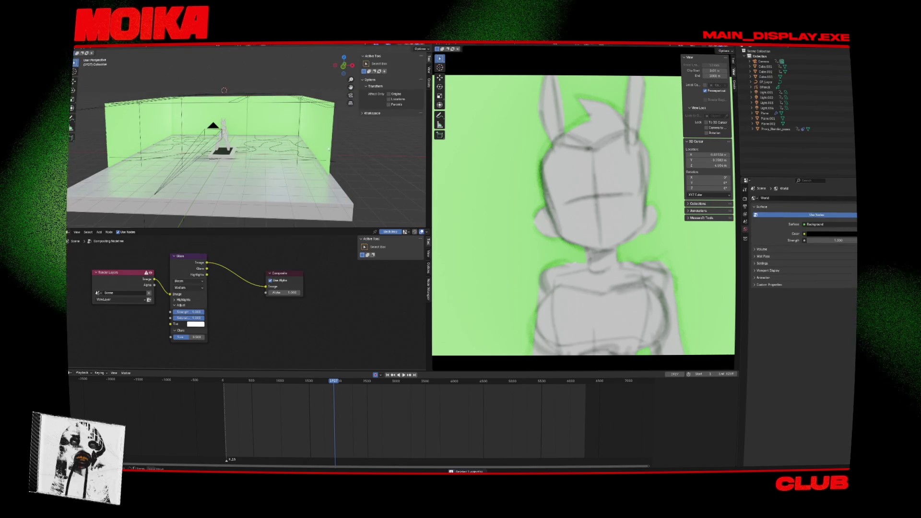
pyautogui.press('x')
pyautogui.click(312, 140)
pyautogui.press('x')
pyautogui.click(307, 141)
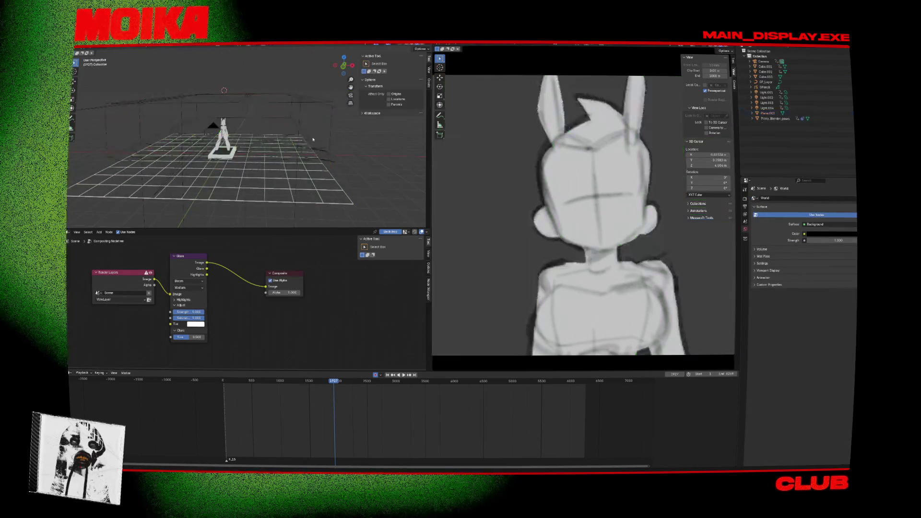
pyautogui.click(307, 144)
pyautogui.press('x')
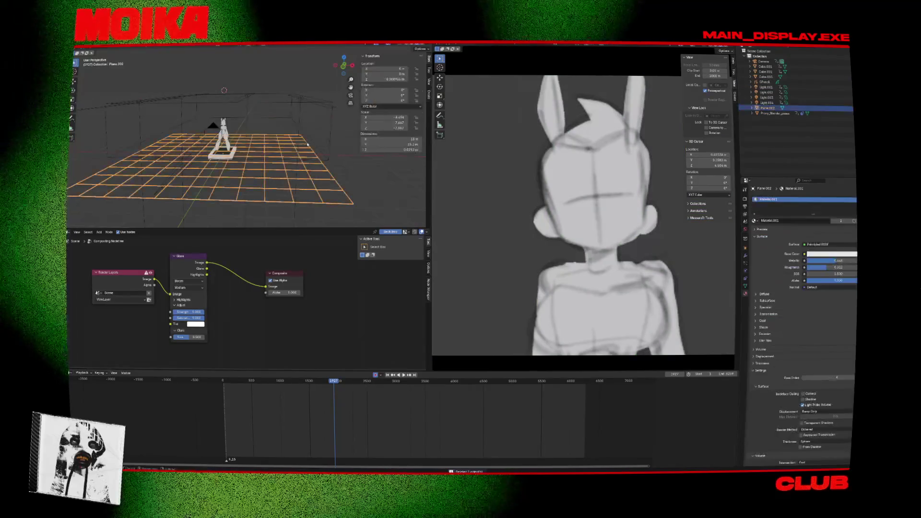
pyautogui.click(298, 140)
# - Delete Light.004, Cube.003, the character proxy figure and the remaining area light
pyautogui.click(303, 98)
pyautogui.click(287, 92)
pyautogui.click(305, 102)
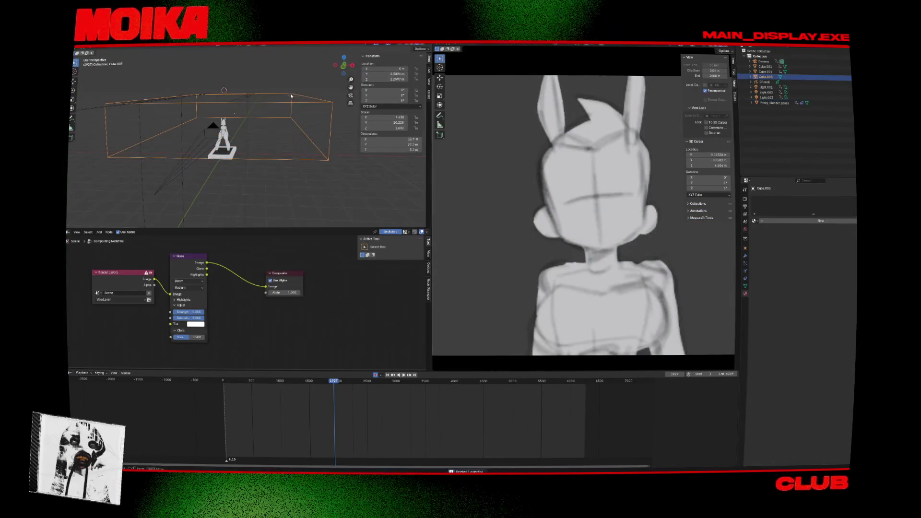
pyautogui.press('x')
pyautogui.click(307, 103)
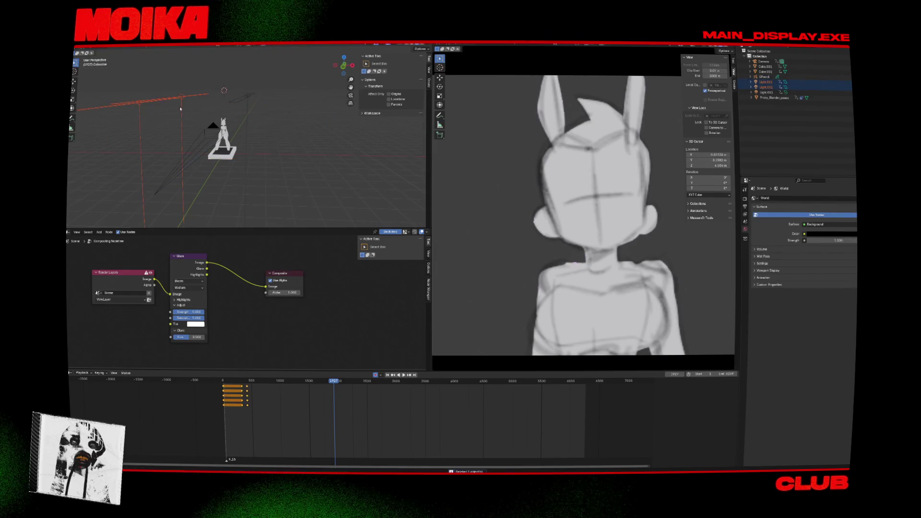
pyautogui.click(229, 122)
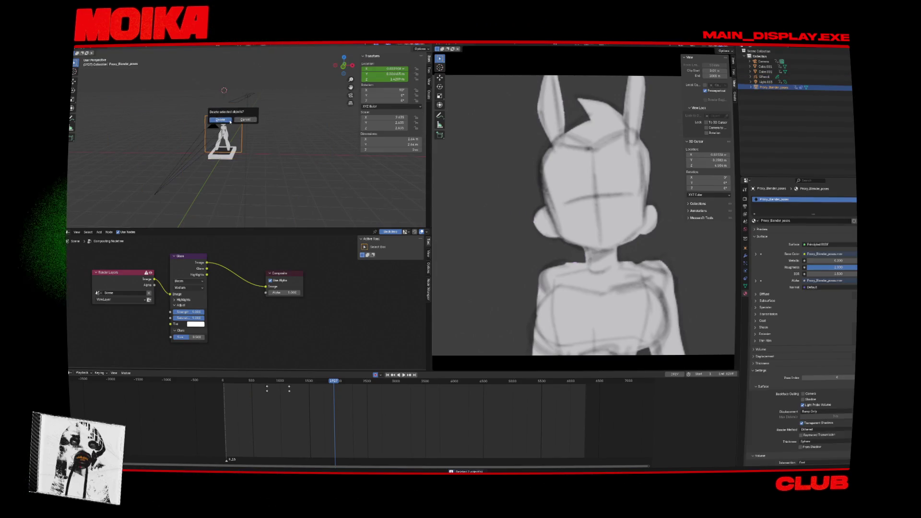
pyautogui.click(231, 122)
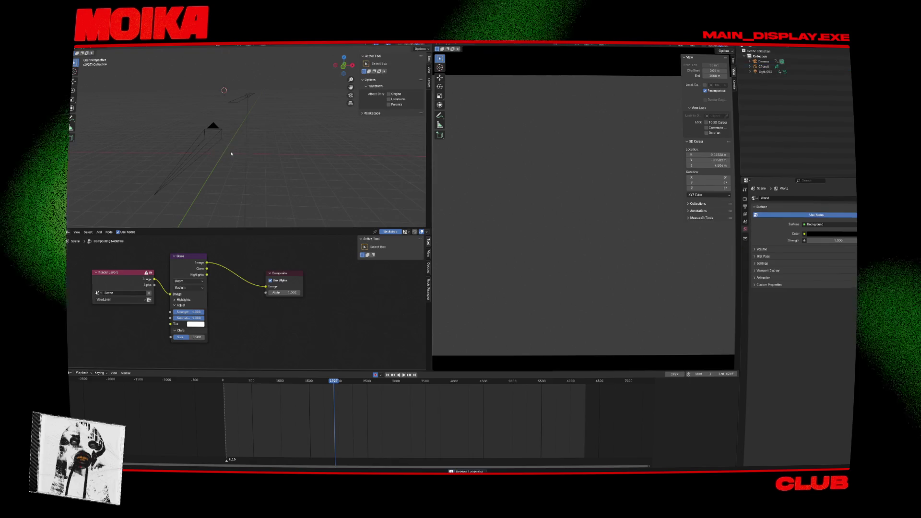
pyautogui.click(242, 97)
pyautogui.press('x')
pyautogui.click(267, 159)
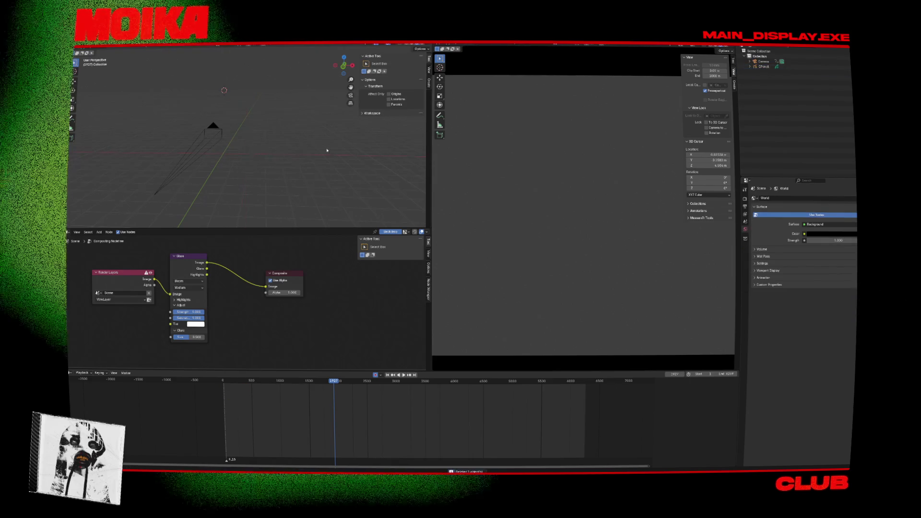
# - Delete the GPencil object and old camera, then add a new camera
pyautogui.click(764, 61)
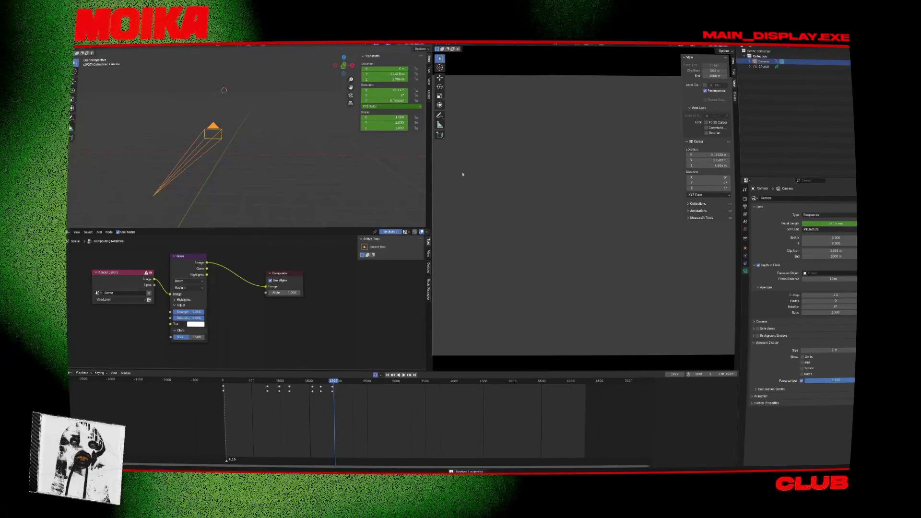
pyautogui.click(765, 66)
pyautogui.press('x')
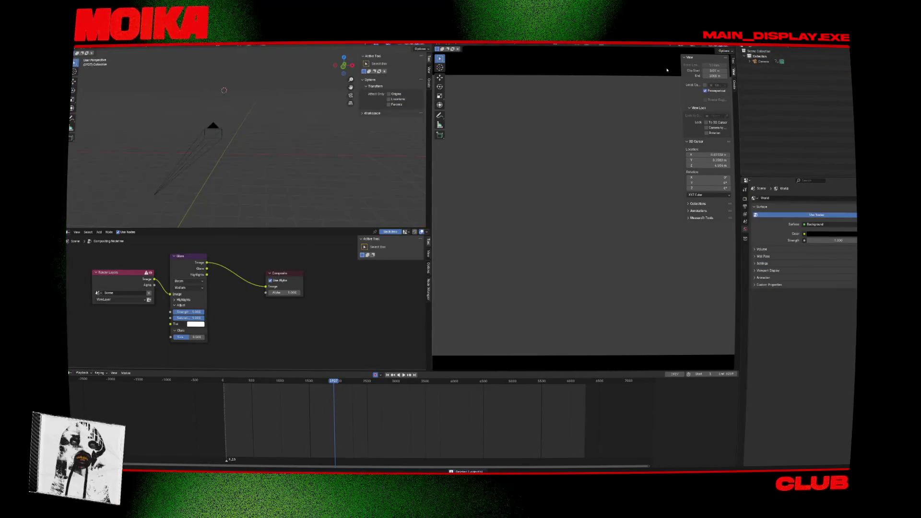
pyautogui.click(225, 129)
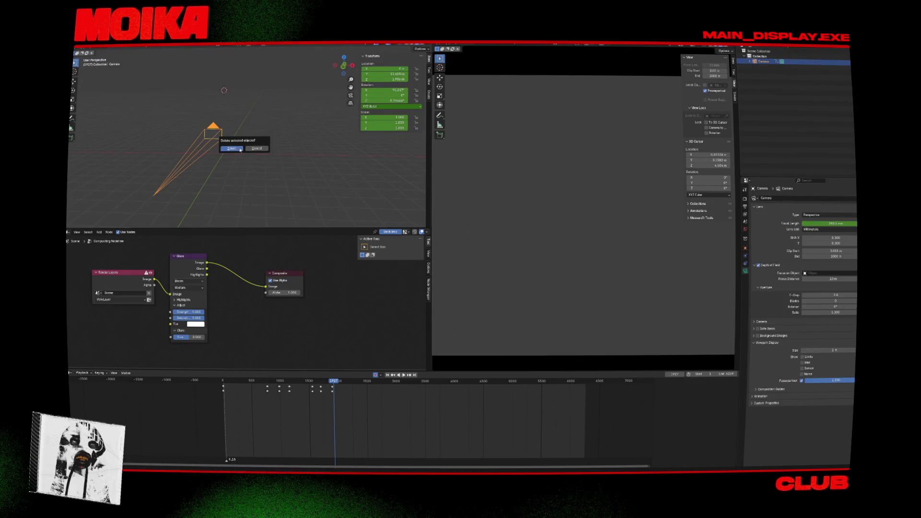
pyautogui.click(241, 150)
pyautogui.hotkey('shift', 'a')
pyautogui.moveTo(256, 148)
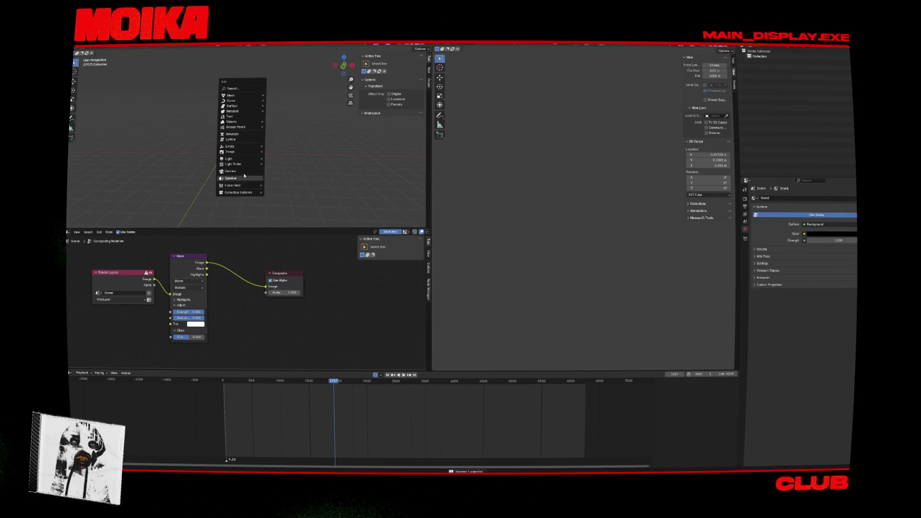
pyautogui.click(242, 171)
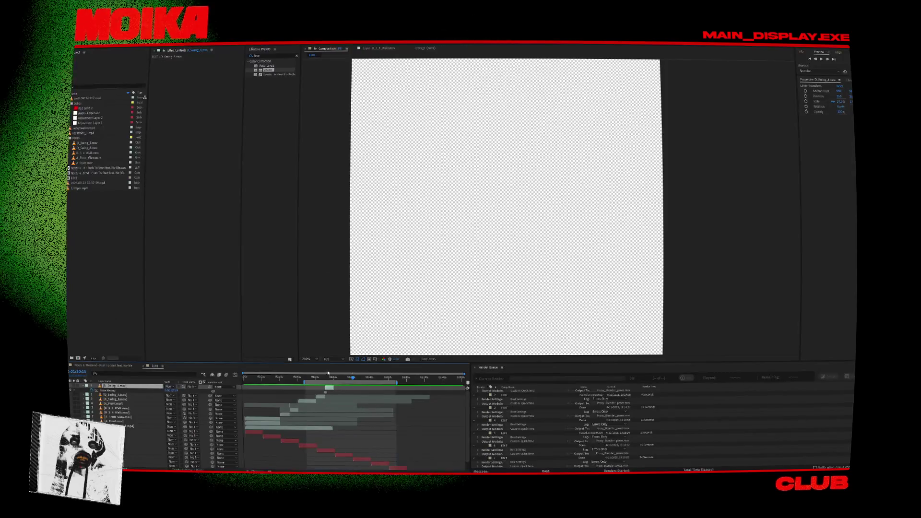
# - Move the current time to a later frame and split the D_Swing_A.mov layer there
pyautogui.click(320, 378)
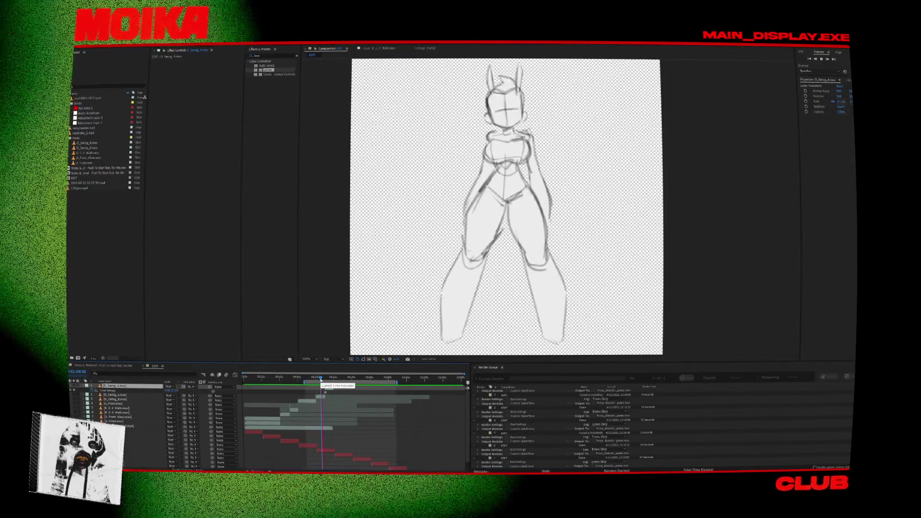
pyautogui.press('=')
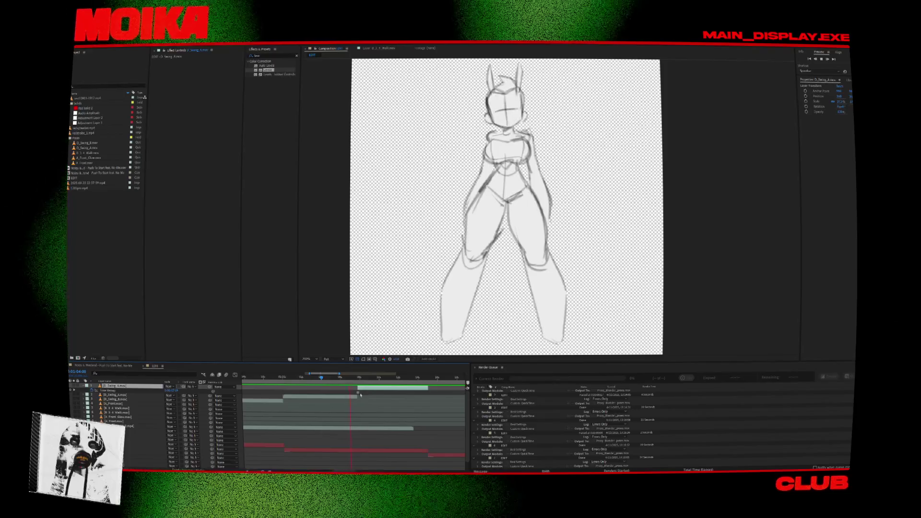
pyautogui.keyDown('shift'); pyautogui.hscroll(3, 365, 399); pyautogui.keyUp('shift')
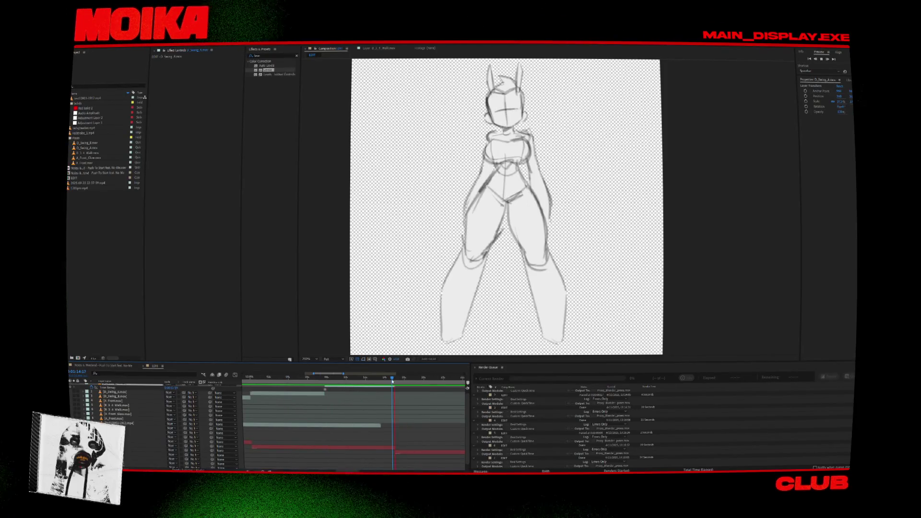
pyautogui.moveTo(392, 382)
pyautogui.mouseDown()
pyautogui.moveTo(402, 390)
pyautogui.moveTo(370, 380)
pyautogui.mouseUp()
pyautogui.hotkey('ctrl', 'd')
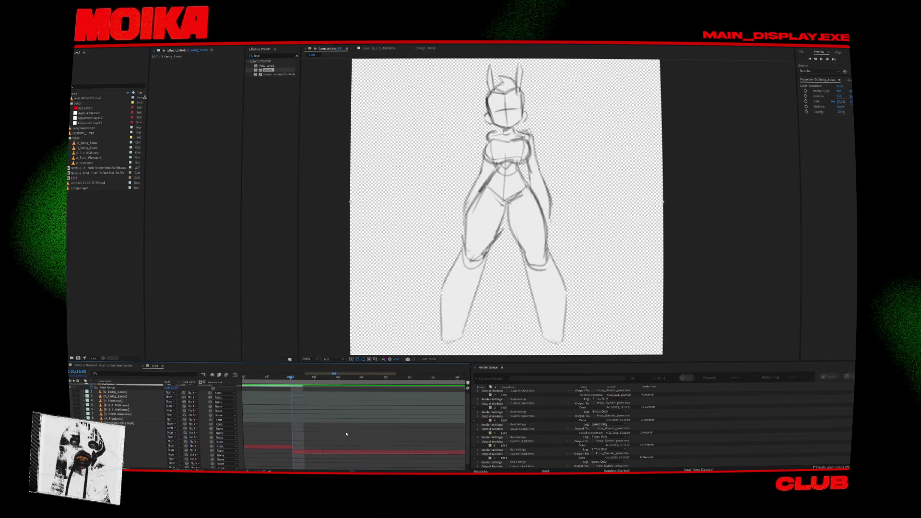
pyautogui.scroll(-1, 192, 422)
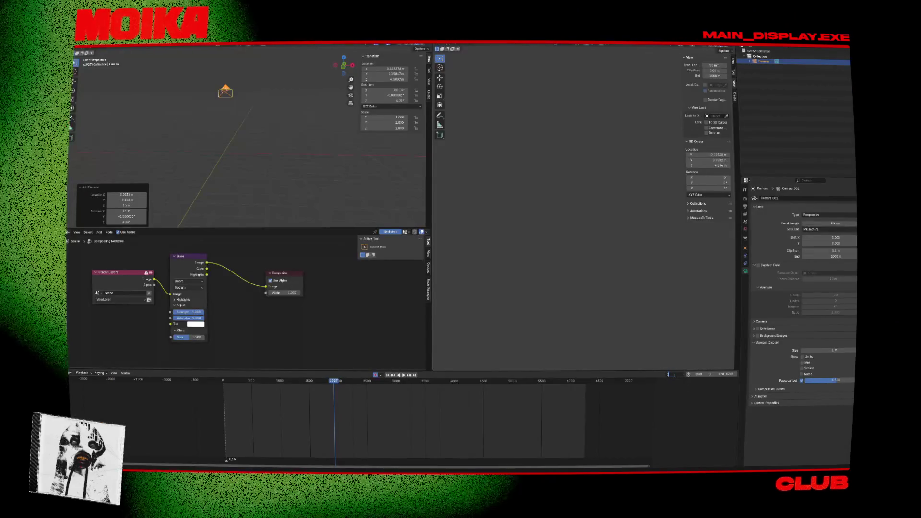
# - Set the current frame and scene start frame to 1920
pyautogui.write('920')
pyautogui.press('Return')
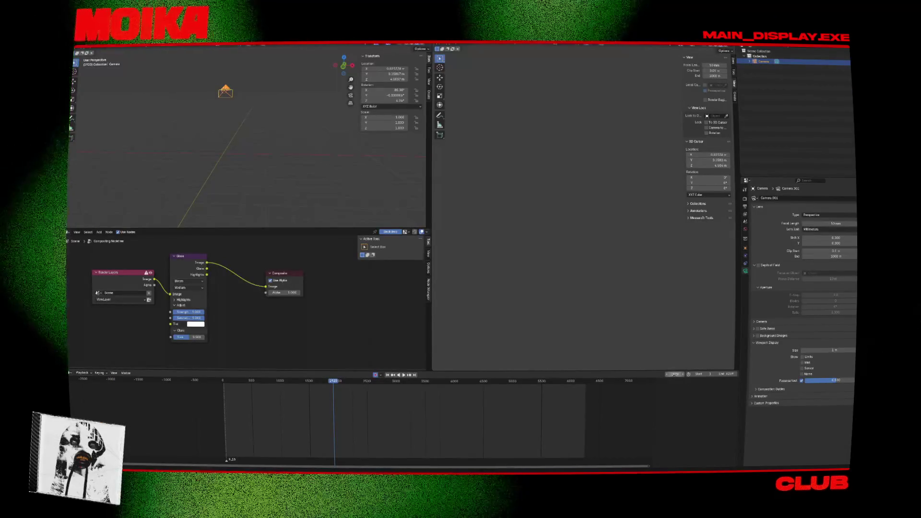
pyautogui.click(703, 375)
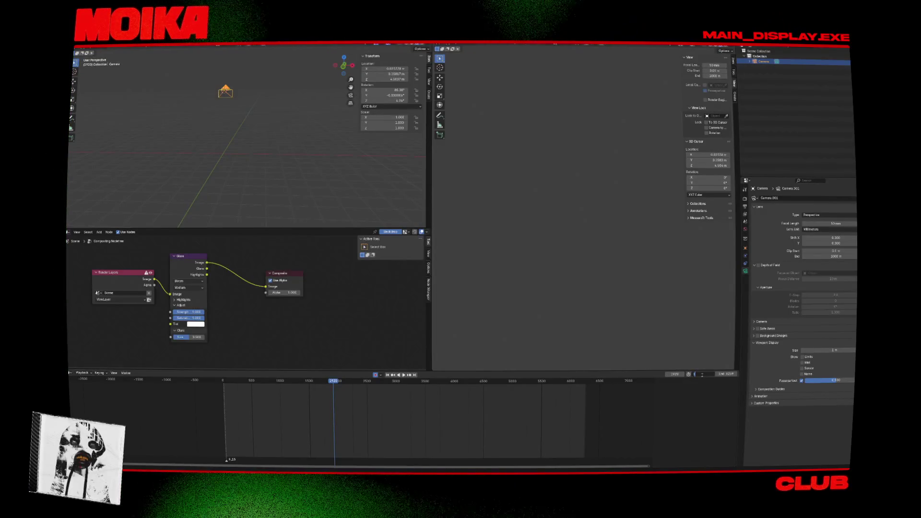
pyautogui.press('Return')
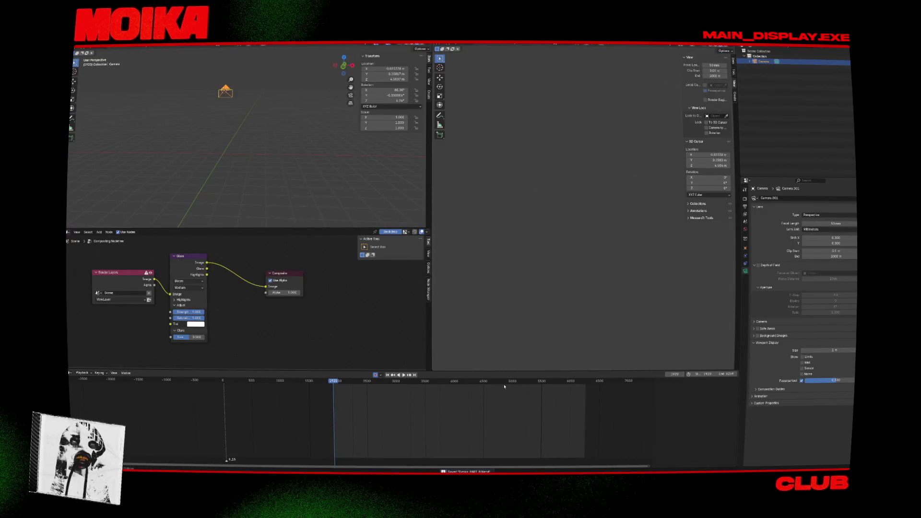
# - Reopen the earlier green-backdrop scene from recent files and play it briefly
pyautogui.press('F4')
pyautogui.moveTo(92, 56)
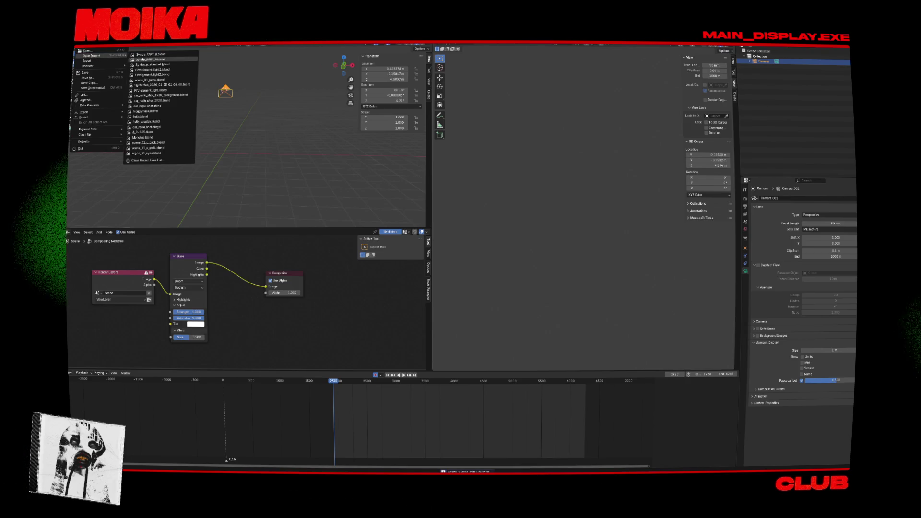
pyautogui.click(158, 64)
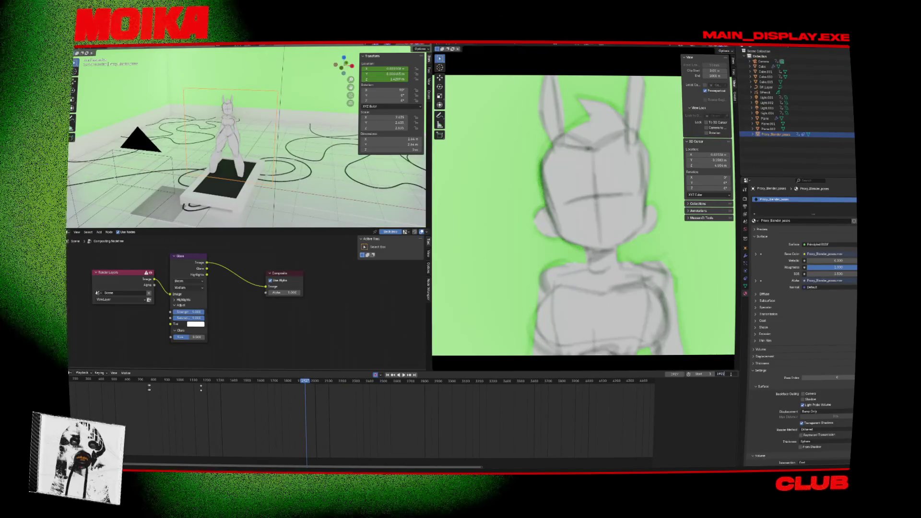
pyautogui.press('Return')
pyautogui.press('space')
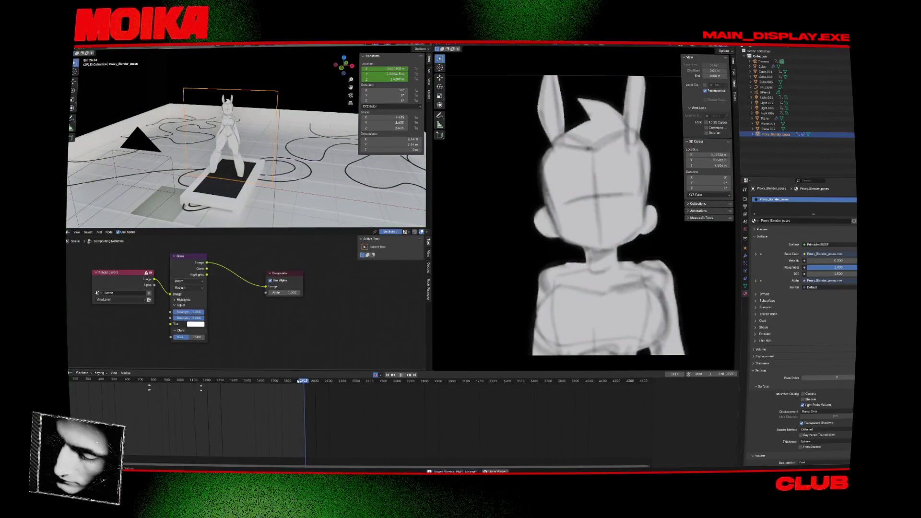
pyautogui.press('space')
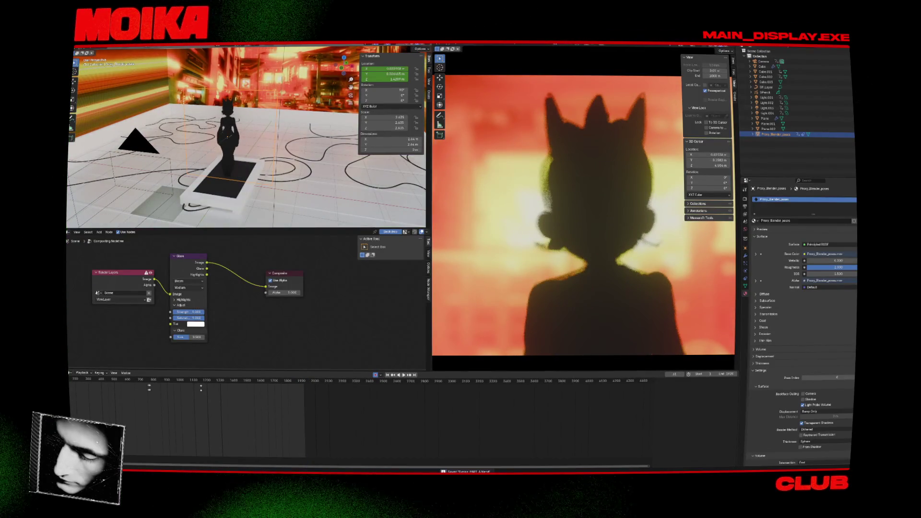
# - Open the recent project containing only a camera and stop playback
pyautogui.click(82, 45)
pyautogui.moveTo(96, 55)
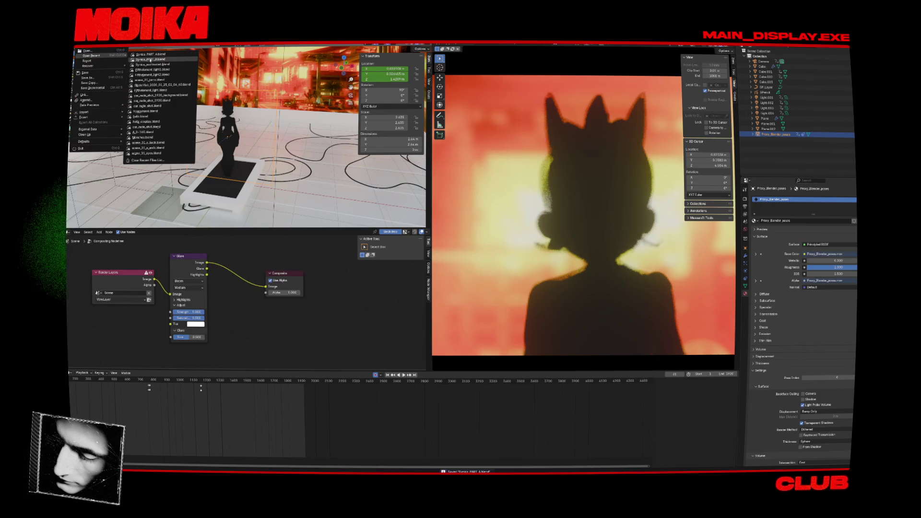
pyautogui.click(150, 59)
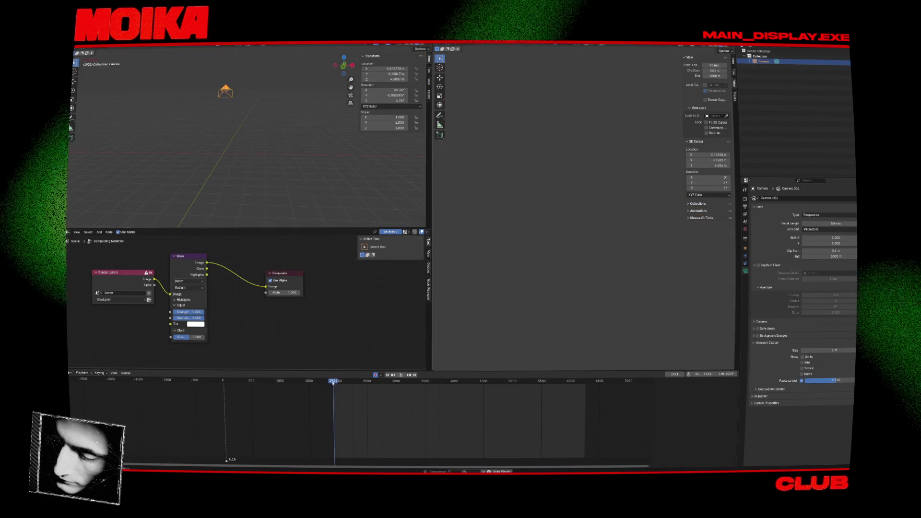
pyautogui.press('space')
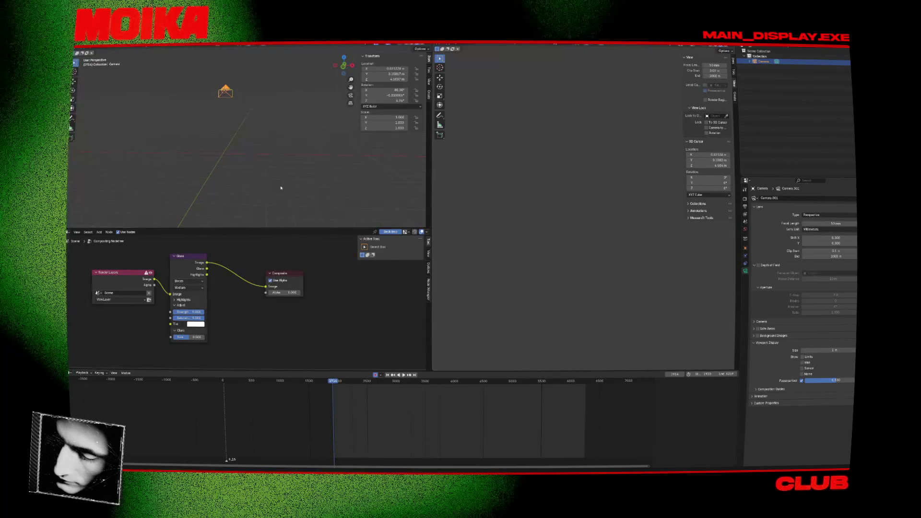
# - Import the TV_0–TV_5 .mov clips from frames/Poses as Mesh Plane images via Shift+A
pyautogui.moveTo(288, 185); pyautogui.dragTo(269, 176, button='middle')
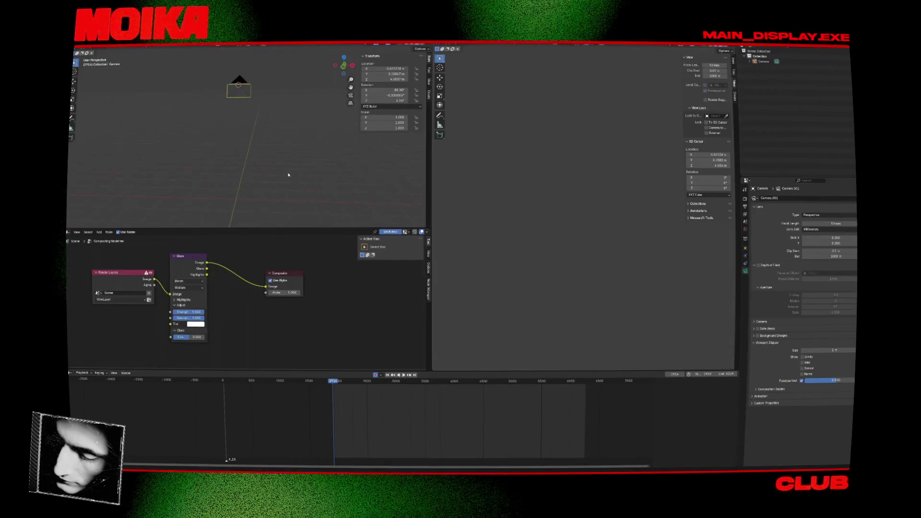
pyautogui.hotkey('shift', 'a')
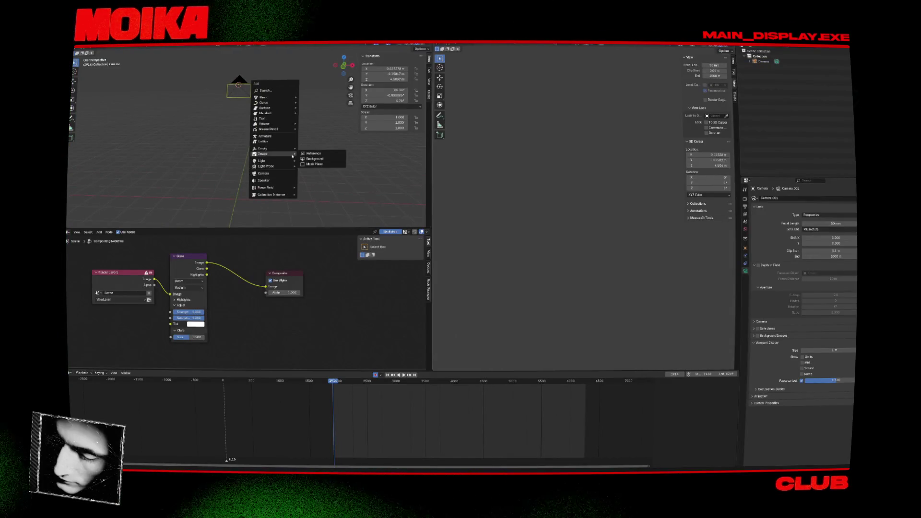
pyautogui.hotkey('shift', 'a')
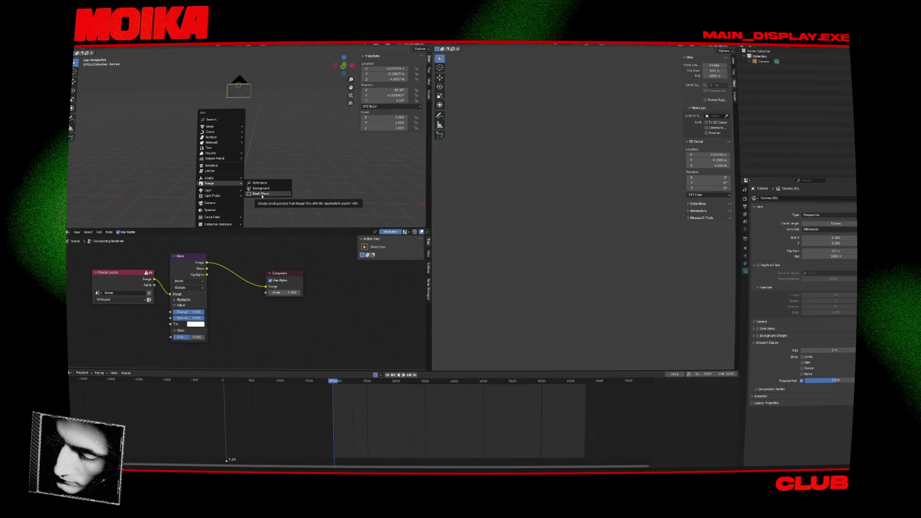
pyautogui.click(262, 194)
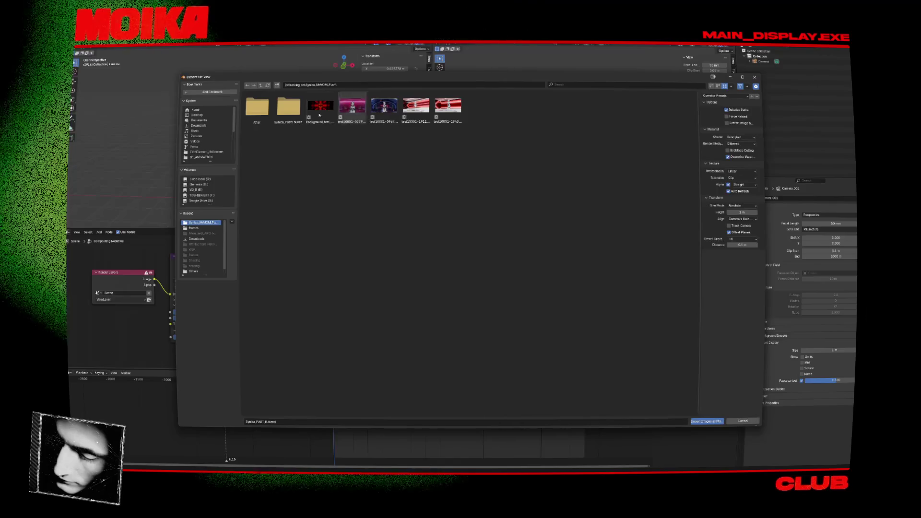
pyautogui.doubleClick(289, 107)
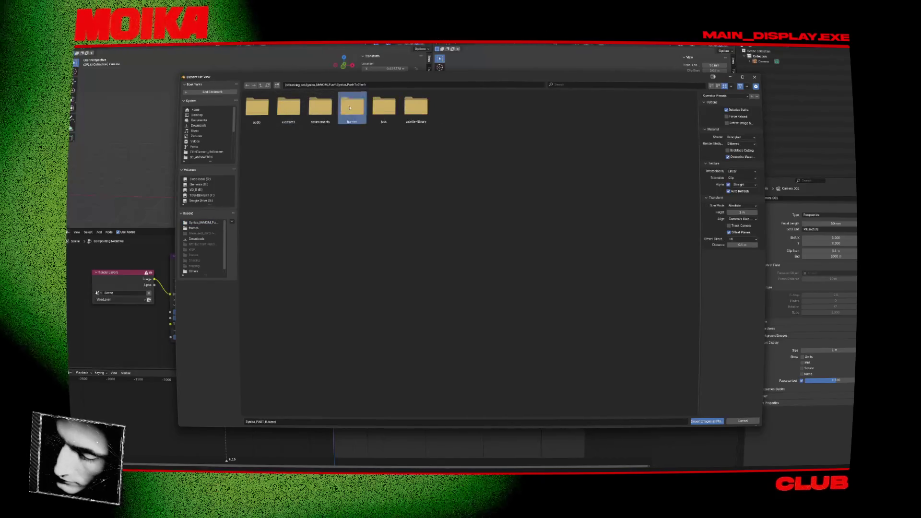
pyautogui.doubleClick(353, 107)
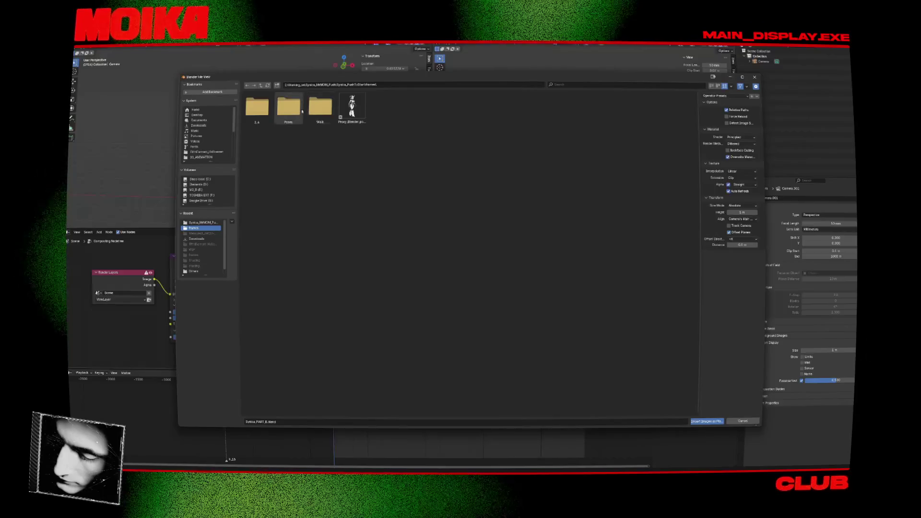
pyautogui.doubleClick(297, 111)
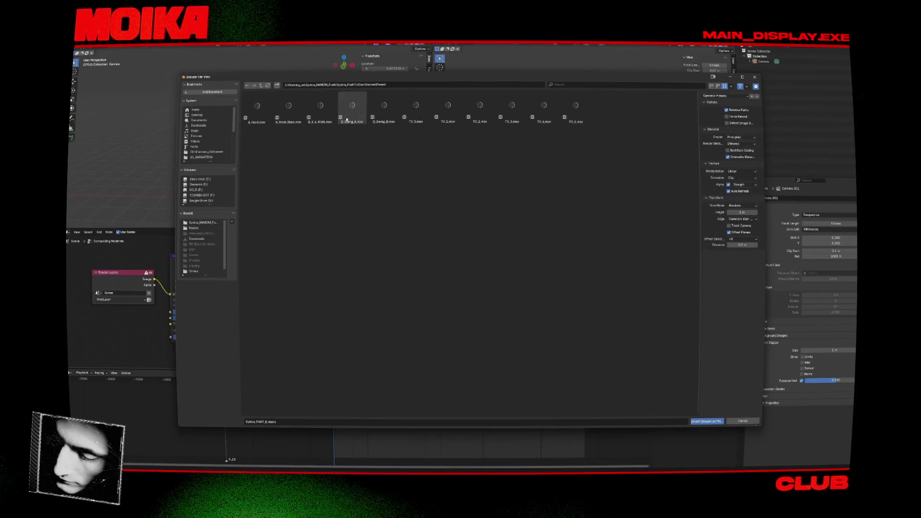
pyautogui.click(416, 109)
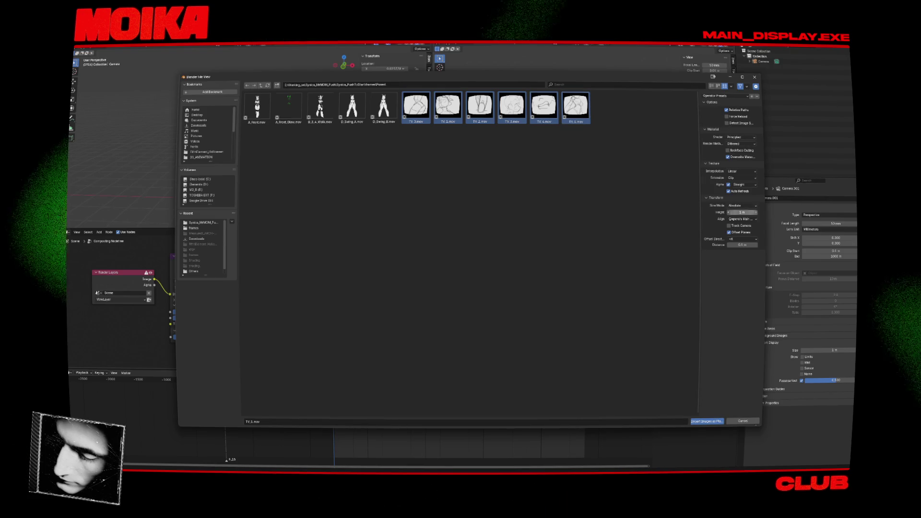
pyautogui.click(712, 422)
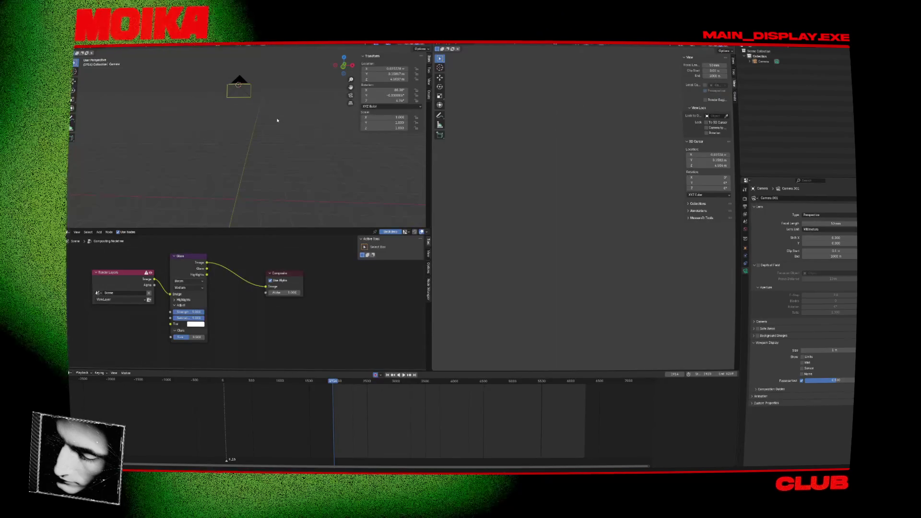
# - Turn the view to face the six TV planes, select TV_3, and save with Ctrl+S
pyautogui.moveTo(278, 120); pyautogui.dragTo(263, 173, button='middle')
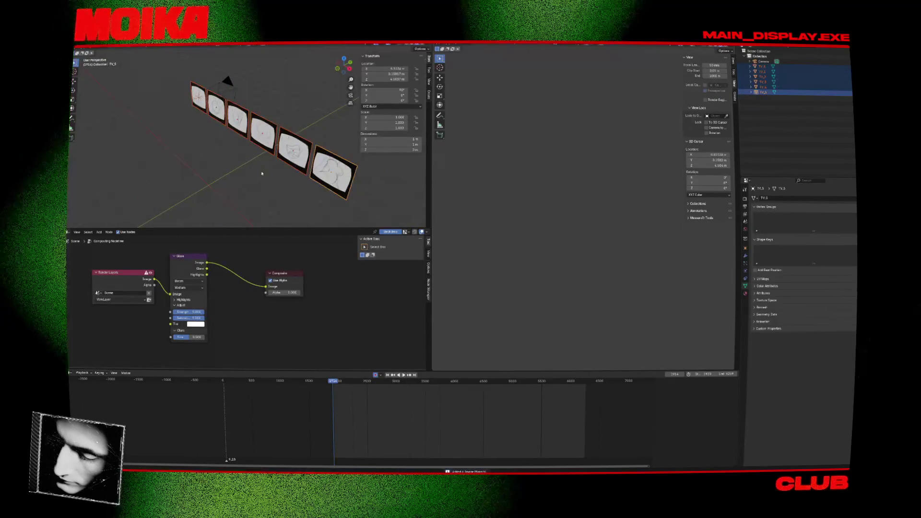
pyautogui.click(312, 205)
pyautogui.moveTo(312, 205)
pyautogui.mouseDown(button='middle')
pyautogui.moveTo(325, 189)
pyautogui.moveTo(280, 195)
pyautogui.mouseUp(button='middle')
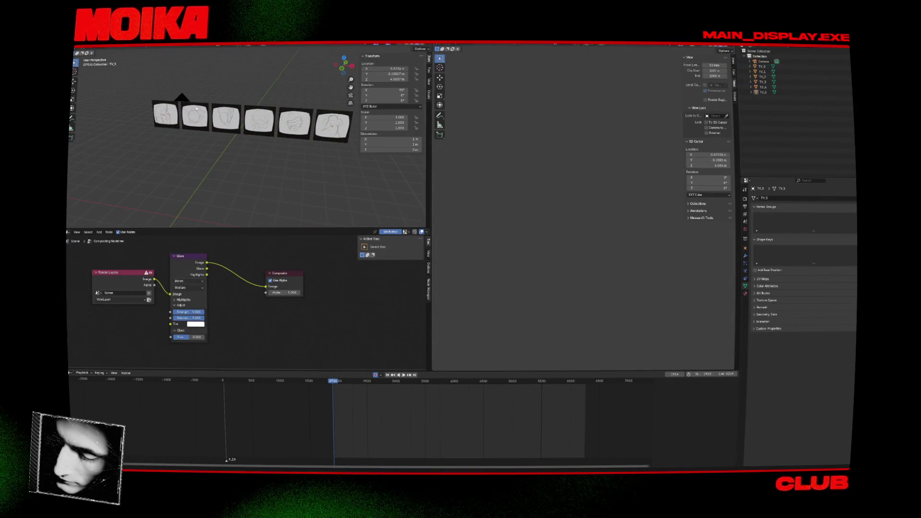
pyautogui.click(188, 101)
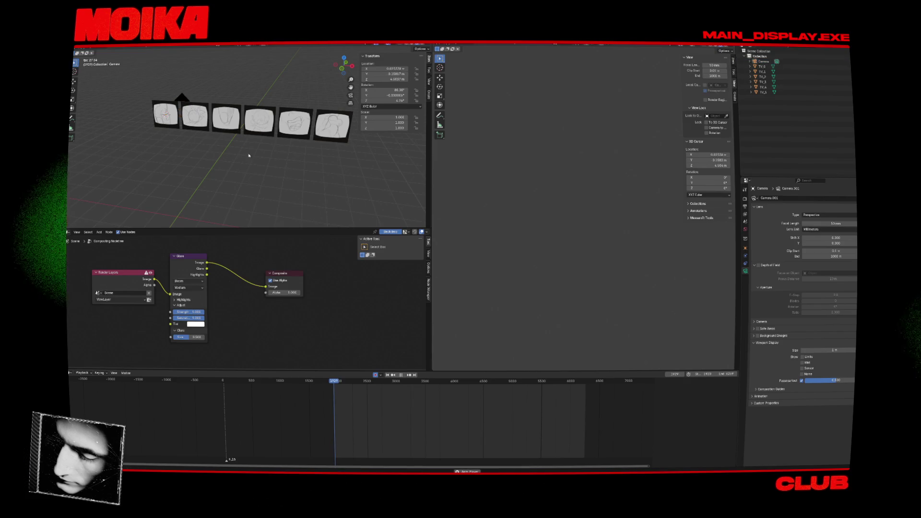
pyautogui.click(259, 122)
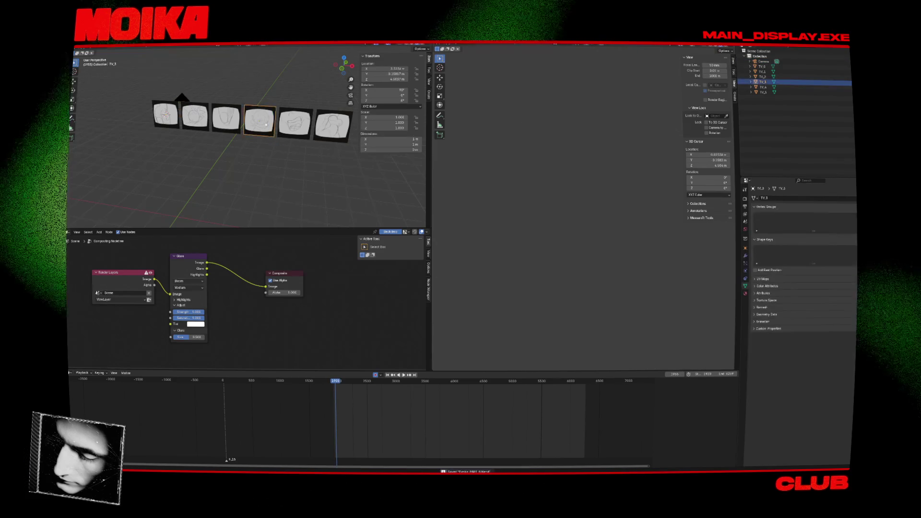
pyautogui.hotkey('ctrl', 's')
pyautogui.click(77, 232)
pyautogui.click(68, 232)
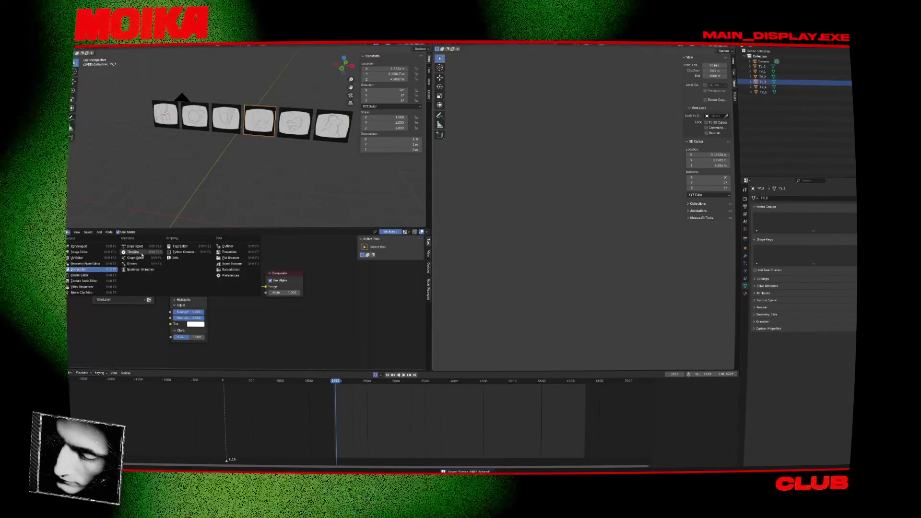
# - Switch the bottom editor to Shader Editor and step through the TV planes' material nodes
pyautogui.click(94, 275)
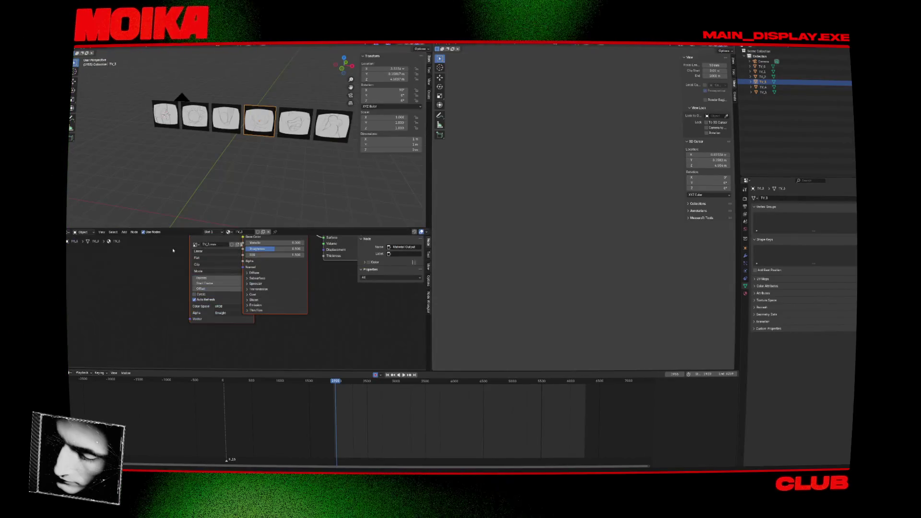
pyautogui.moveTo(218, 287); pyautogui.dragTo(173, 300, button='middle')
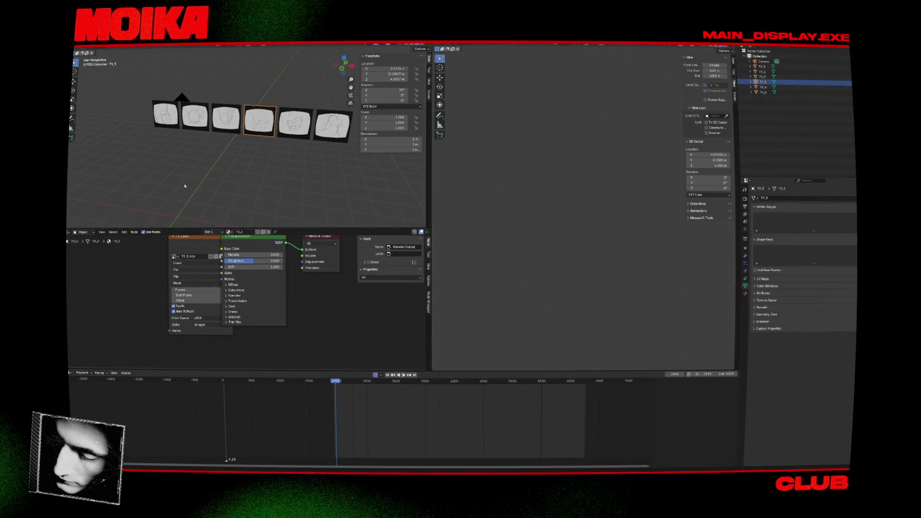
pyautogui.click(163, 119)
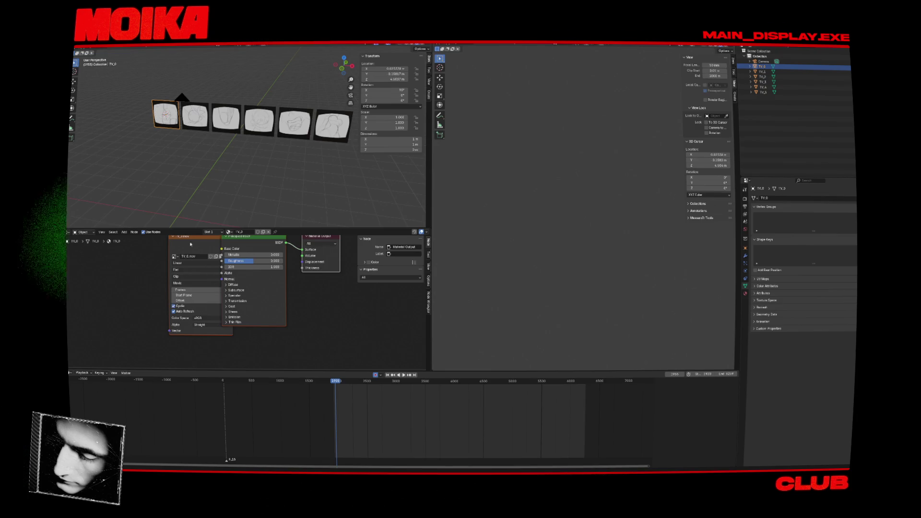
pyautogui.click(201, 127)
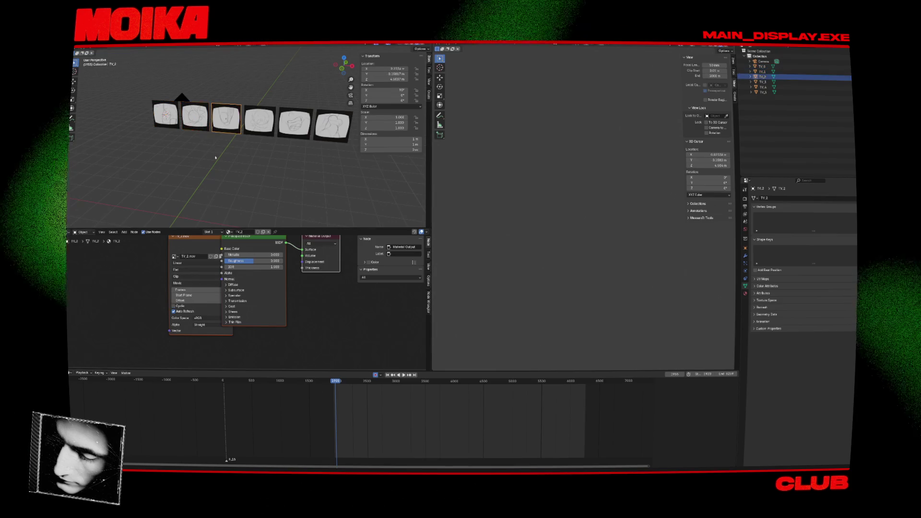
pyautogui.click(259, 121)
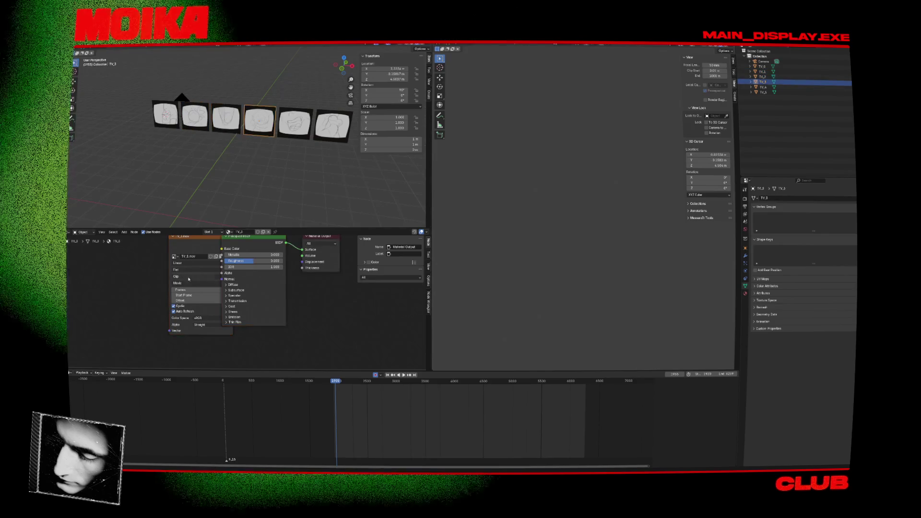
pyautogui.click(294, 123)
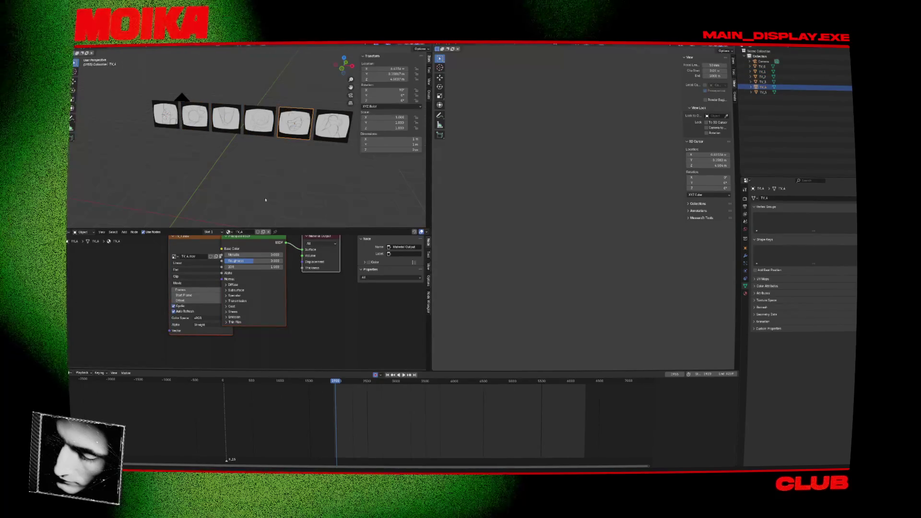
pyautogui.click(332, 126)
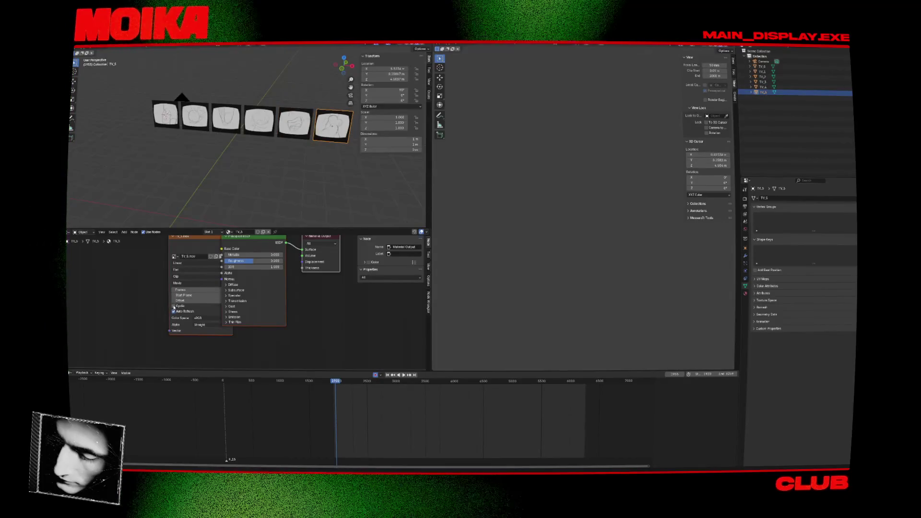
# - Enable Cyclic on the TV_5 movie texture node and briefly play the animation
pyautogui.click(174, 306)
pyautogui.click(229, 174)
pyautogui.press('space')
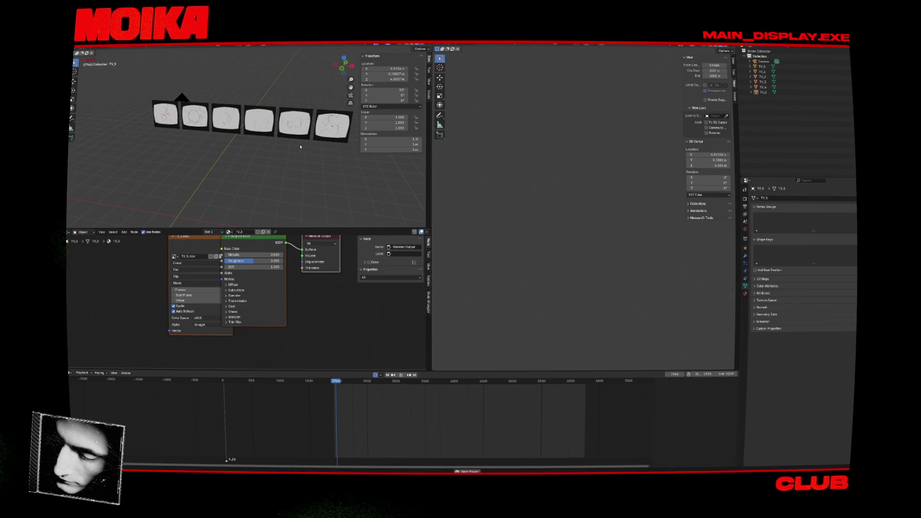
pyautogui.press('space')
pyautogui.moveTo(308, 149); pyautogui.dragTo(274, 157, button='middle')
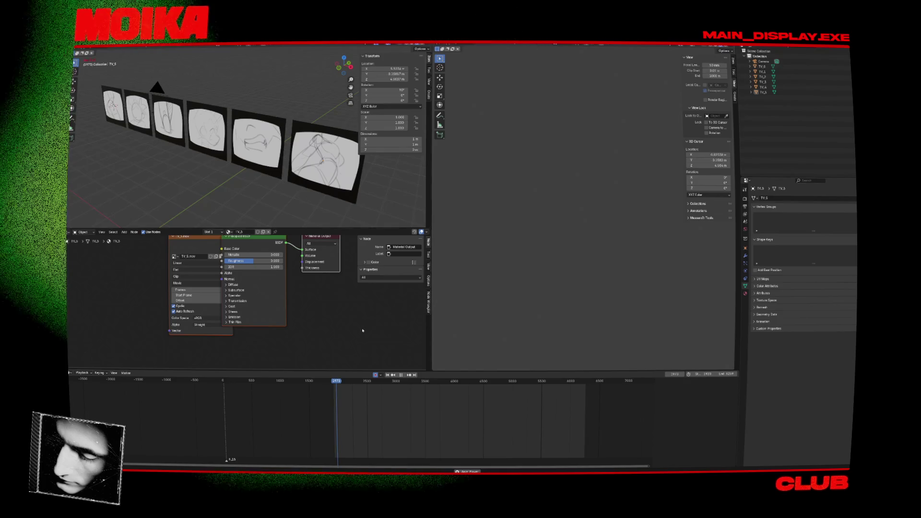
# - Play the animation facing the TV row to watch all six sketch clips loop, then stop
pyautogui.press('space')
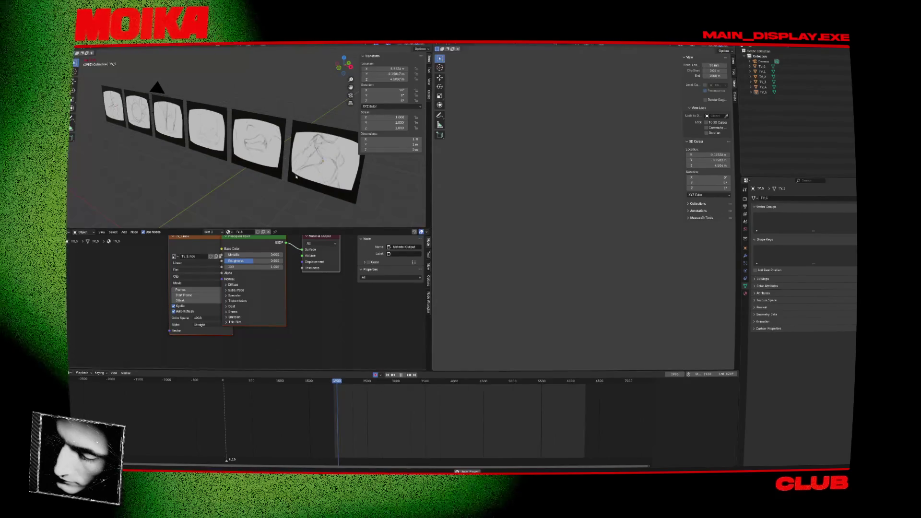
pyautogui.moveTo(302, 188); pyautogui.dragTo(302, 189, button='middle')
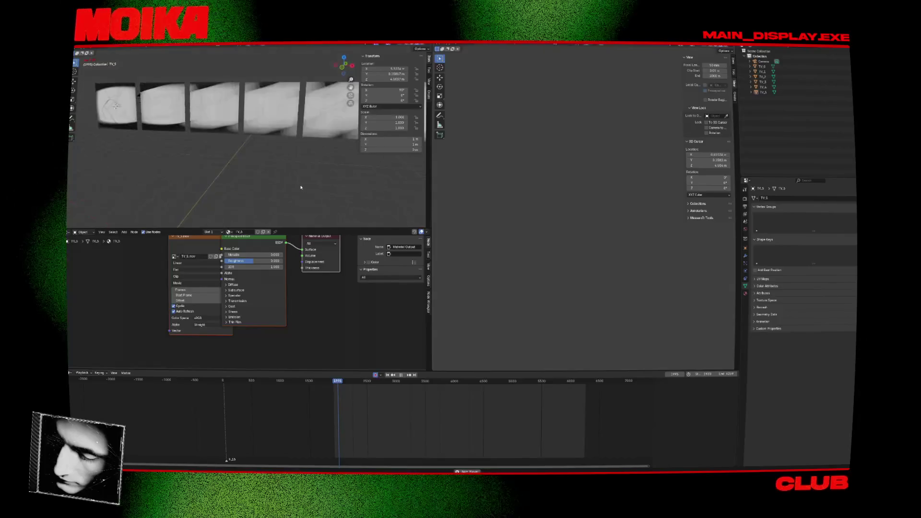
pyautogui.press('space')
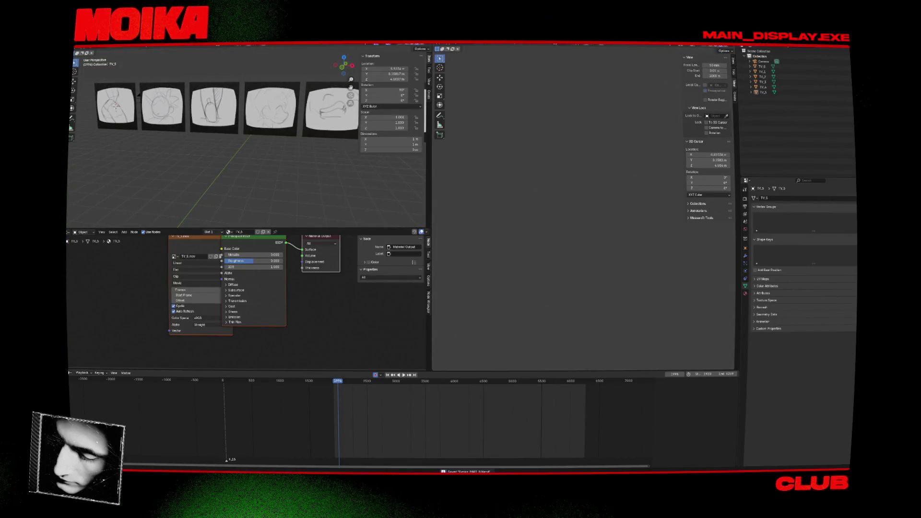
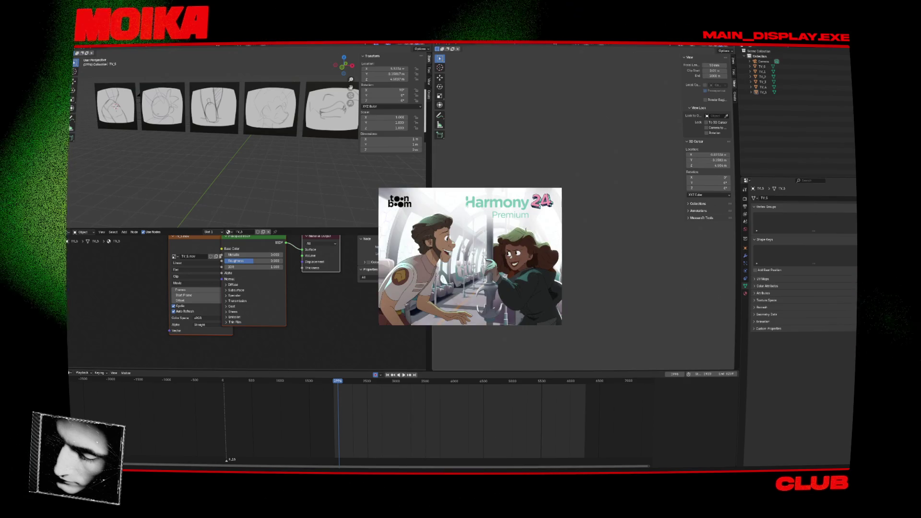
# - Select the fourth TV screen in the row
pyautogui.scroll(1, 254, 149)
pyautogui.scroll(1, 254, 149)
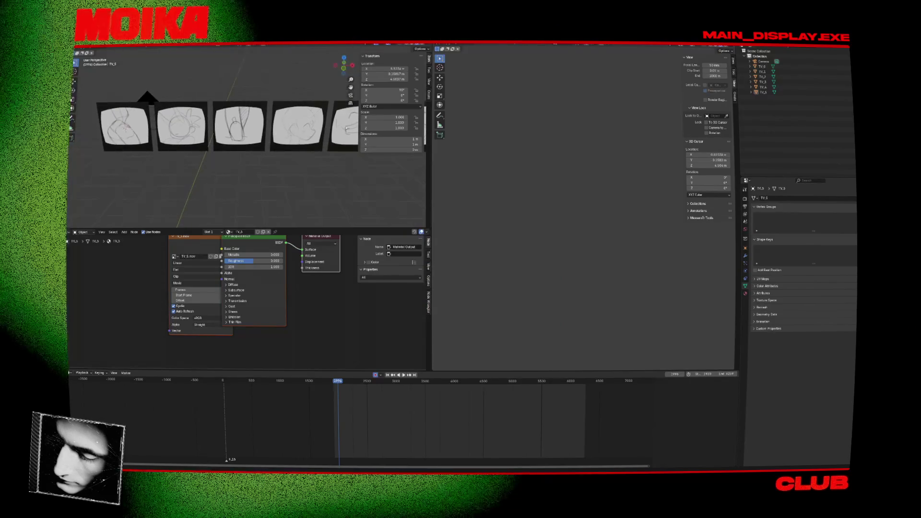
pyautogui.click(299, 126)
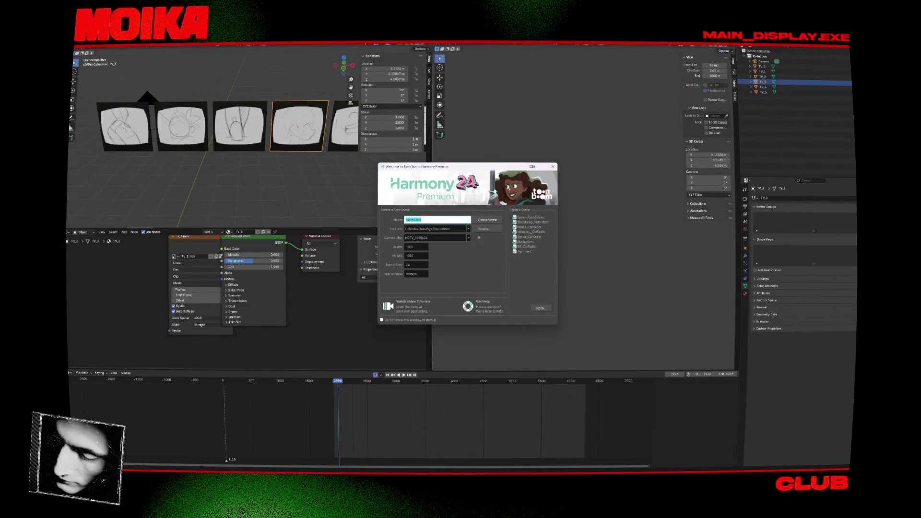
# - Start a new file from a template and answer the save-changes prompt
pyautogui.click(87, 48)
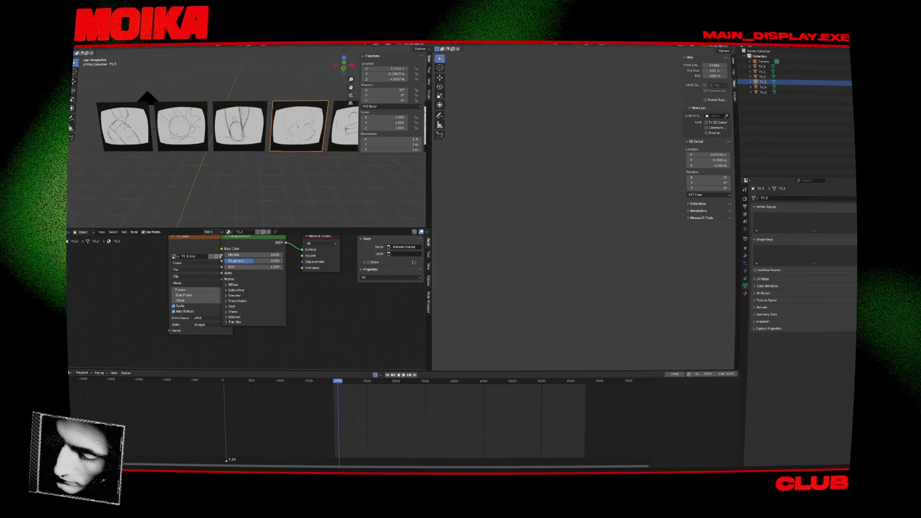
pyautogui.click(85, 48)
pyautogui.moveTo(133, 48)
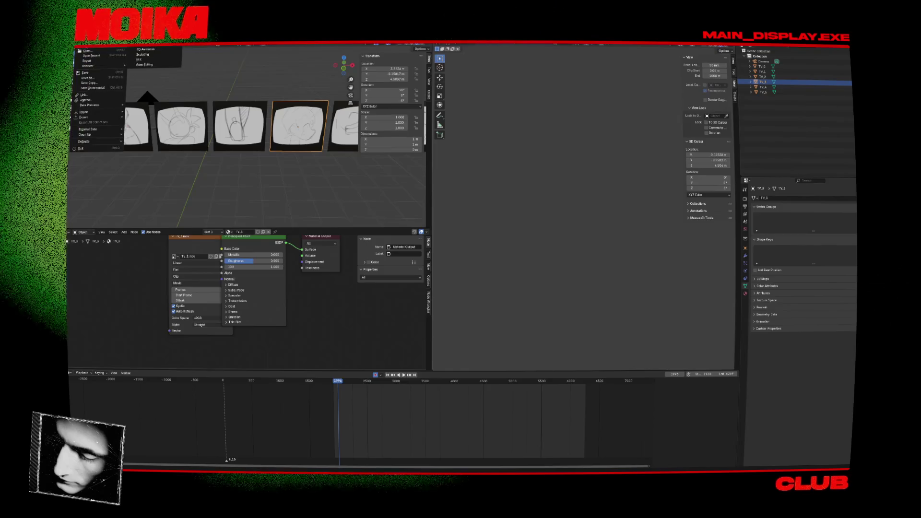
pyautogui.click(138, 48)
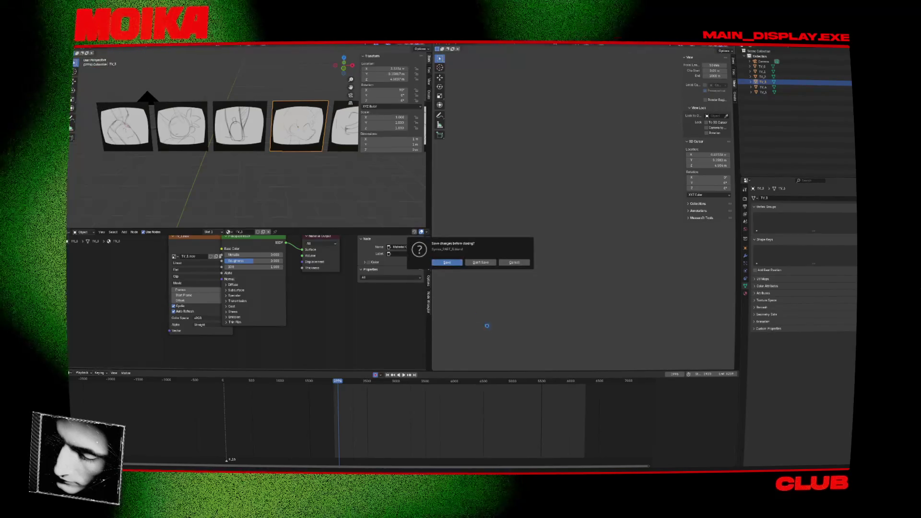
pyautogui.click(470, 262)
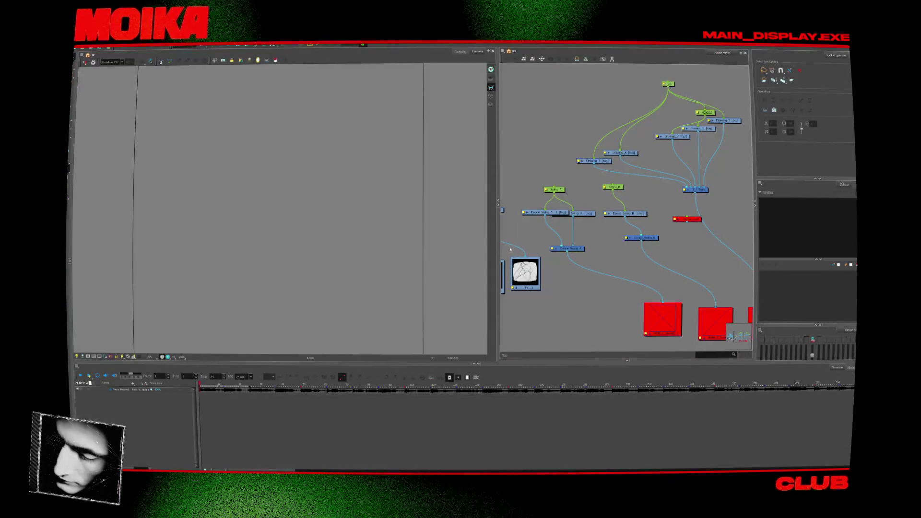
# - Set the Write node's QuickTime movie options to the Apple ProRes 4444 codec
pyautogui.moveTo(511, 249)
pyautogui.mouseDown(button='middle')
pyautogui.moveTo(628, 242)
pyautogui.moveTo(634, 265)
pyautogui.mouseUp(button='middle')
pyautogui.doubleClick(528, 271)
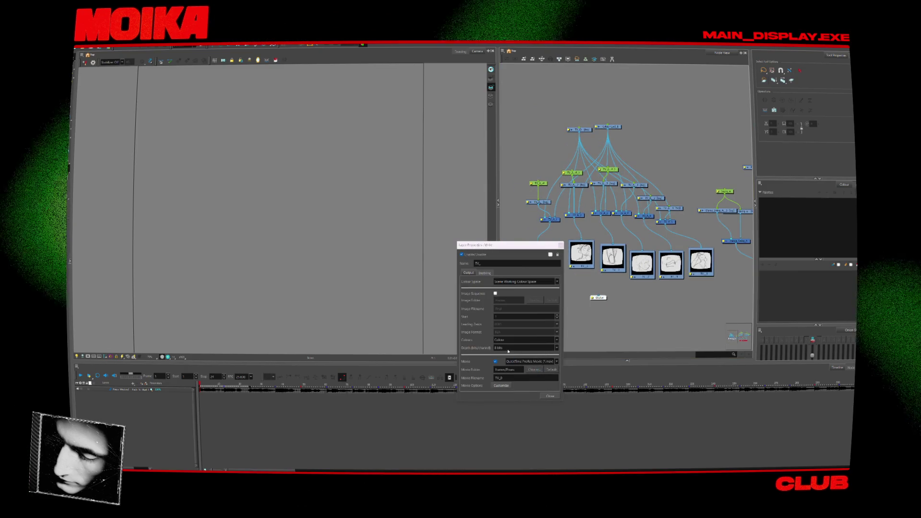
pyautogui.click(534, 370)
pyautogui.press('Escape')
pyautogui.click(502, 386)
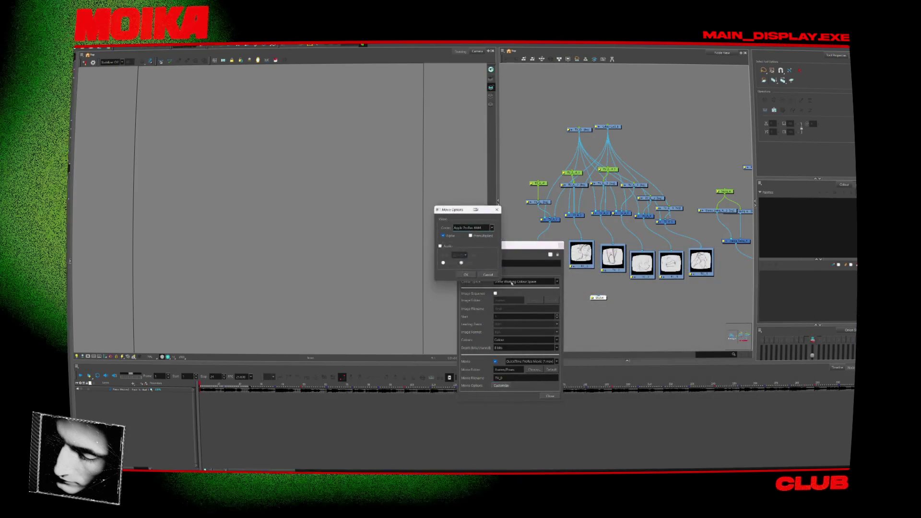
pyautogui.click(492, 228)
pyautogui.click(473, 251)
pyautogui.click(465, 275)
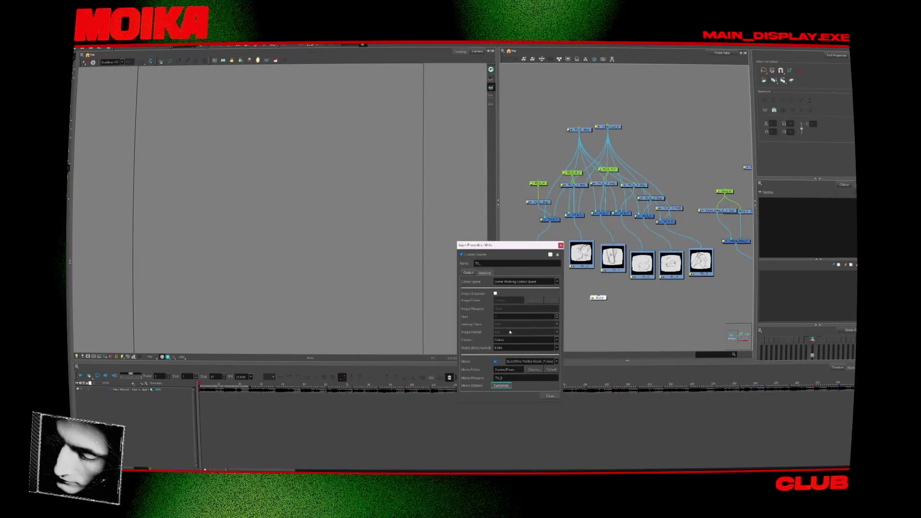
pyautogui.click(551, 396)
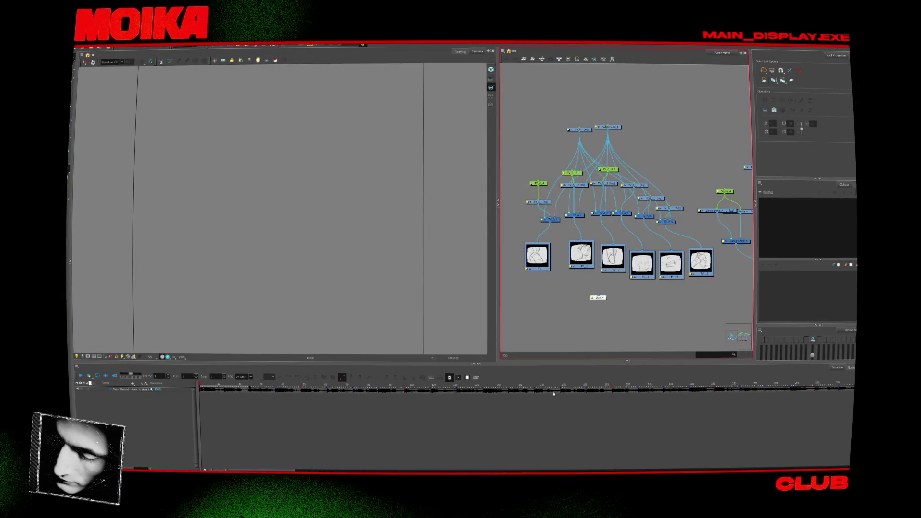
pyautogui.press('Tab')
# - Insert the node found by searching 'trans' and place the Display node beside the first TV node
pyautogui.write('trans')
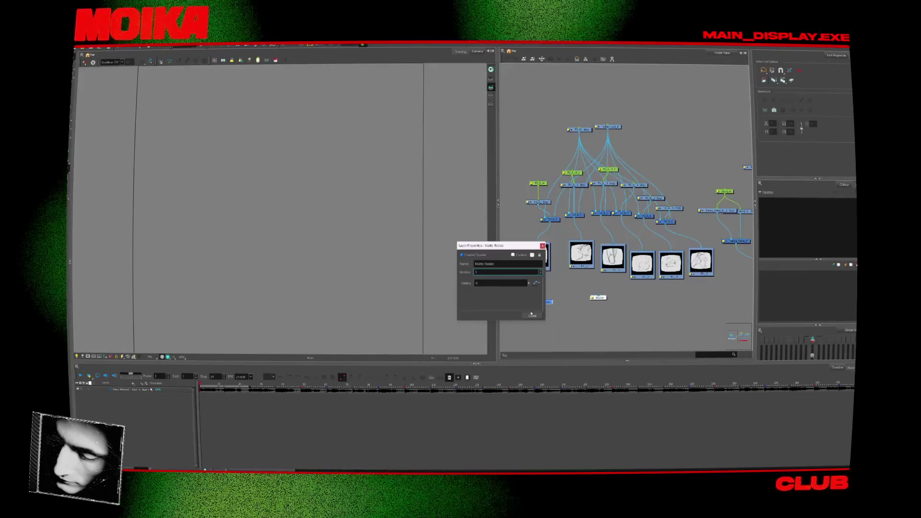
pyautogui.press('Return')
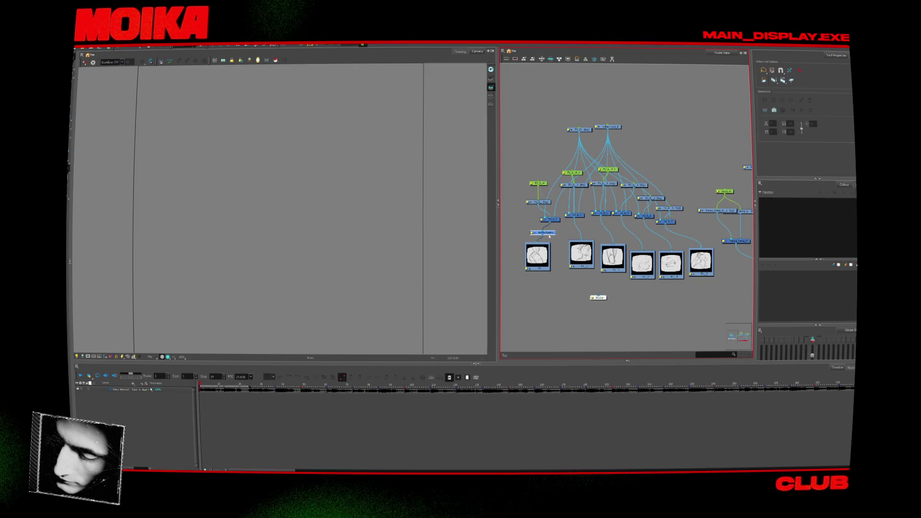
pyautogui.moveTo(572, 265); pyautogui.dragTo(559, 250)
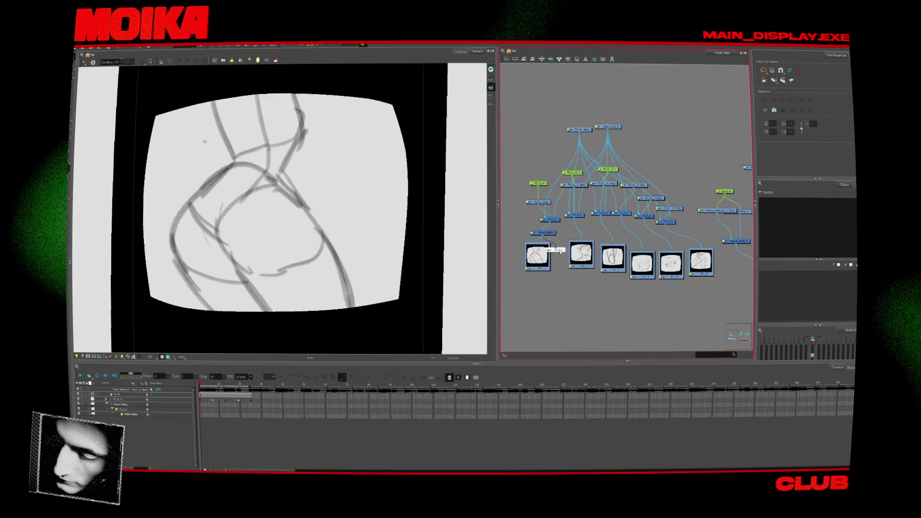
# - Try a Matte-Resize at version 2 with radius 44, then delete it
pyautogui.doubleClick(546, 233)
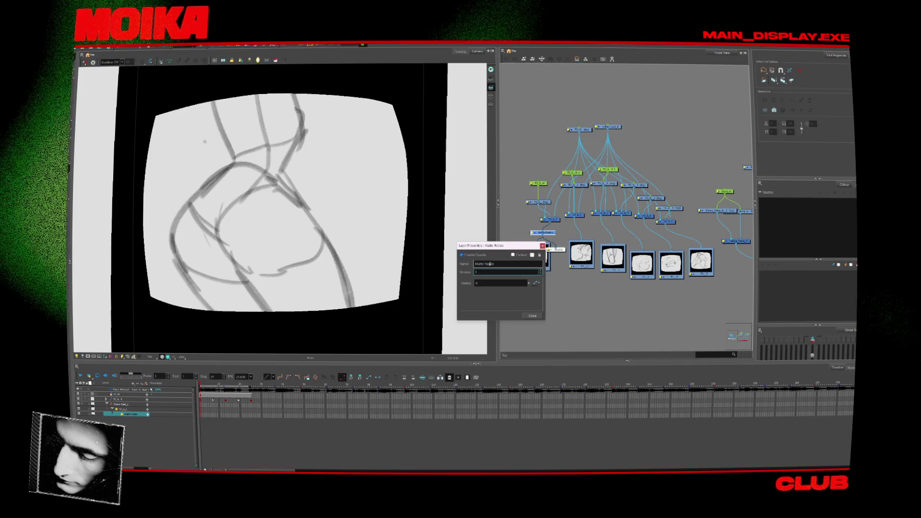
pyautogui.click(541, 270)
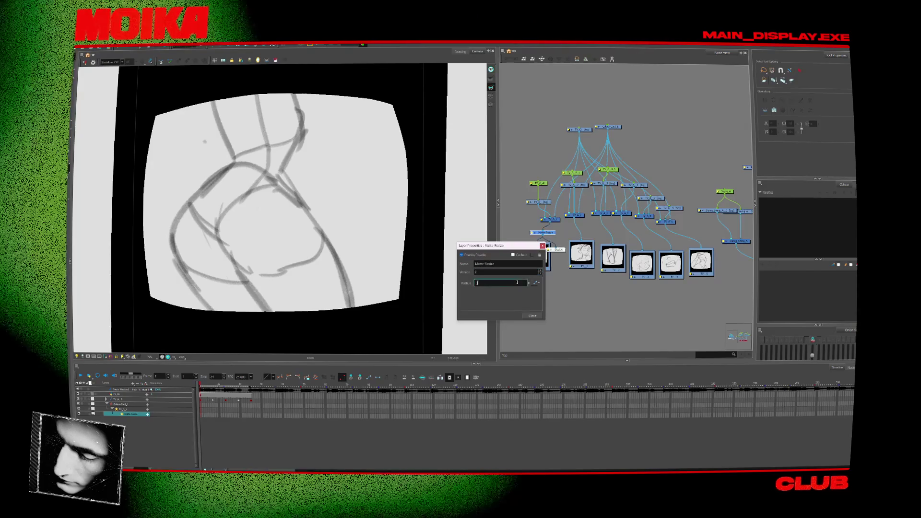
pyautogui.press('Tab')
pyautogui.write('44')
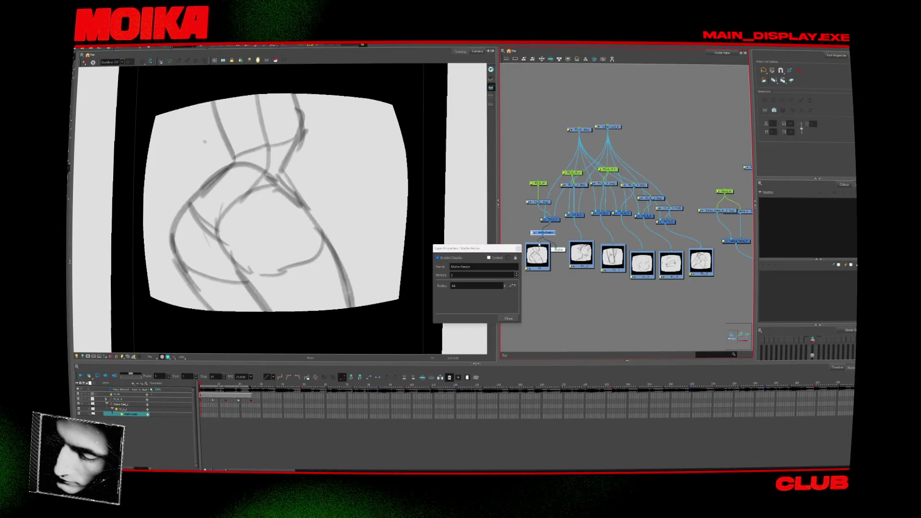
pyautogui.press('Delete')
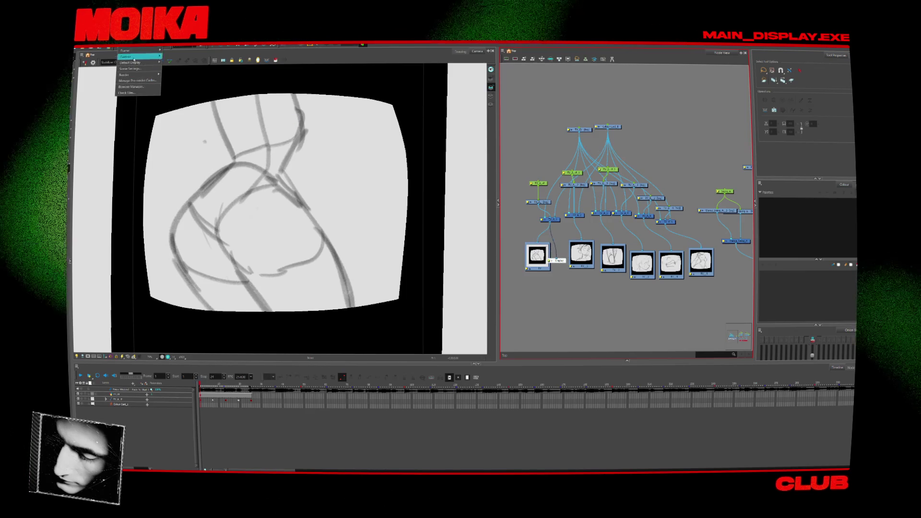
# - Set the scene resolution to 300×300 in Scene Settings
pyautogui.click(129, 69)
pyautogui.moveTo(458, 260); pyautogui.dragTo(416, 260)
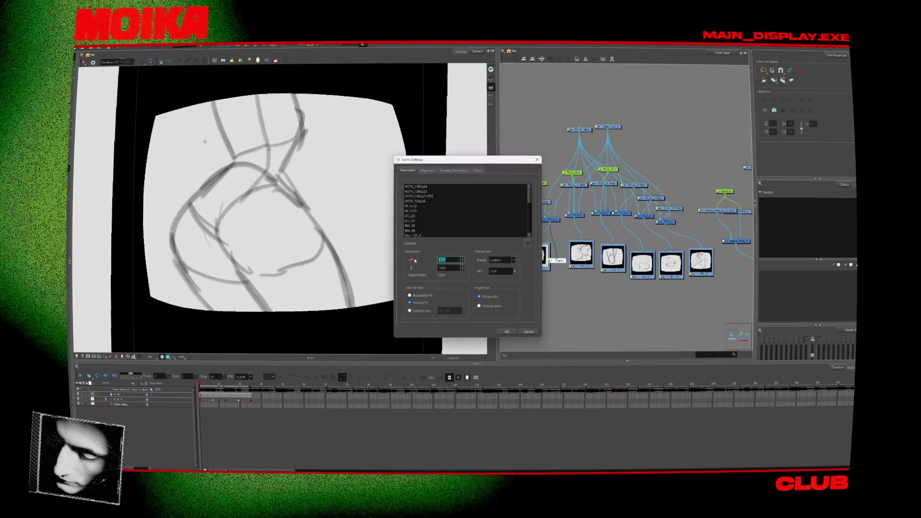
pyautogui.write('0')
pyautogui.press('Tab')
pyautogui.write('300')
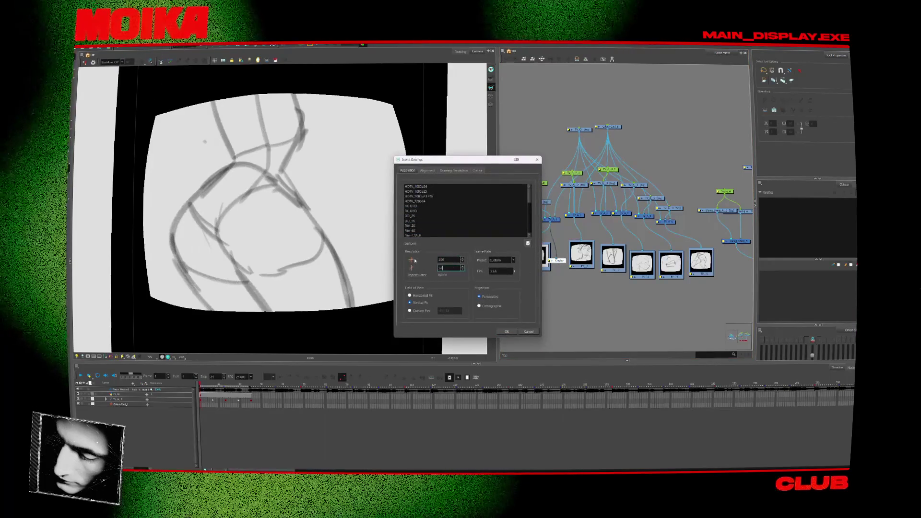
pyautogui.click(507, 331)
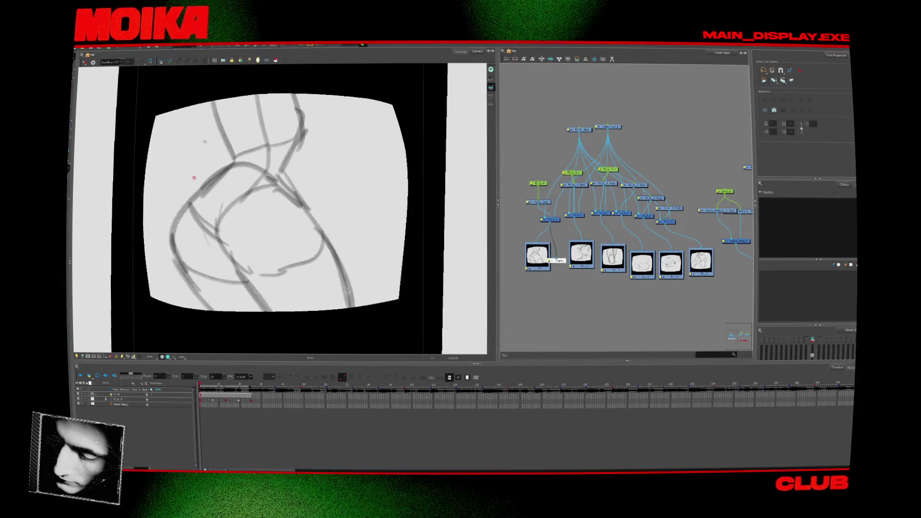
# - Render the Write nodes, overwrite the existing QuickTime file, and recheck Scene Settings
pyautogui.click(84, 48)
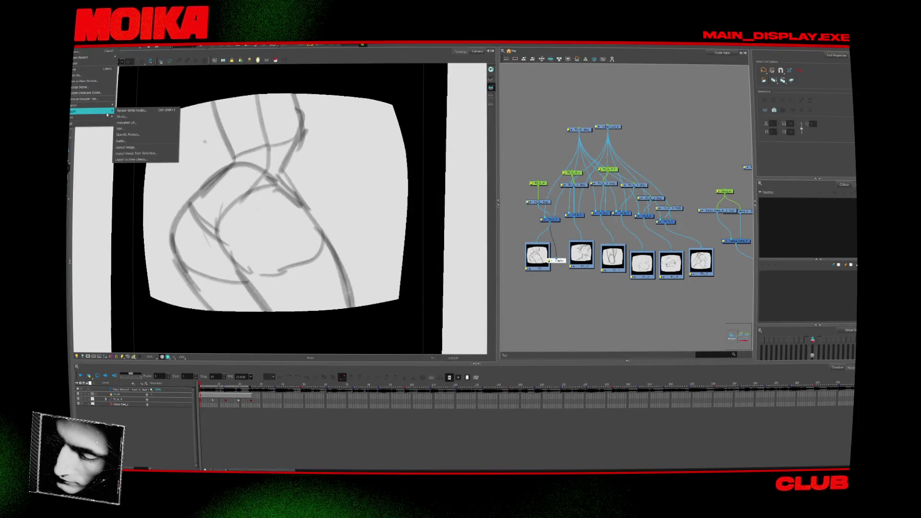
pyautogui.click(144, 111)
pyautogui.click(489, 281)
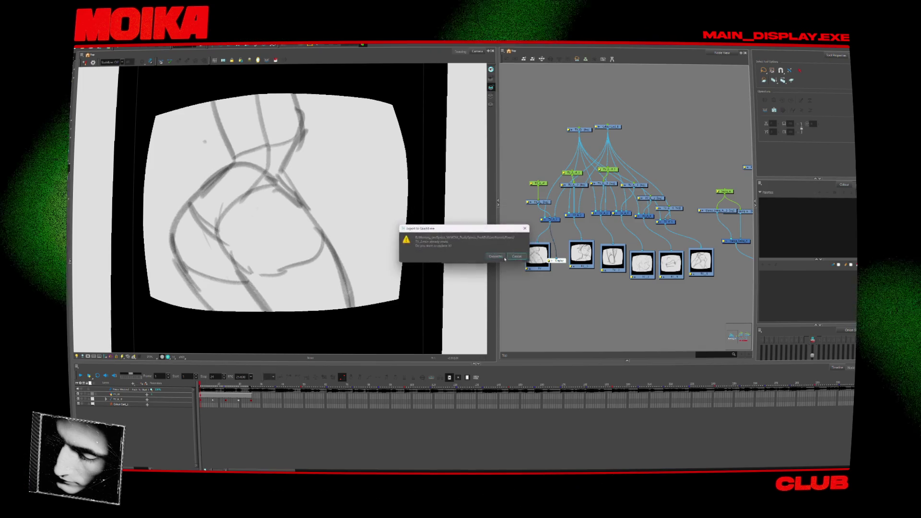
pyautogui.click(503, 258)
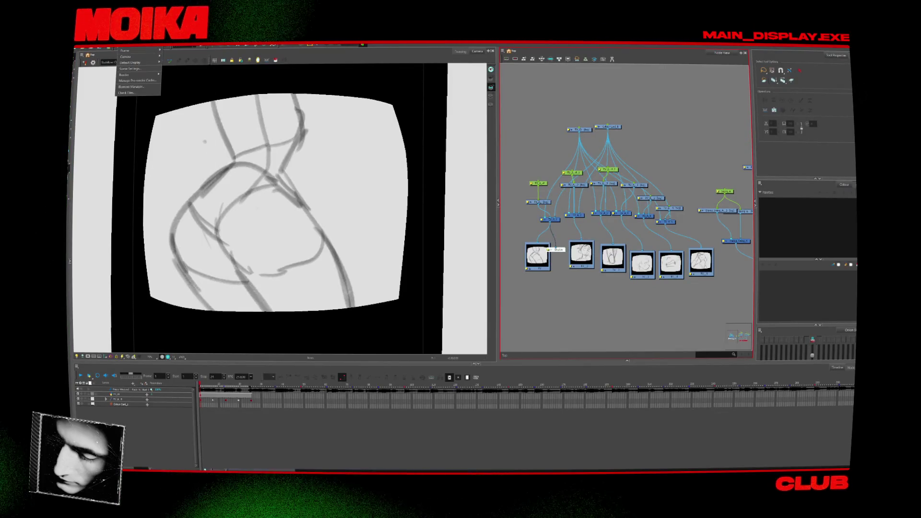
pyautogui.click(136, 69)
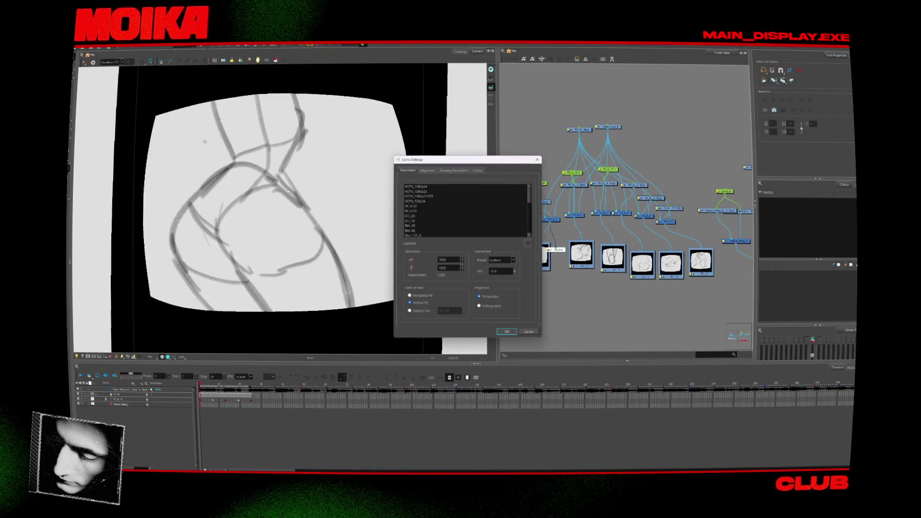
pyautogui.click(506, 332)
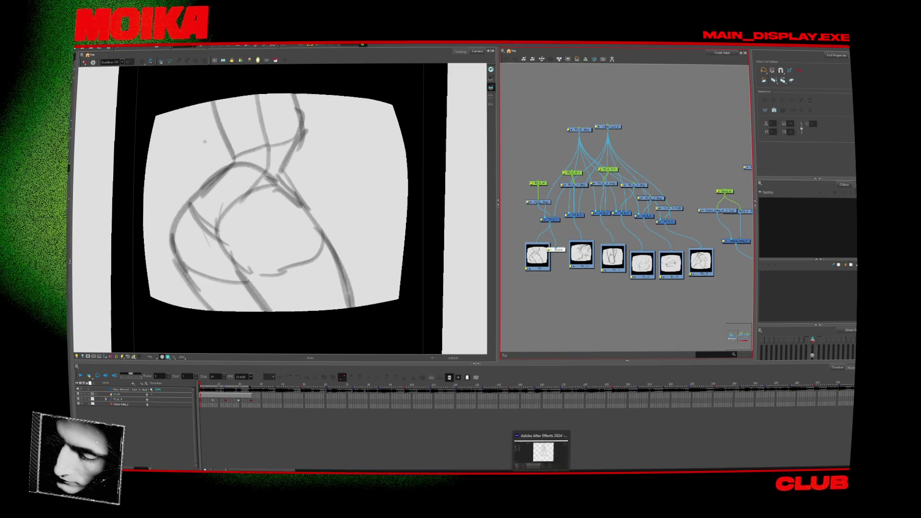
# - Play back the animation while orbiting to view the sketch-textured TVs
pyautogui.moveTo(494, 476)
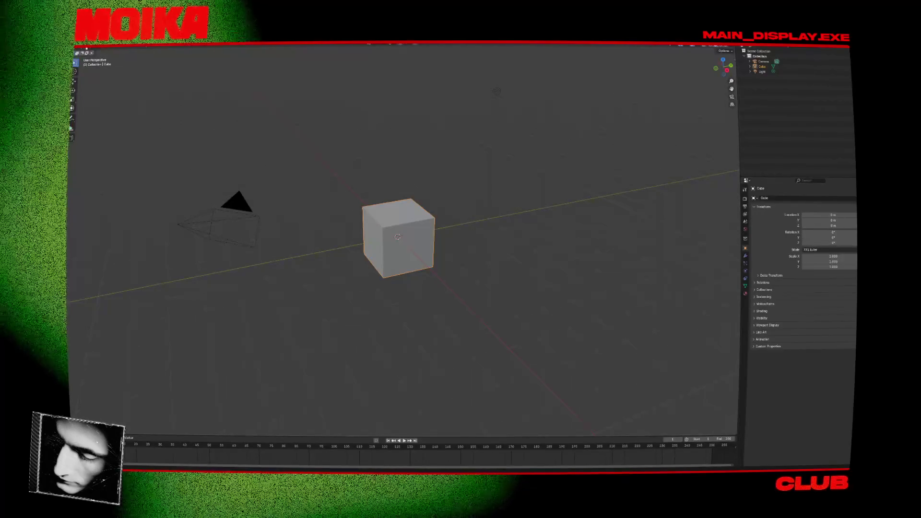
pyautogui.click(84, 48)
pyautogui.moveTo(91, 55)
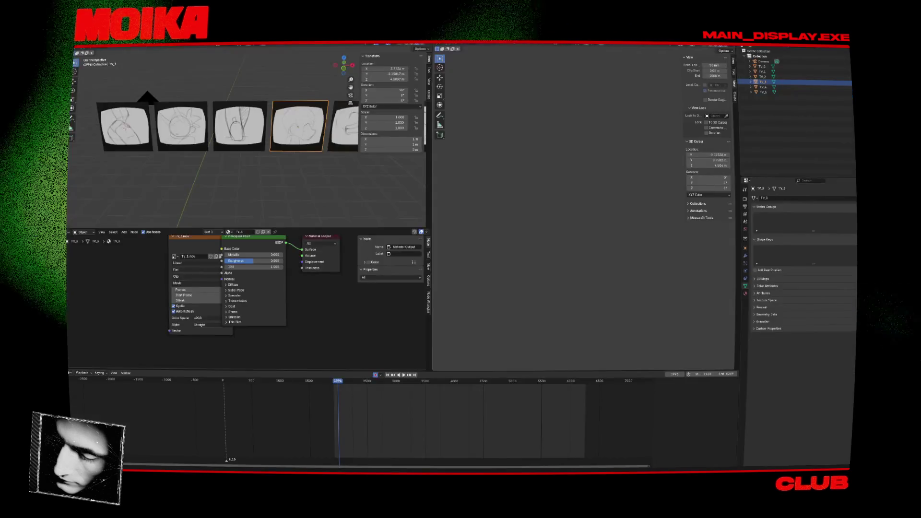
pyautogui.press('space')
pyautogui.moveTo(366, 181)
pyautogui.mouseDown(button='middle')
pyautogui.moveTo(225, 176)
pyautogui.moveTo(255, 180)
pyautogui.moveTo(254, 171)
pyautogui.mouseUp(button='middle')
pyautogui.press('space')
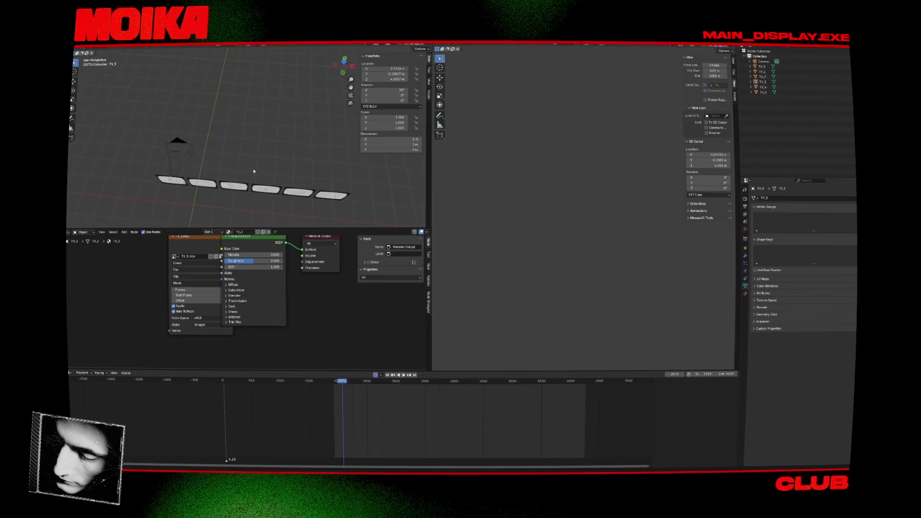
# - Select TV_0 and TV_5, then deselect all and bring up the Add menu
pyautogui.hotkey('shift', 'a')
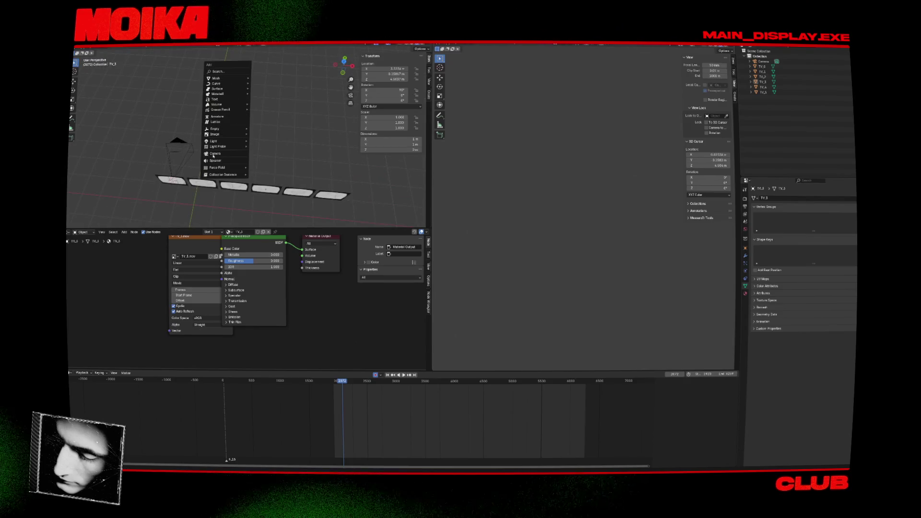
pyautogui.click(185, 181)
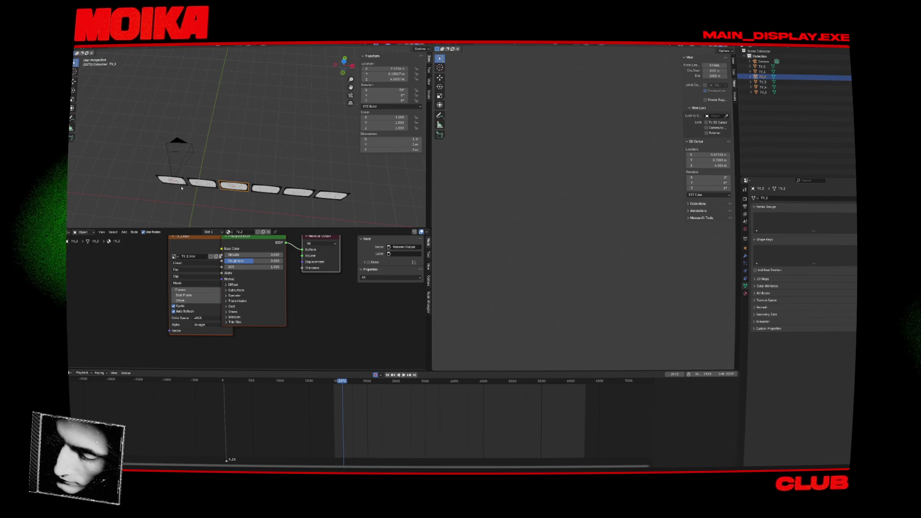
pyautogui.click(331, 194)
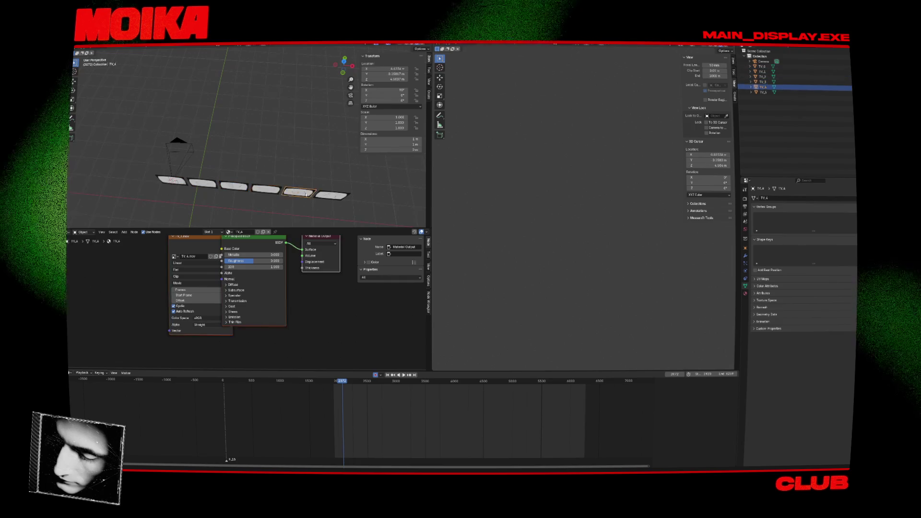
pyautogui.hotkey('alt', 'a')
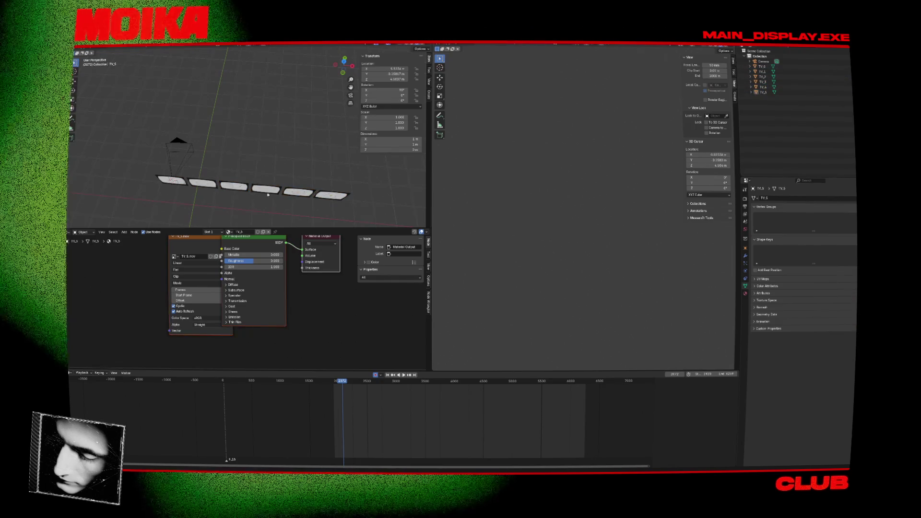
pyautogui.hotkey('shift', 'a')
# - Add an icosphere, try different subdivision counts, then delete it
pyautogui.moveTo(288, 70)
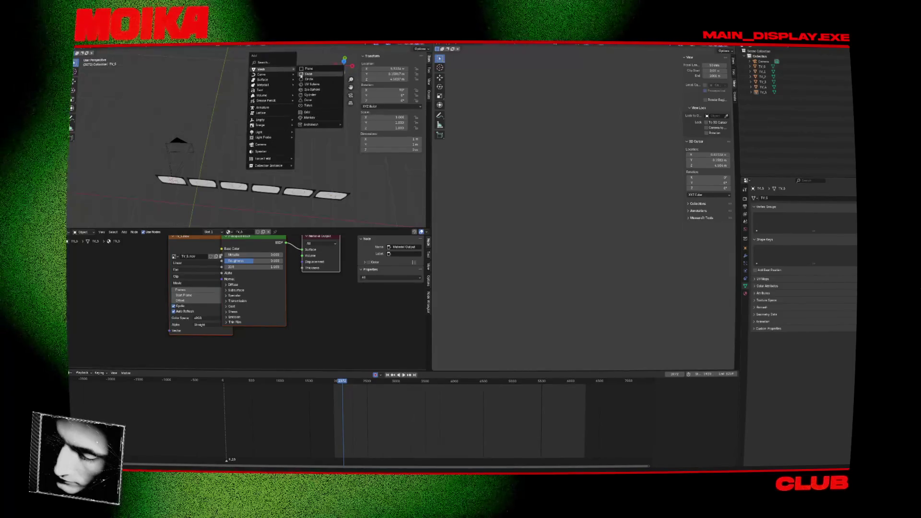
pyautogui.click(314, 89)
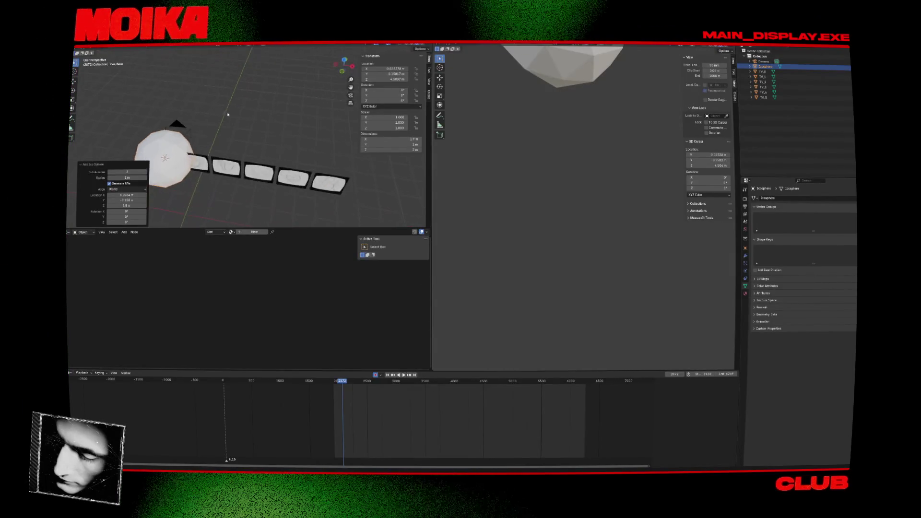
pyautogui.keyDown('shift'); pyautogui.moveTo(186, 119); pyautogui.dragTo(217, 115, button='middle'); pyautogui.keyUp('shift')
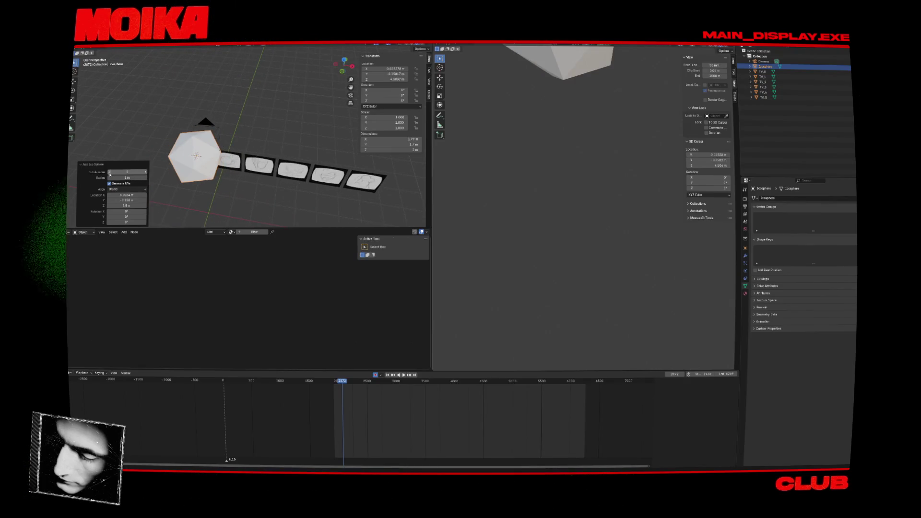
pyautogui.click(109, 172)
pyautogui.click(110, 172)
pyautogui.moveTo(183, 158); pyautogui.dragTo(204, 143, button='middle')
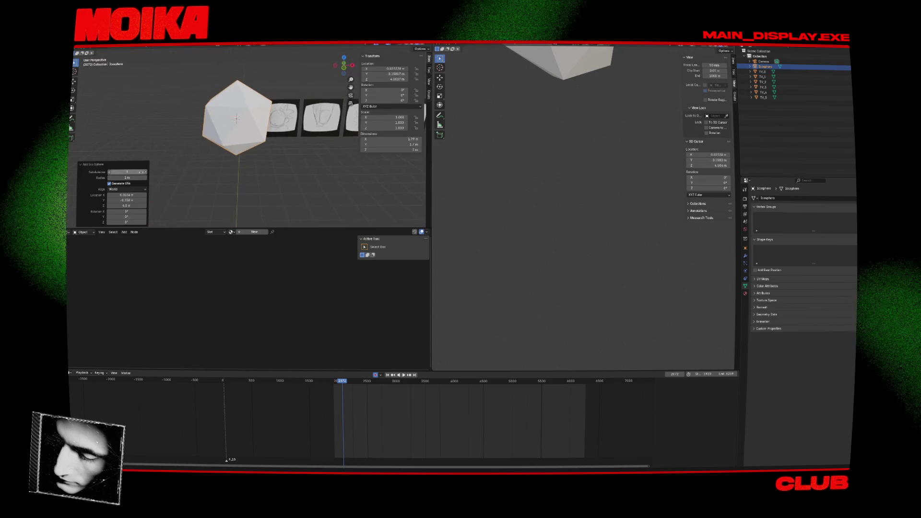
pyautogui.click(146, 172)
pyautogui.click(146, 172)
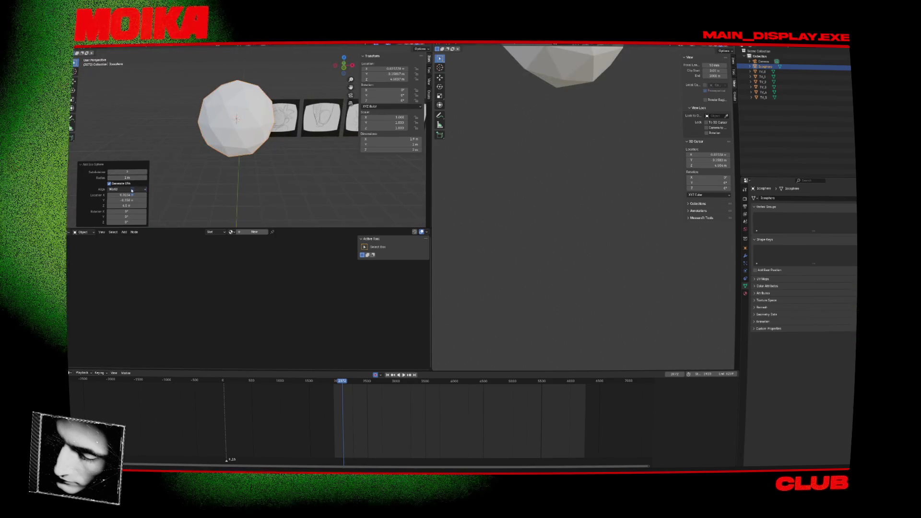
pyautogui.click(192, 171)
pyautogui.press('Delete')
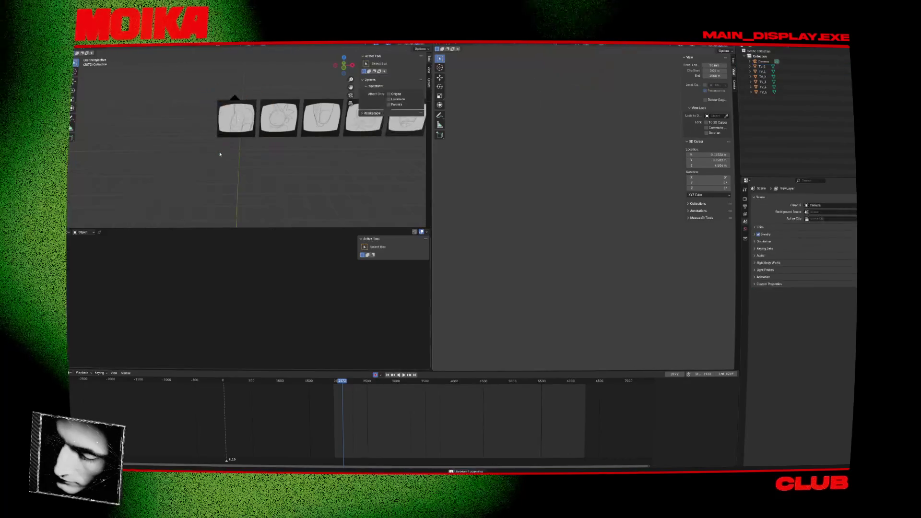
# - Add a cube in the sphere's place, then delete it
pyautogui.hotkey('shift', 'a')
pyautogui.click(246, 156)
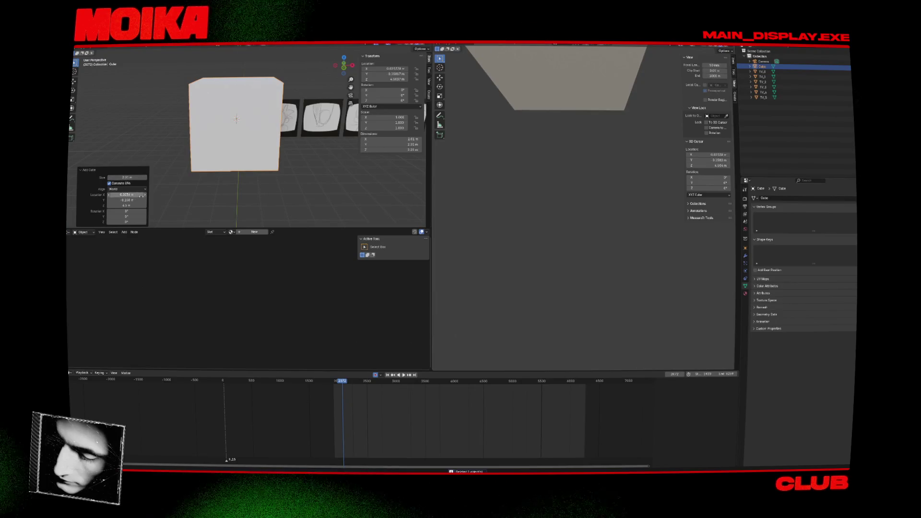
pyautogui.press('x')
pyautogui.click(211, 163)
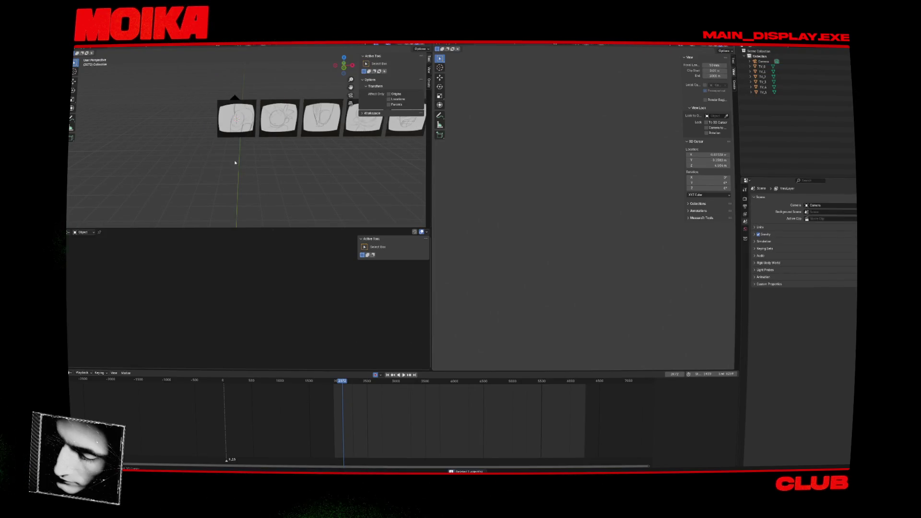
# - Add a cylinder with 6 vertices, a much wider radius and slightly lower depth
pyautogui.hotkey('shift', 'a')
pyautogui.moveTo(235, 163)
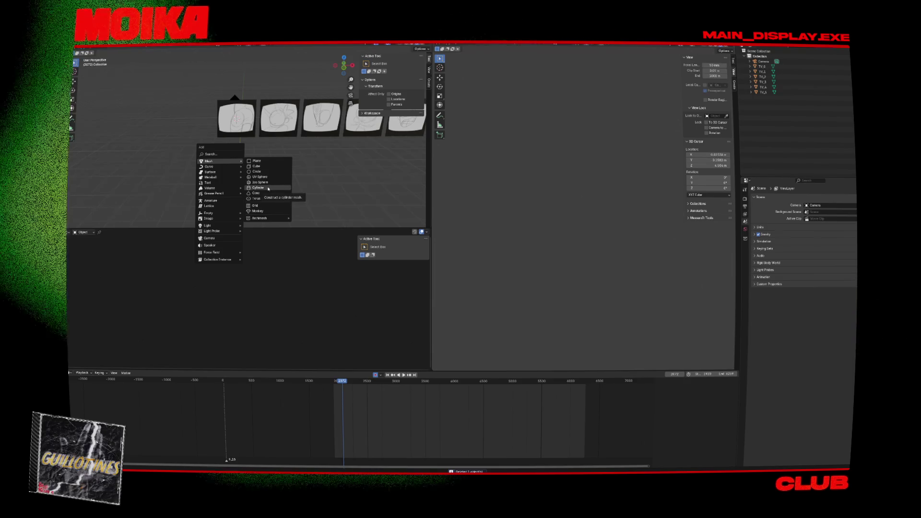
pyautogui.click(269, 188)
pyautogui.moveTo(135, 162); pyautogui.dragTo(110, 162)
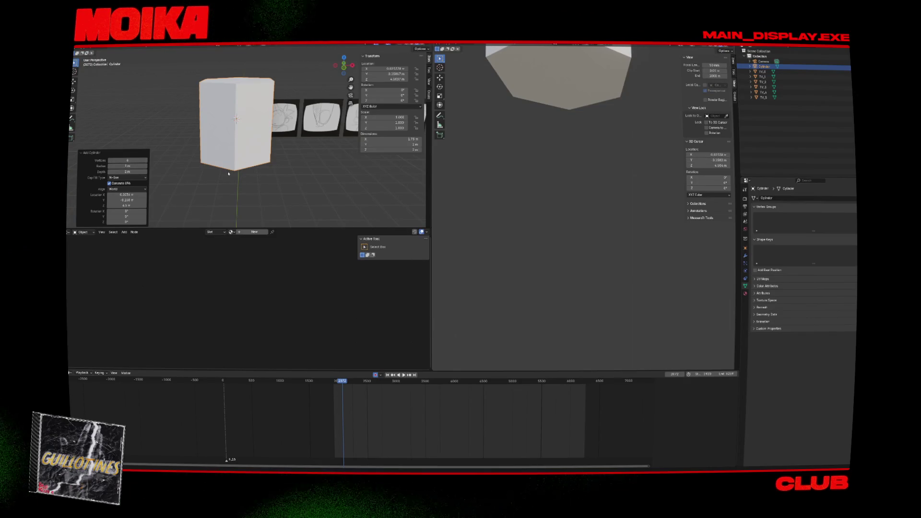
pyautogui.moveTo(117, 167)
pyautogui.mouseDown()
pyautogui.moveTo(157, 171)
pyautogui.moveTo(138, 171)
pyautogui.mouseUp()
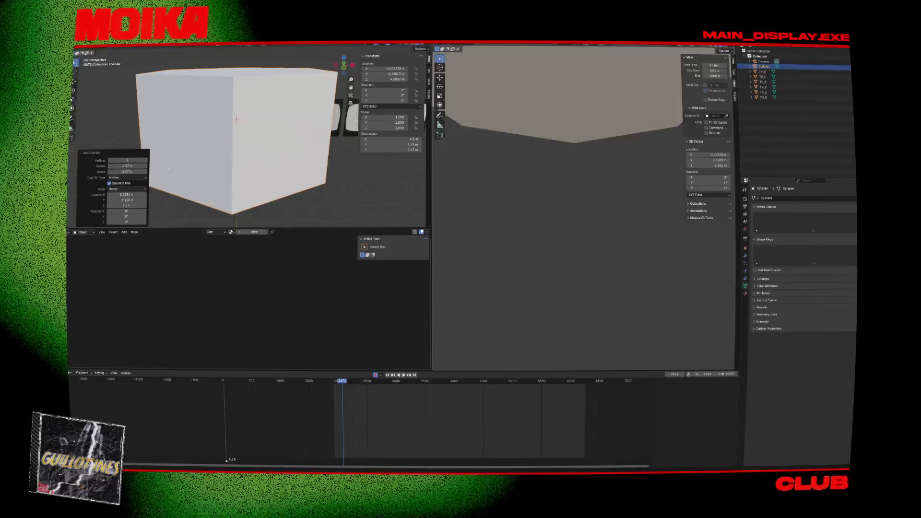
pyautogui.moveTo(226, 154)
pyautogui.mouseDown(button='middle')
pyautogui.moveTo(243, 178)
pyautogui.moveTo(299, 159)
pyautogui.mouseUp(button='middle')
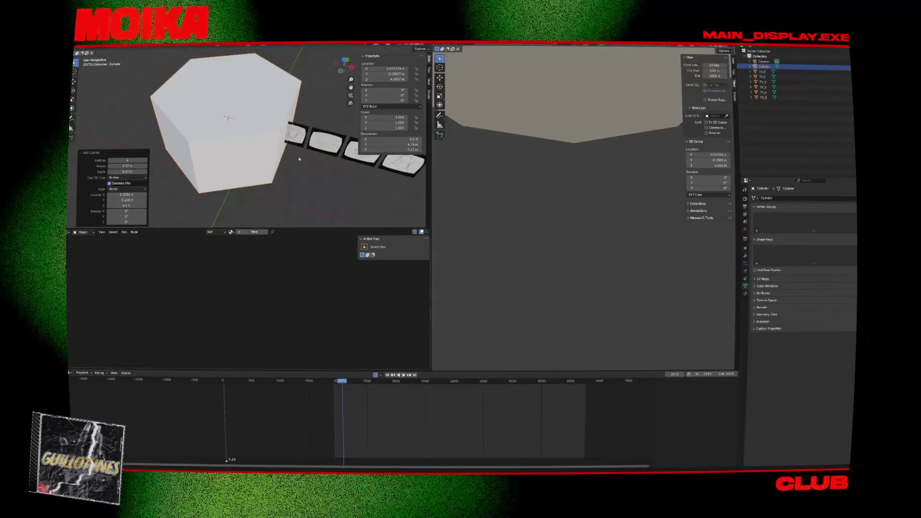
# - Inspect the hexagonal prism from top and front views, then deselect it
pyautogui.press('KP_7')
pyautogui.press('KP_1')
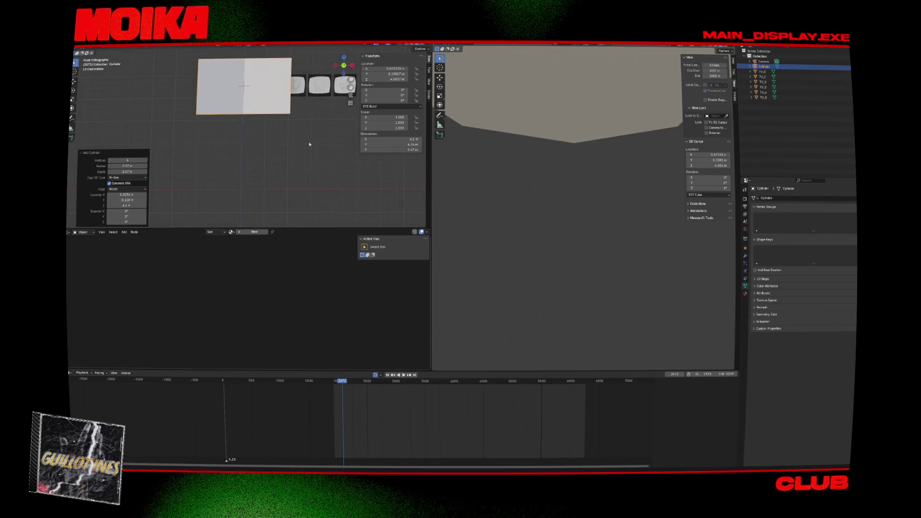
pyautogui.press('KP_7')
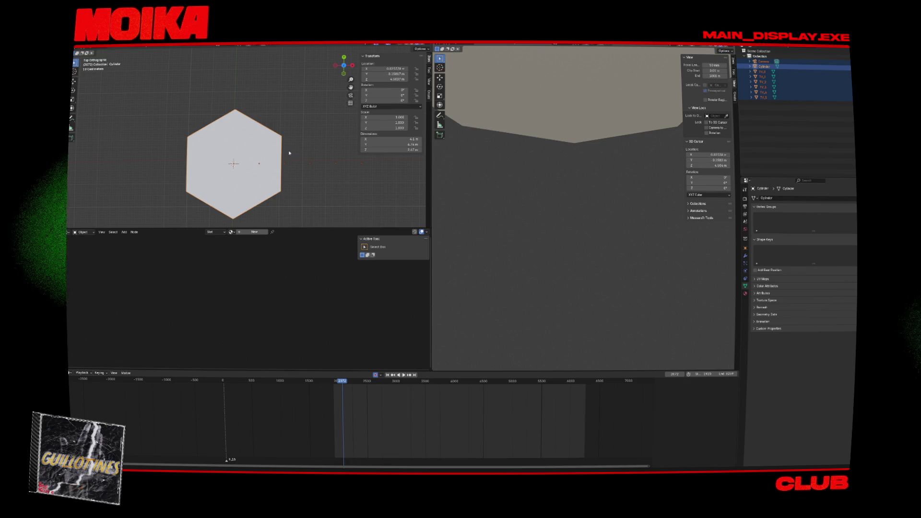
pyautogui.hotkey('alt', 'a')
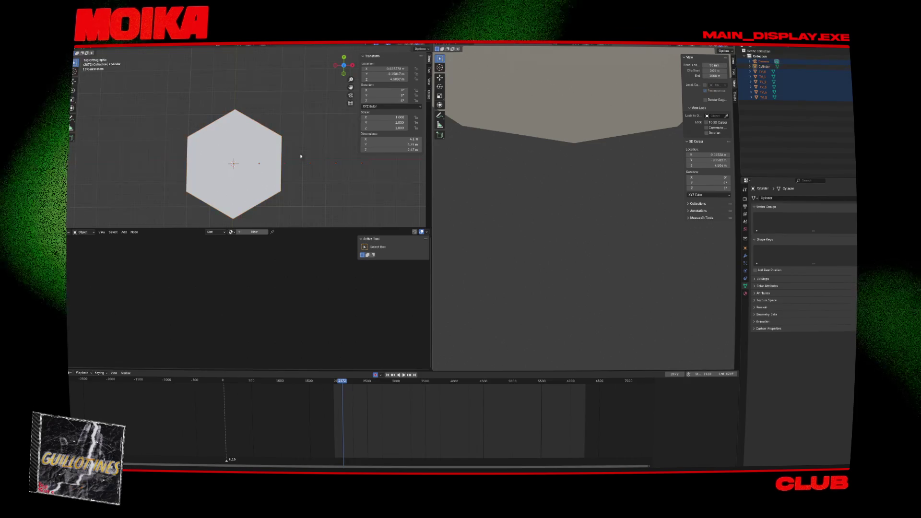
pyautogui.hotkey('ctrl', 'z')
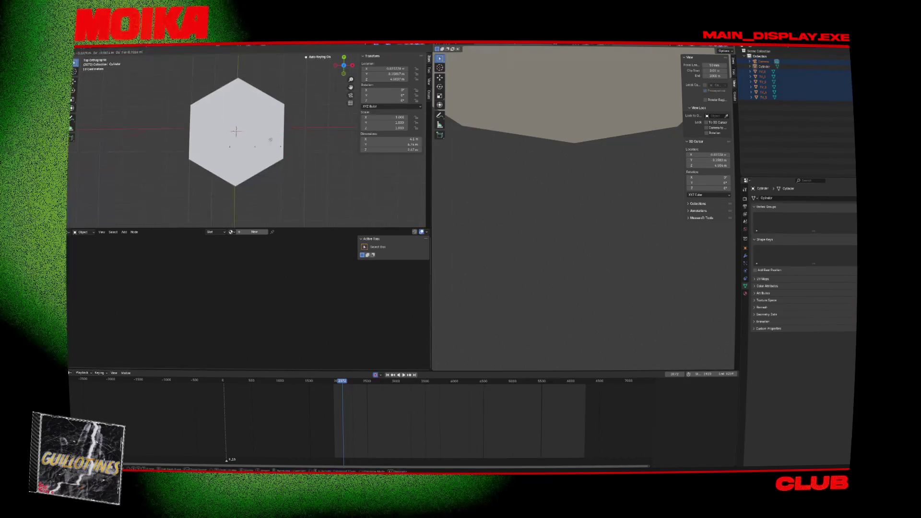
# - Move and rotate the old camera, then delete it
pyautogui.click(197, 189)
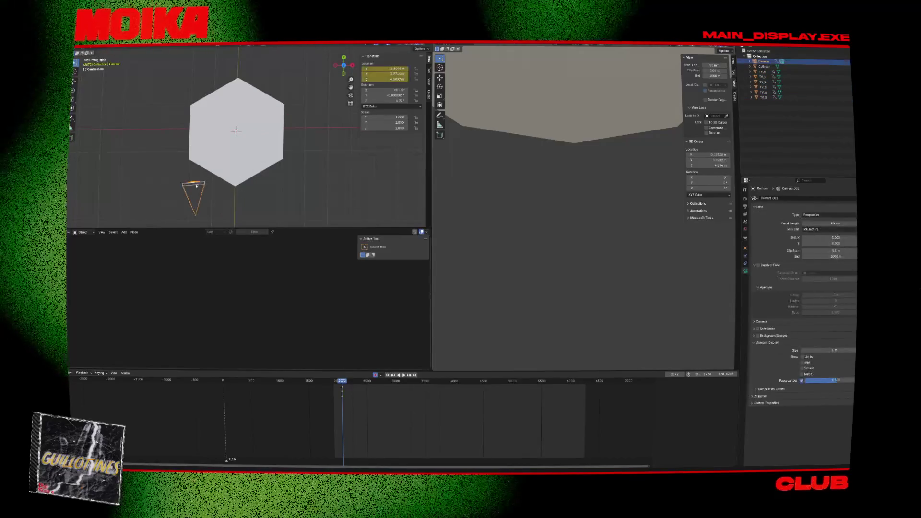
pyautogui.press('g')
pyautogui.click(259, 206)
pyautogui.scroll(-2, 259, 192)
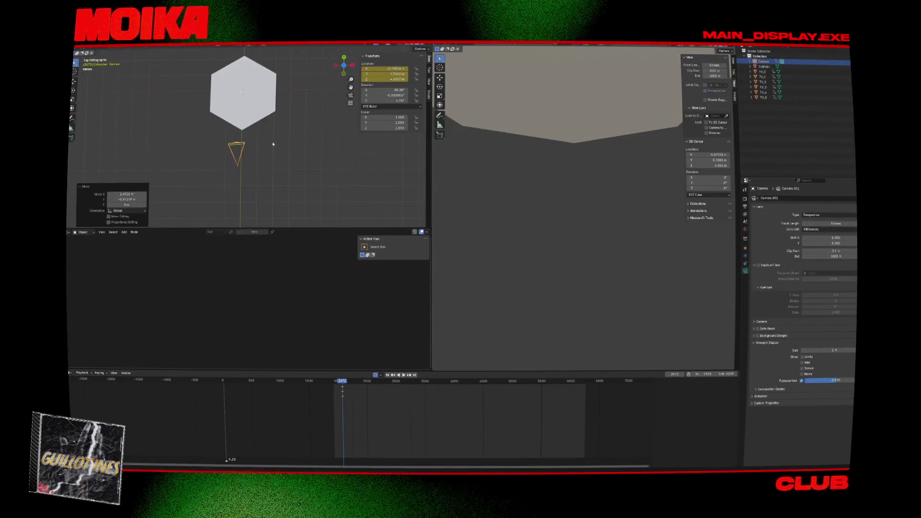
pyautogui.press('r')
pyautogui.press('Delete')
# - Add a new camera facing the TVs in side view, keyframe it, and view through it
pyautogui.press('KP_1')
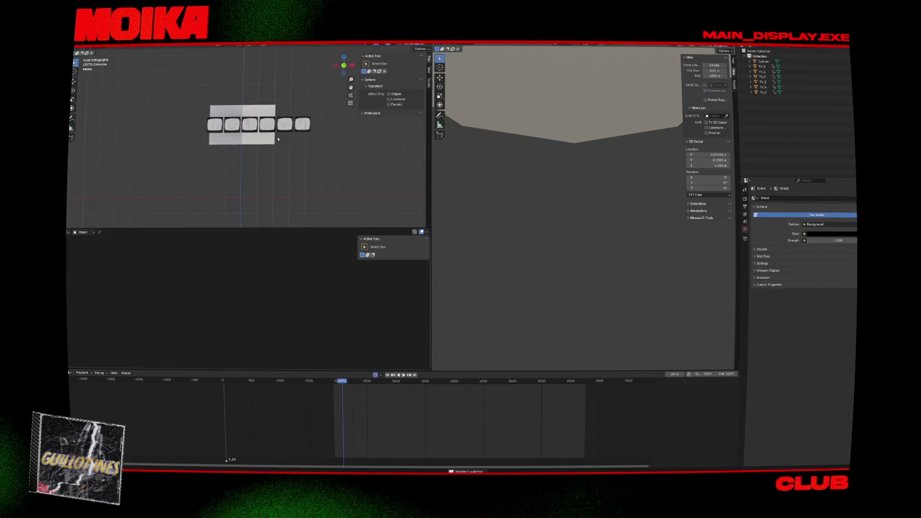
pyautogui.hotkey('shift', 'a')
pyautogui.click(252, 214)
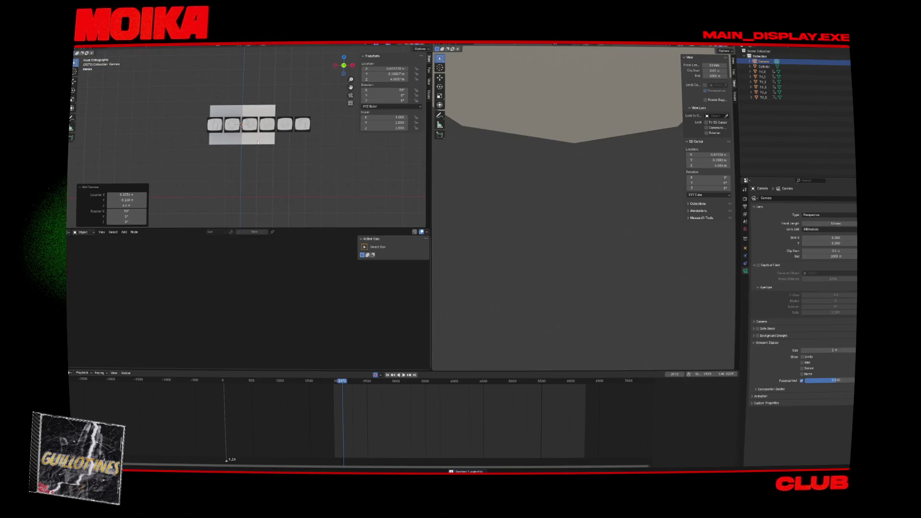
pyautogui.press('KP_3')
pyautogui.press('g')
pyautogui.click(177, 147)
pyautogui.press('i')
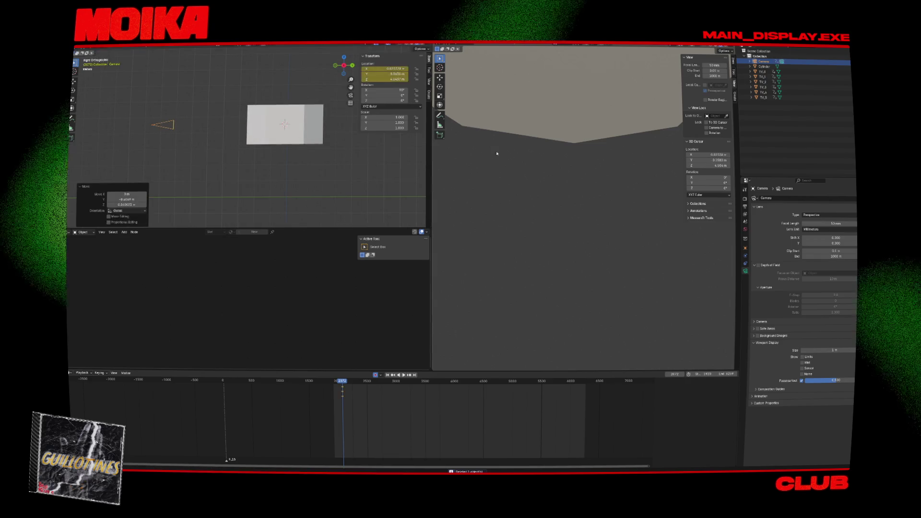
pyautogui.press('ctrl+KP_0')
# - Reframe the camera shot, select TV_4, and check the top and front views
pyautogui.scroll(-4, 529, 163)
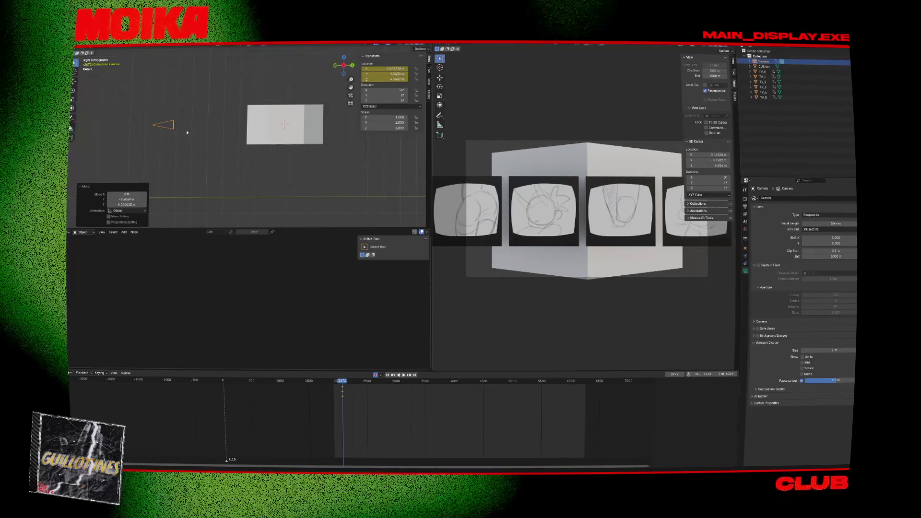
pyautogui.press('g')
pyautogui.click(143, 125)
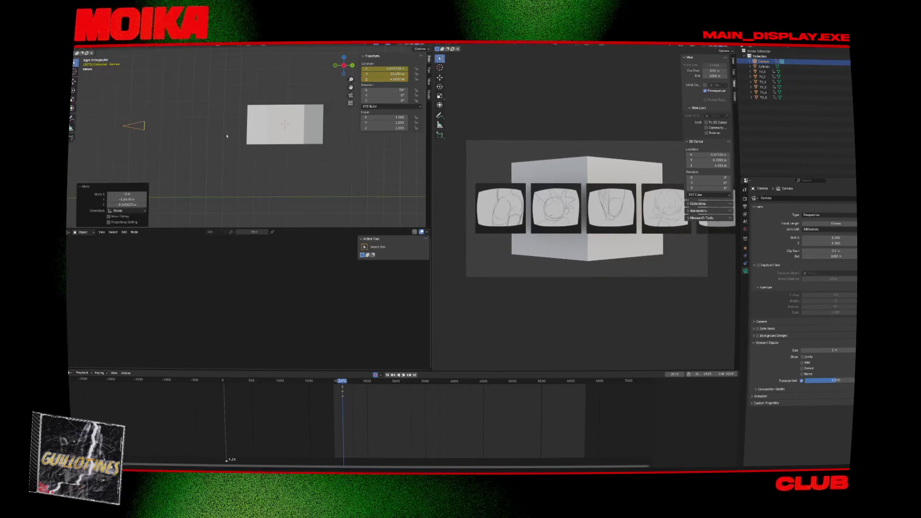
pyautogui.moveTo(144, 126); pyautogui.dragTo(252, 157, button='middle')
pyautogui.click(252, 156)
pyautogui.press('KP_7')
pyautogui.press('KP_1')
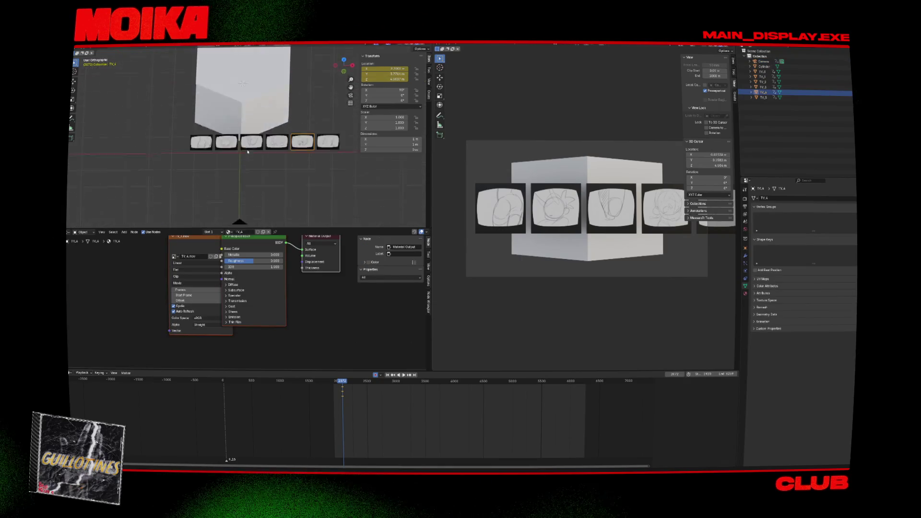
# - Select all six TV screens in front view and scale them to about 1.627
pyautogui.press('KP_7')
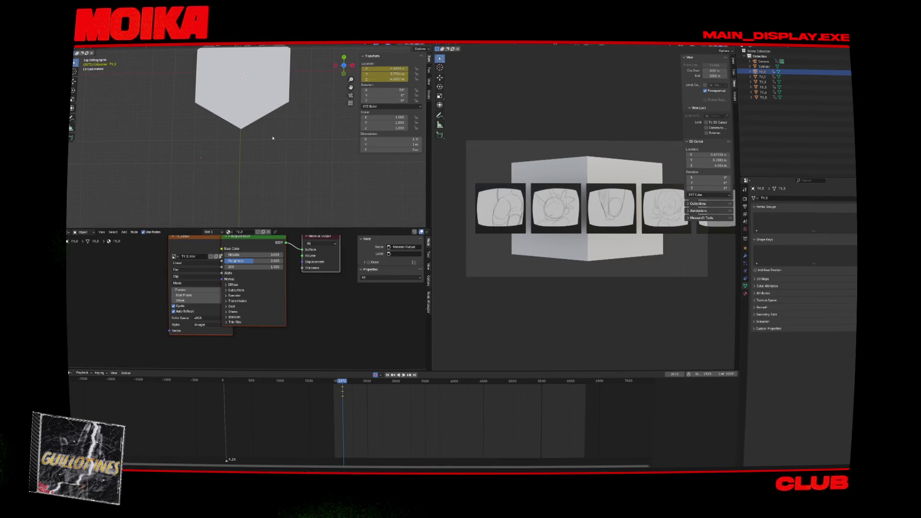
pyautogui.press('KP_1')
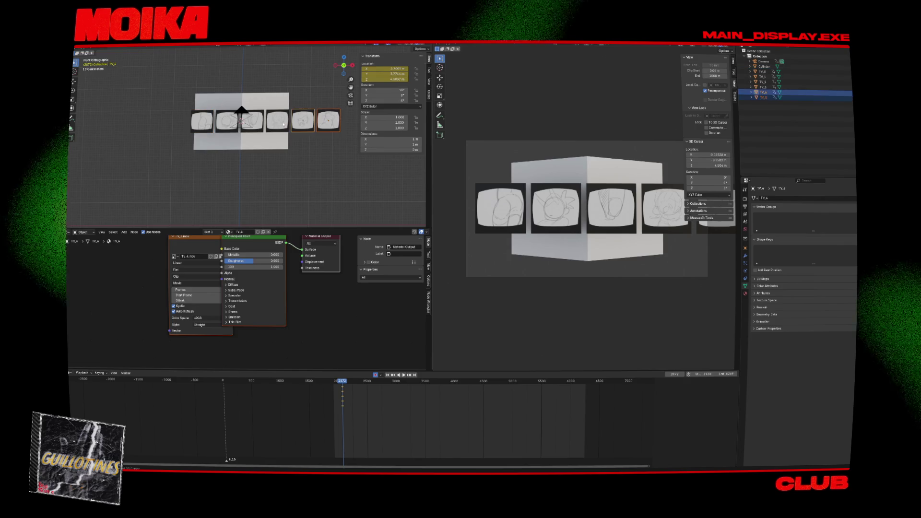
pyautogui.moveTo(345, 142); pyautogui.dragTo(264, 103)
pyautogui.press('a')
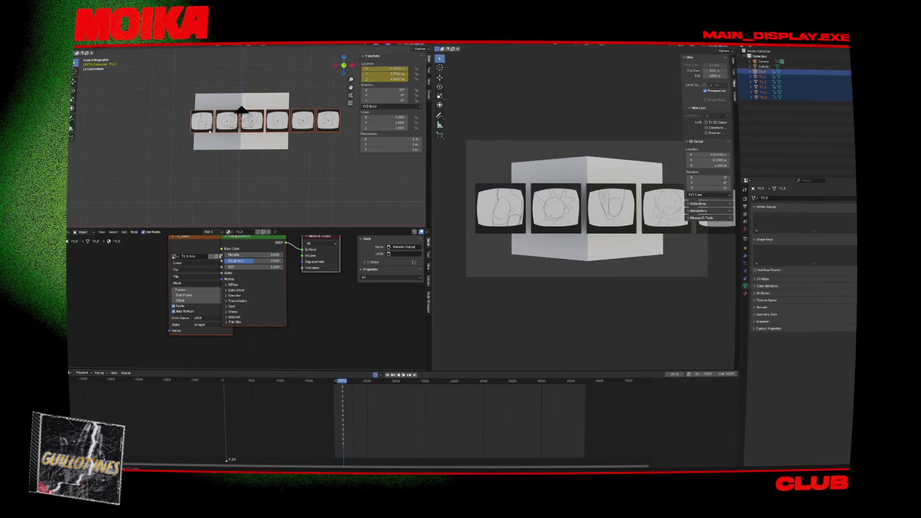
pyautogui.press('s')
pyautogui.click(355, 170)
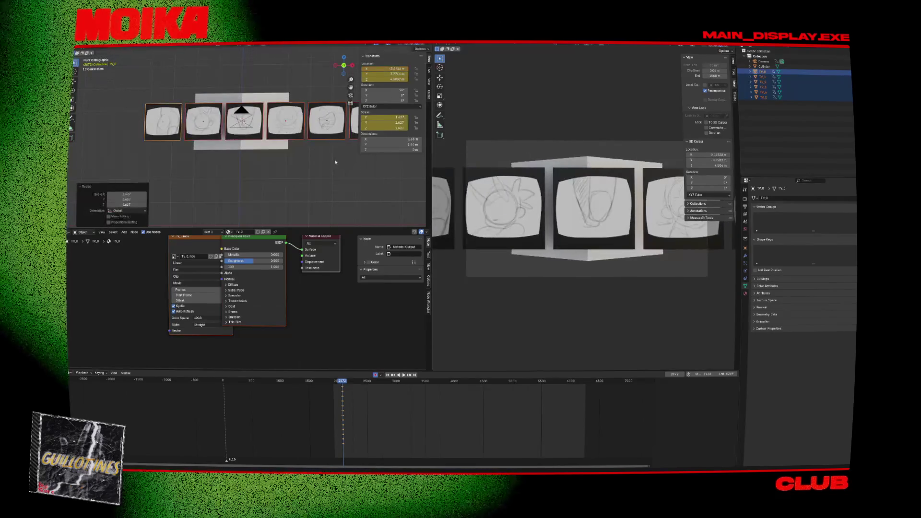
# - Check the enlarged TVs from top and perspective angles, with the left view in wireframe
pyautogui.press('KP_7')
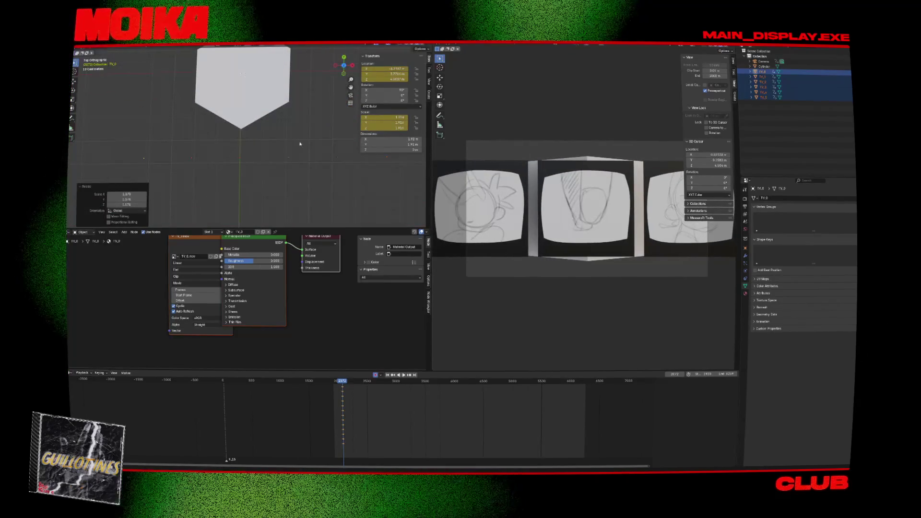
pyautogui.click(260, 143)
pyautogui.click(159, 158)
pyautogui.moveTo(158, 159)
pyautogui.mouseDown(button='middle')
pyautogui.moveTo(169, 142)
pyautogui.moveTo(318, 83)
pyautogui.mouseUp(button='middle')
pyautogui.click(407, 45)
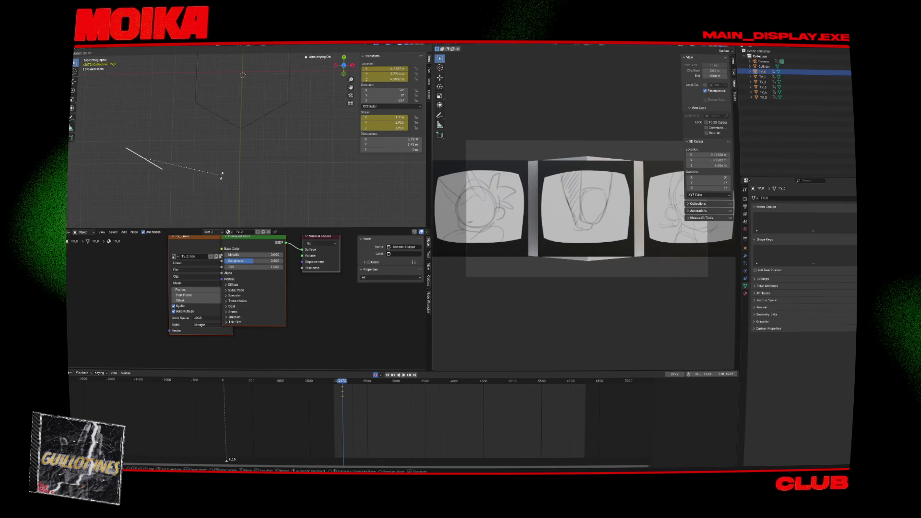
# - Cancel the stray rotation, delete the current-frame keyframes, and reposition the first TV screen
pyautogui.press('Escape')
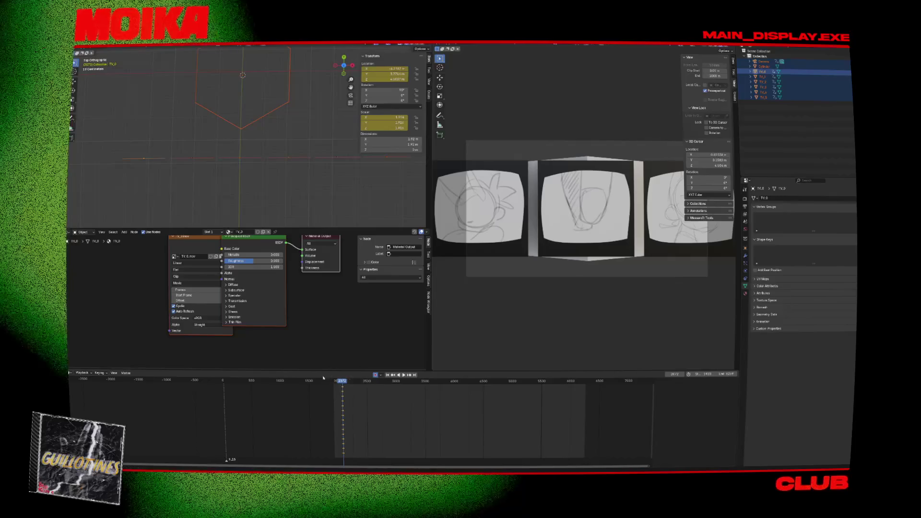
pyautogui.click(344, 392)
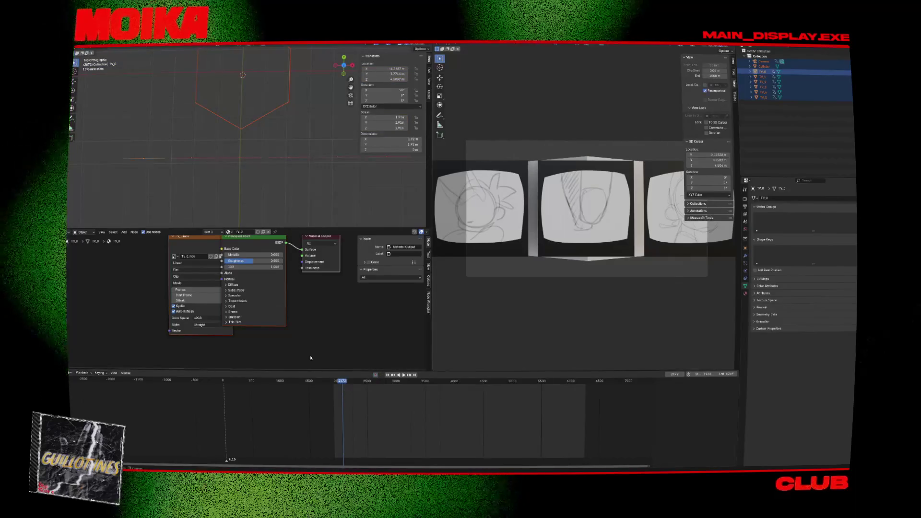
pyautogui.click(171, 133)
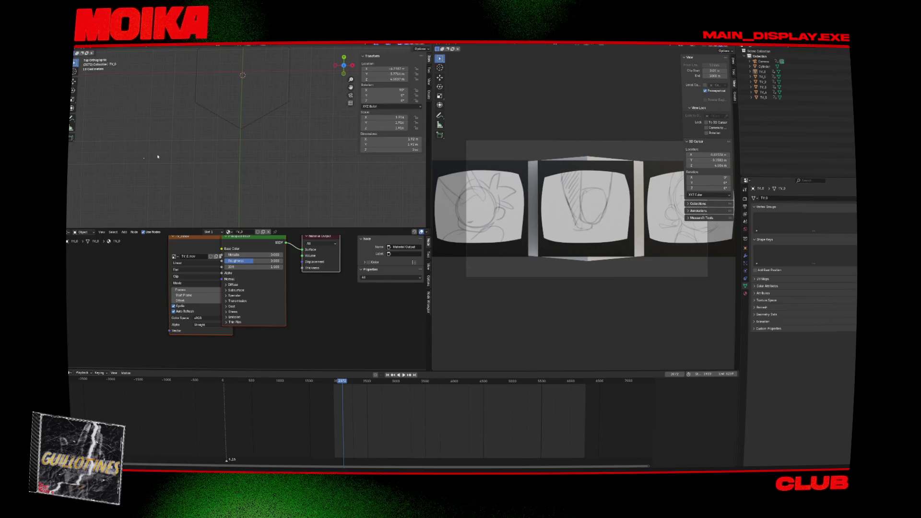
pyautogui.click(200, 163)
pyautogui.press('g')
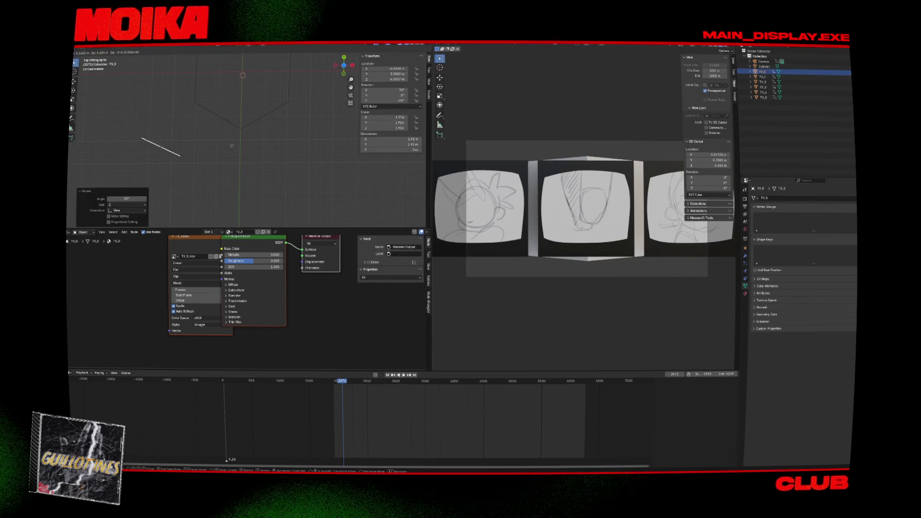
pyautogui.click(271, 123)
pyautogui.press('r')
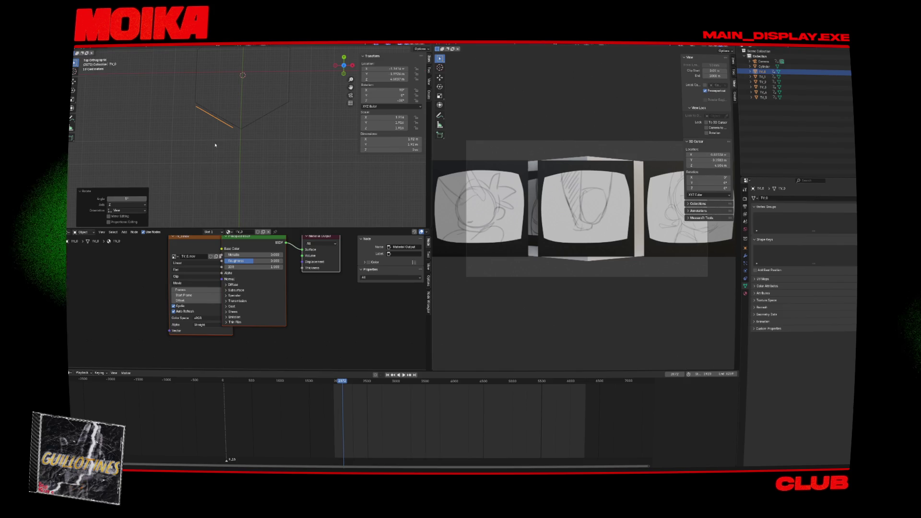
# - Move and rotate TV_1 onto the upper-right hexagon side
pyautogui.click(251, 140)
pyautogui.press('g')
pyautogui.click(198, 142)
pyautogui.press('r')
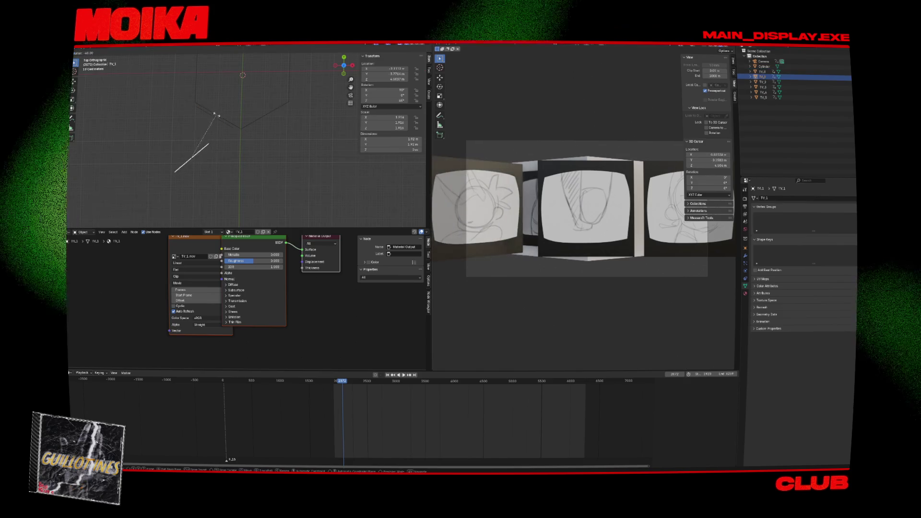
pyautogui.click(218, 111)
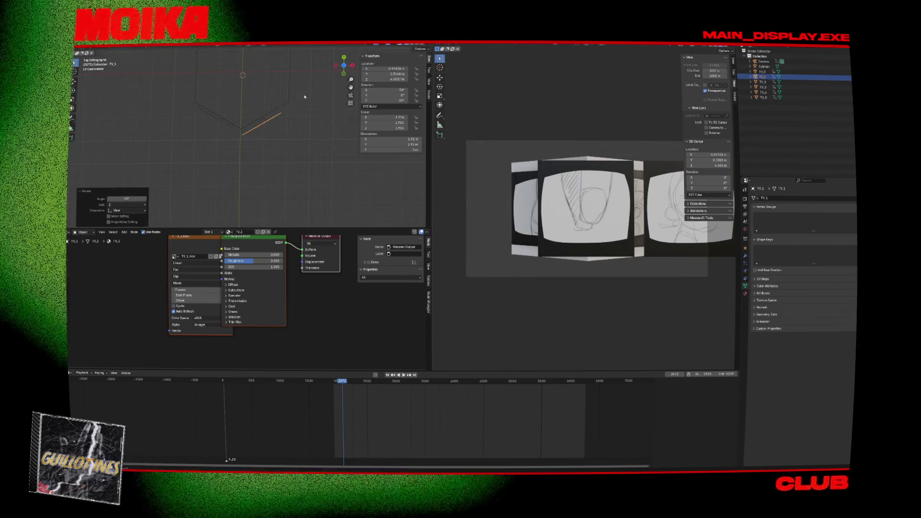
pyautogui.press('g')
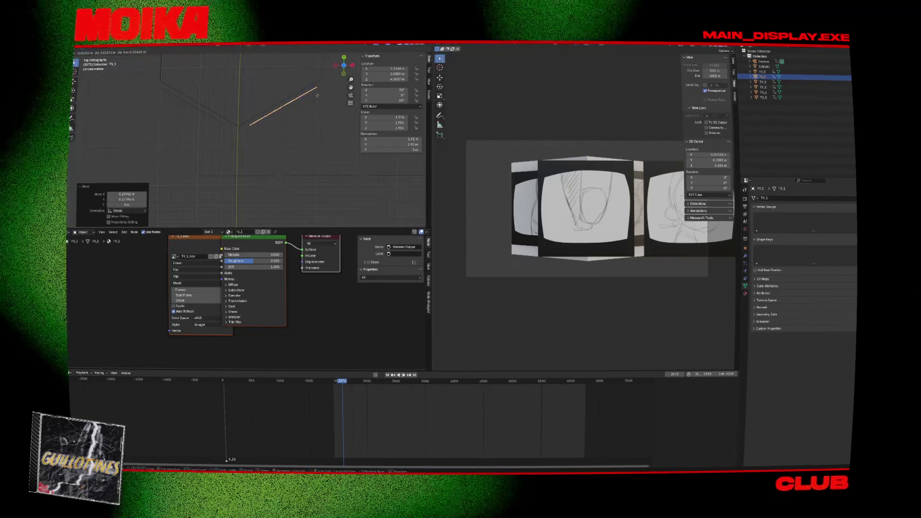
pyautogui.click(321, 89)
pyautogui.press('r')
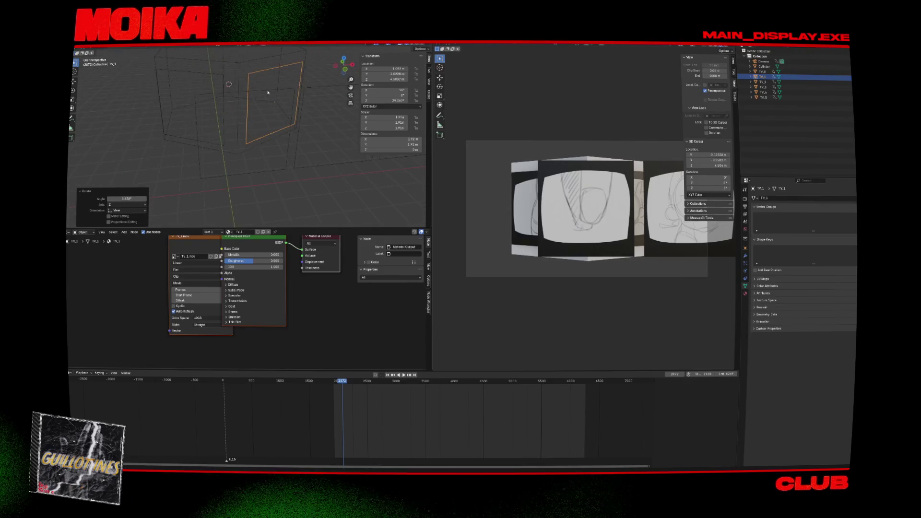
pyautogui.click(262, 159)
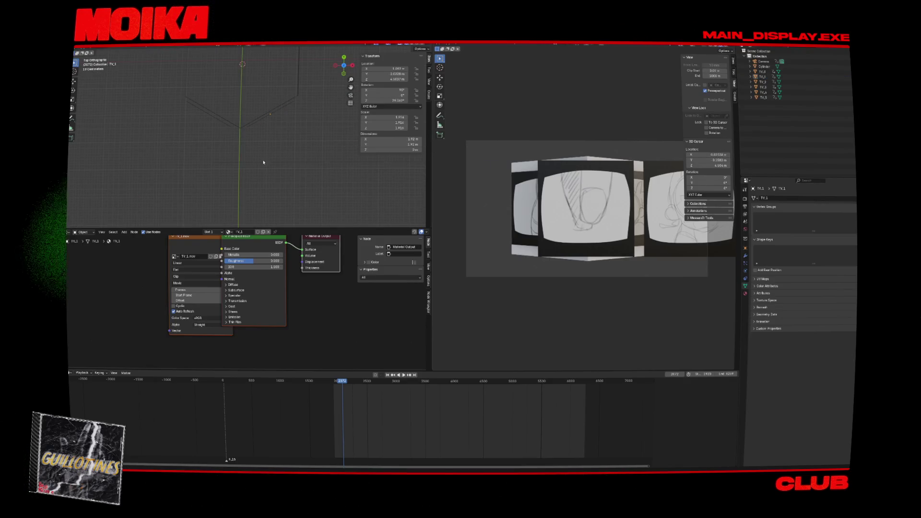
# - Turn TV_2 upright by 90° and place it on the right hexagon side
pyautogui.click(264, 162)
pyautogui.press('r')
pyautogui.click(221, 118)
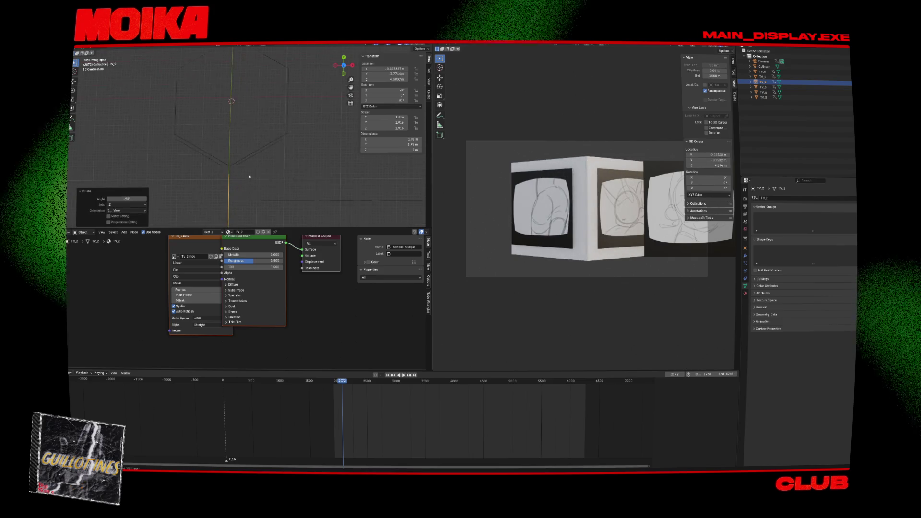
pyautogui.press('g')
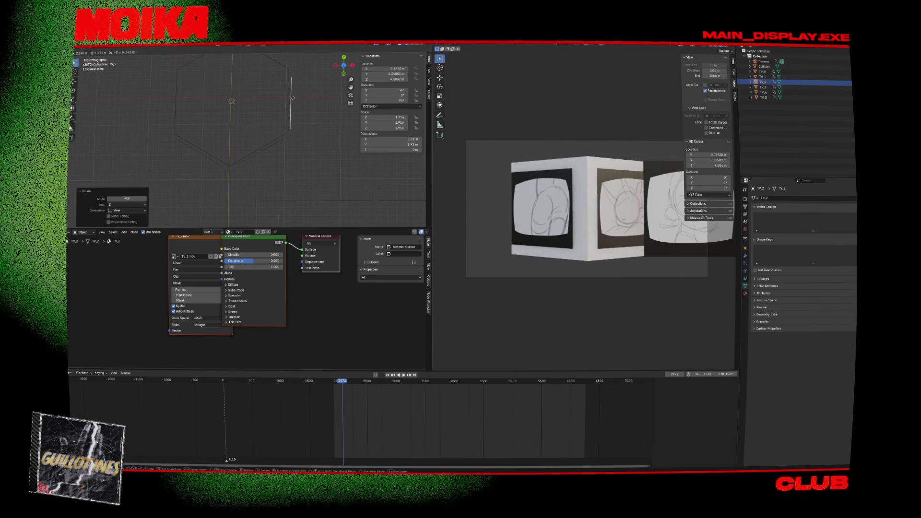
pyautogui.click(293, 95)
# - Move and rotate TV_3 so it matches its hexagon side
pyautogui.click(305, 182)
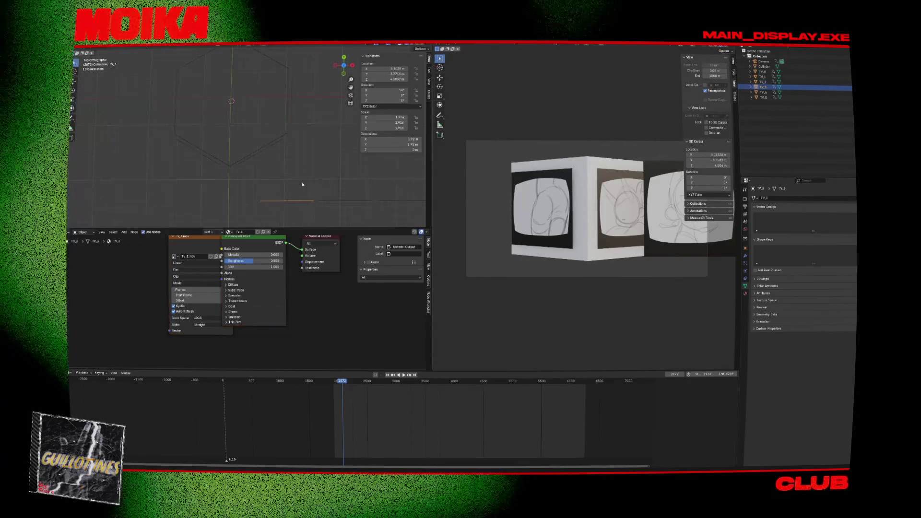
pyautogui.press('g')
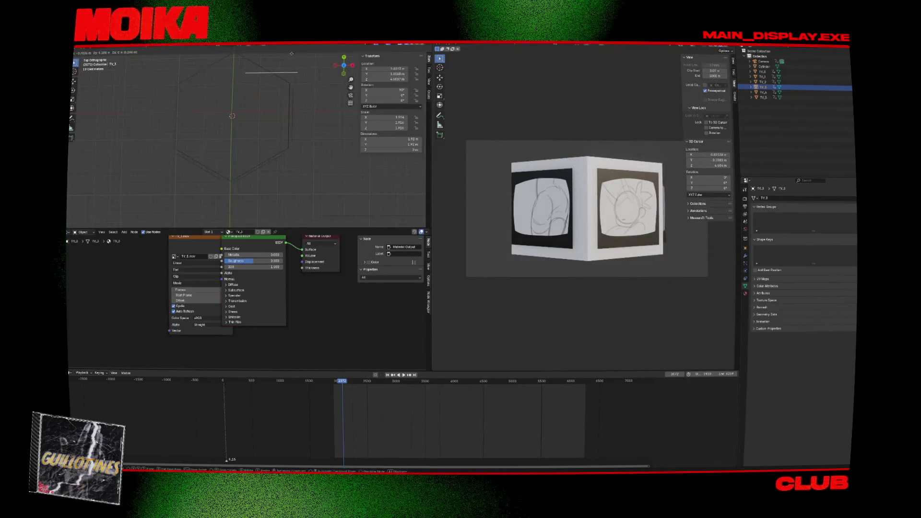
pyautogui.click(303, 114)
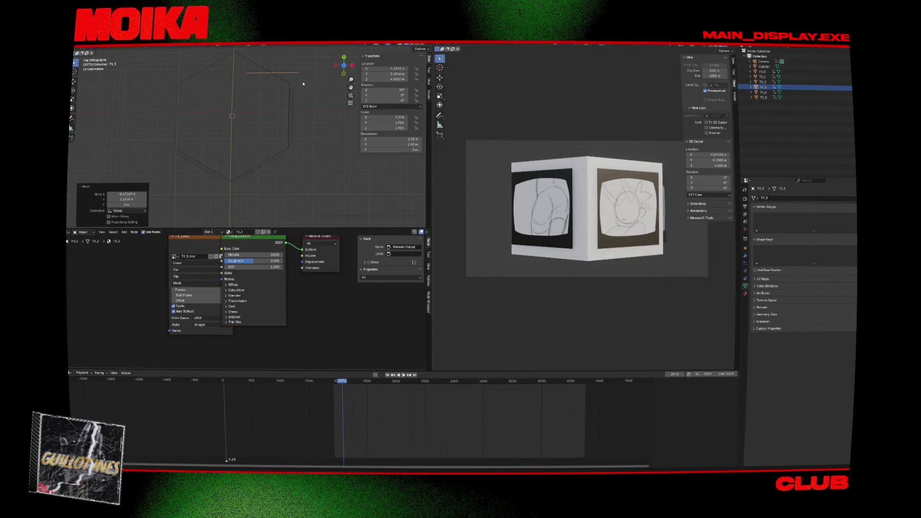
pyautogui.click(304, 137)
pyautogui.click(299, 129)
pyautogui.press('r')
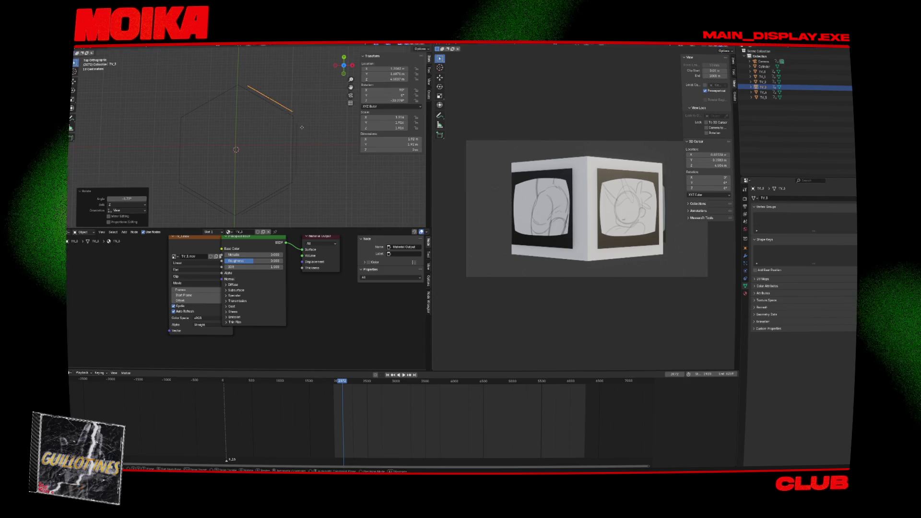
pyautogui.click(301, 127)
pyautogui.press('g')
pyautogui.click(300, 127)
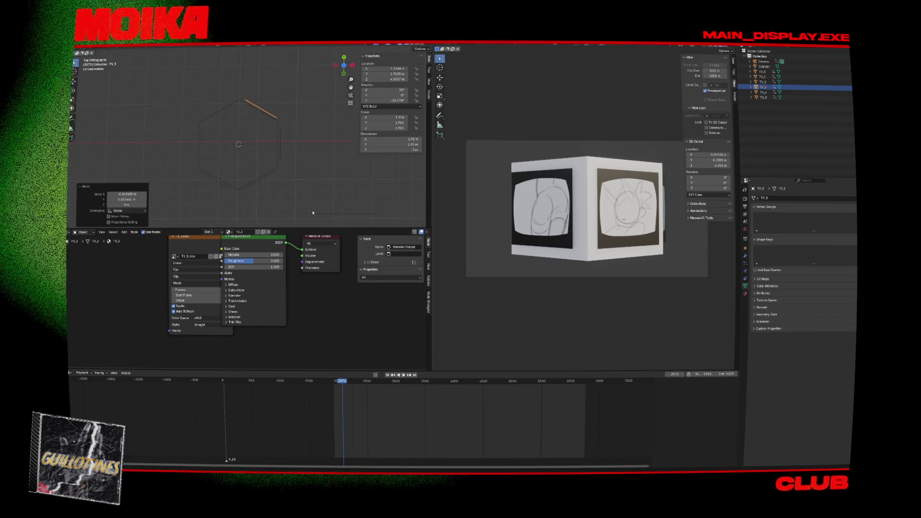
# - Move and rotate TV_4 onto the upper-left hexagon side
pyautogui.click(317, 185)
pyautogui.press('g')
pyautogui.click(237, 92)
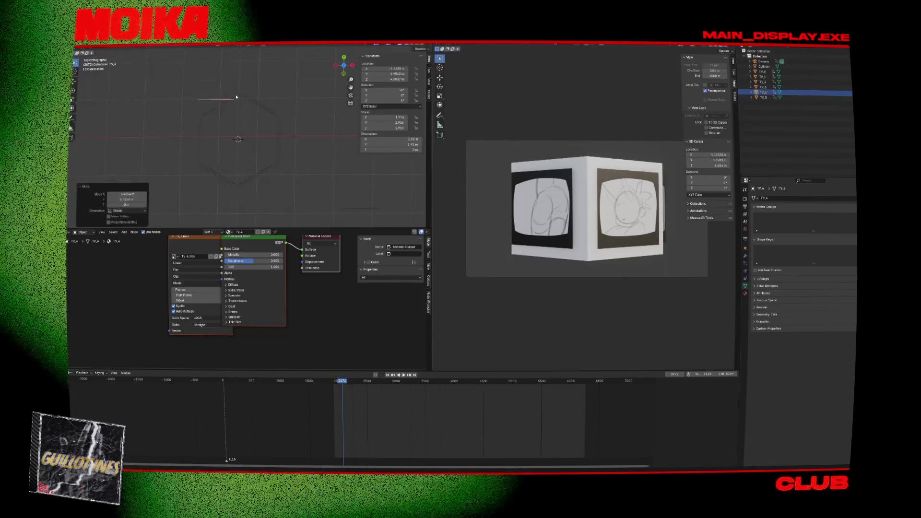
pyautogui.press('r')
pyautogui.click(231, 98)
pyautogui.press('g')
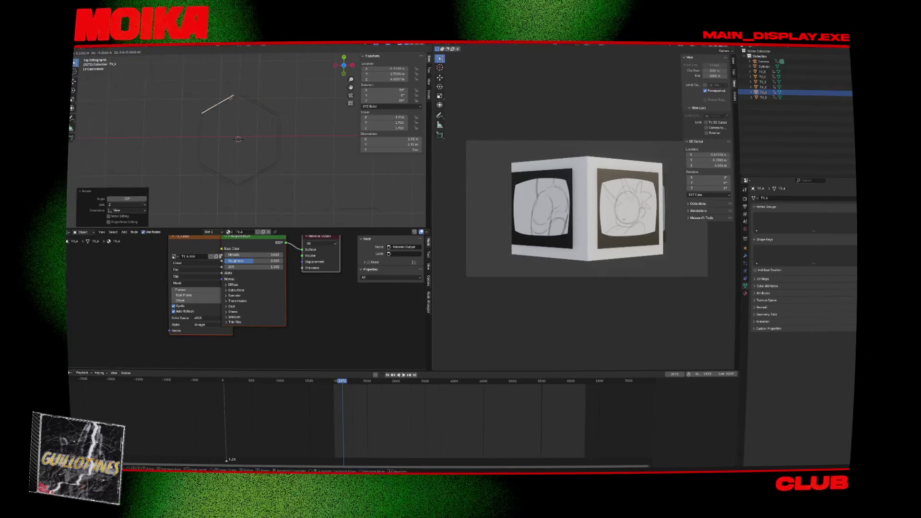
pyautogui.click(231, 99)
# - Turn TV_5 upright by 90°, place it on the left hexagon side, and save
pyautogui.click(342, 210)
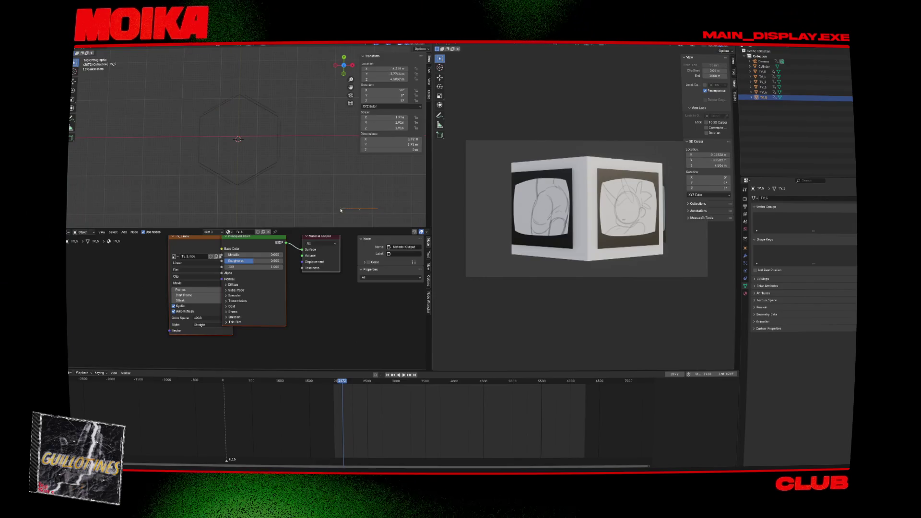
pyautogui.click(355, 188)
pyautogui.press('g')
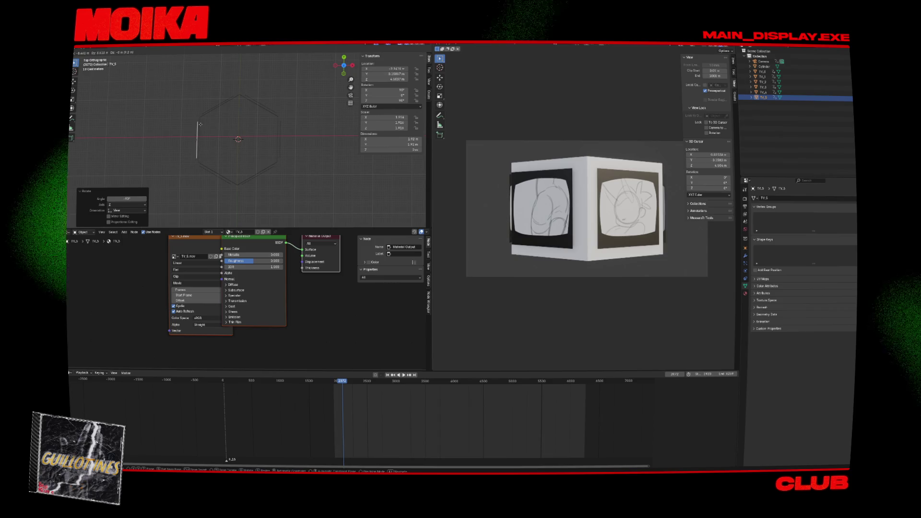
pyautogui.click(220, 129)
pyautogui.hotkey('ctrl', 's')
# - Orbit around the set while selecting TV_0, the Cylinder, TV_1 and TV_4
pyautogui.moveTo(220, 128); pyautogui.dragTo(281, 93, button='middle')
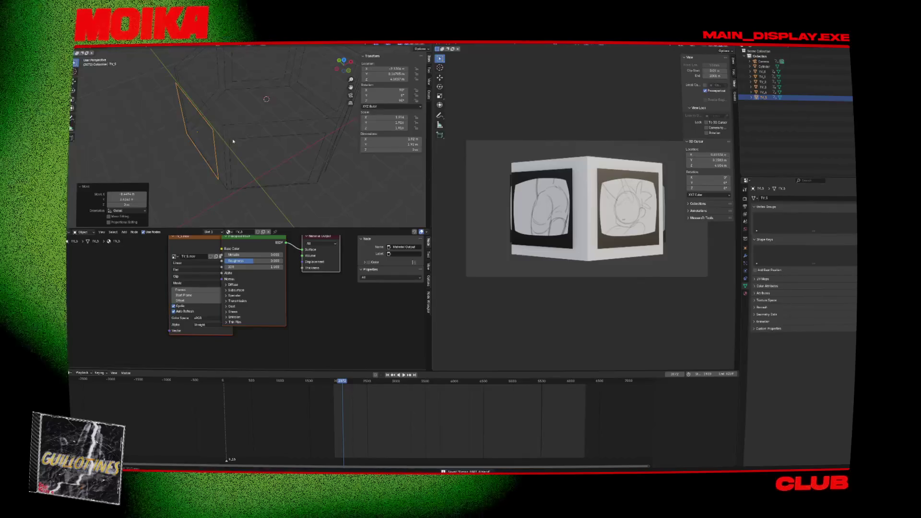
pyautogui.keyDown('shift'); pyautogui.click(234, 142); pyautogui.keyUp('shift')
pyautogui.moveTo(234, 143)
pyautogui.mouseDown(button='middle')
pyautogui.moveTo(307, 147)
pyautogui.moveTo(292, 116)
pyautogui.mouseUp(button='middle')
pyautogui.keyDown('shift'); pyautogui.click(317, 147); pyautogui.keyUp('shift')
pyautogui.click(305, 112)
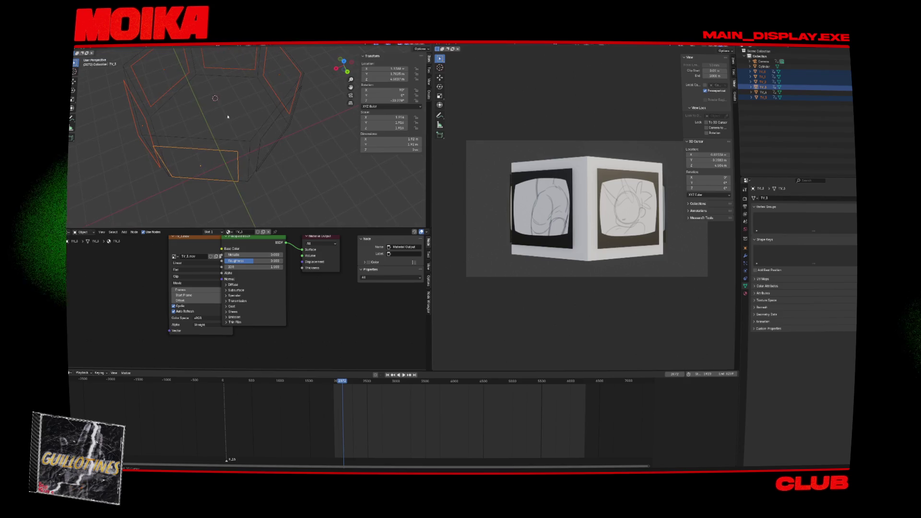
pyautogui.moveTo(228, 116); pyautogui.dragTo(255, 142, button='middle')
pyautogui.click(255, 143)
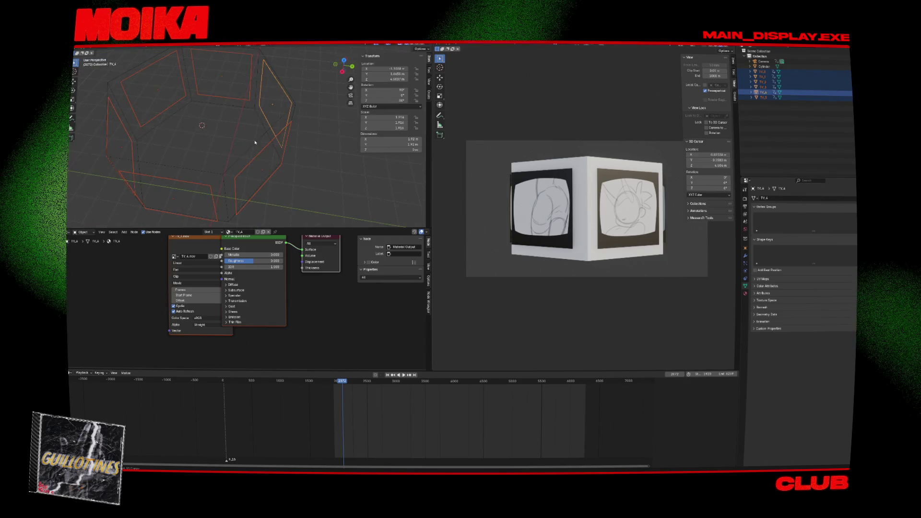
# - Parent the selected TV screens to the Cylinder as the active object
pyautogui.keyDown('shift'); pyautogui.click(255, 143); pyautogui.keyUp('shift')
pyautogui.hotkey('ctrl', 'p')
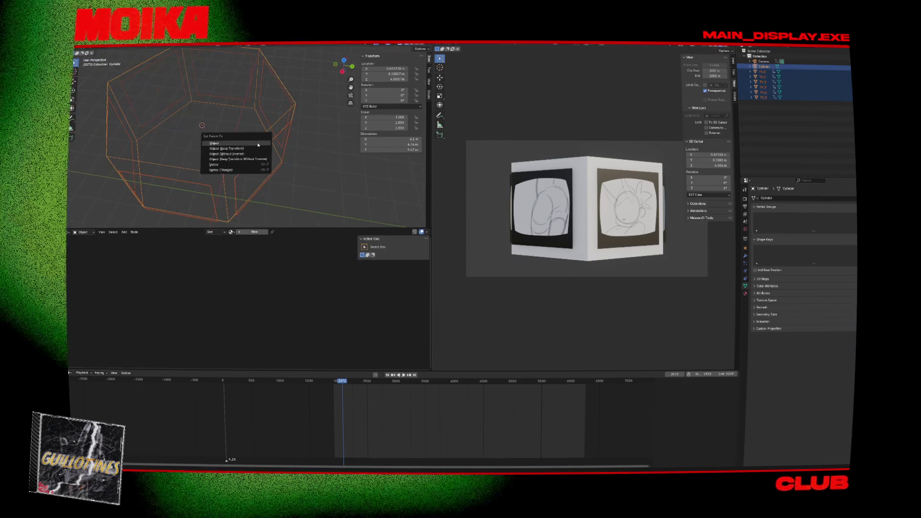
pyautogui.click(258, 145)
# - In top view, rotate the Cylinder 30° so one screen faces the camera, then stop playback
pyautogui.press('KP_7')
pyautogui.press('r')
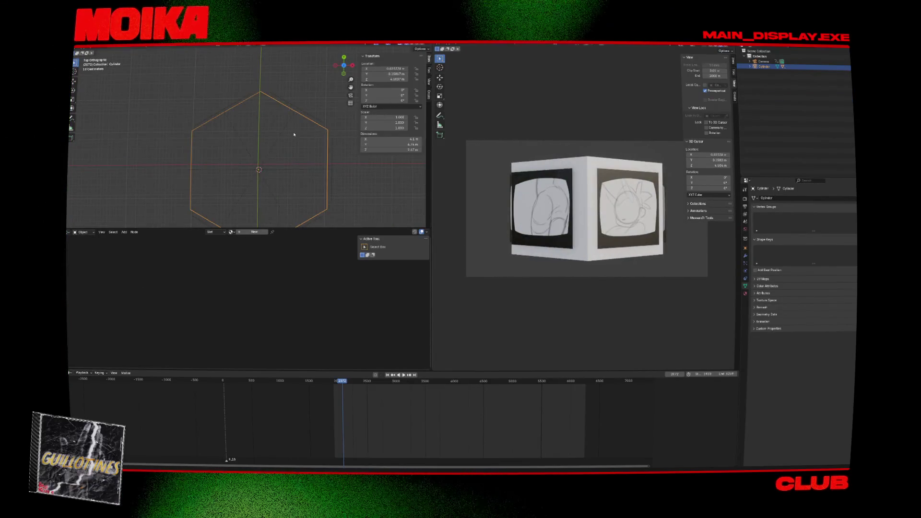
pyautogui.write('30')
pyautogui.press('Return')
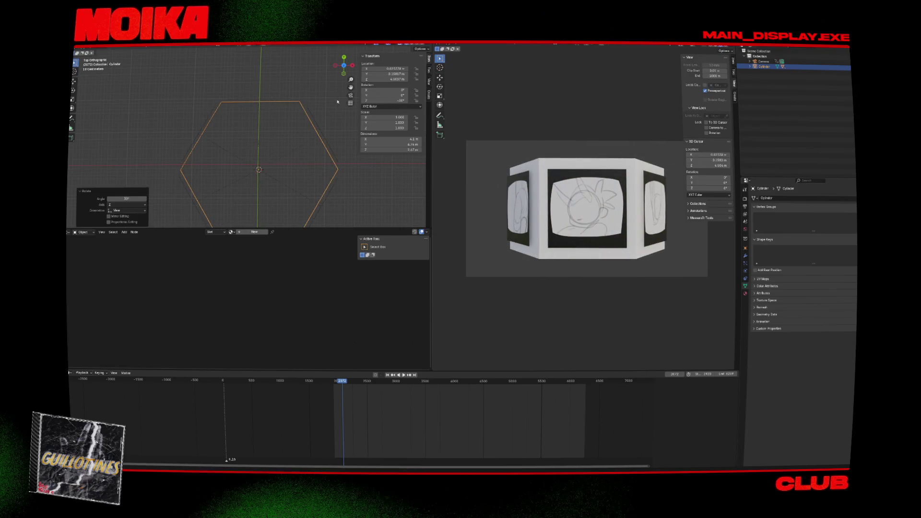
pyautogui.write('r30')
pyautogui.press('Return')
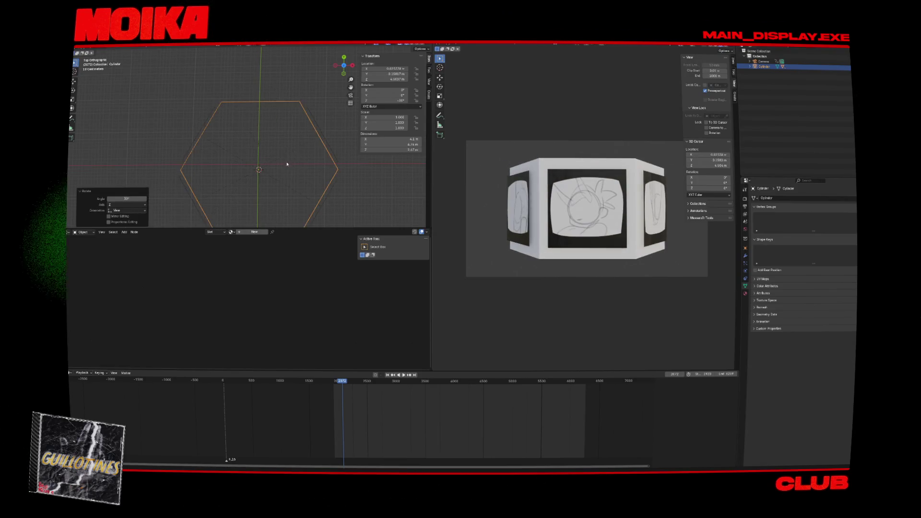
pyautogui.write('r')
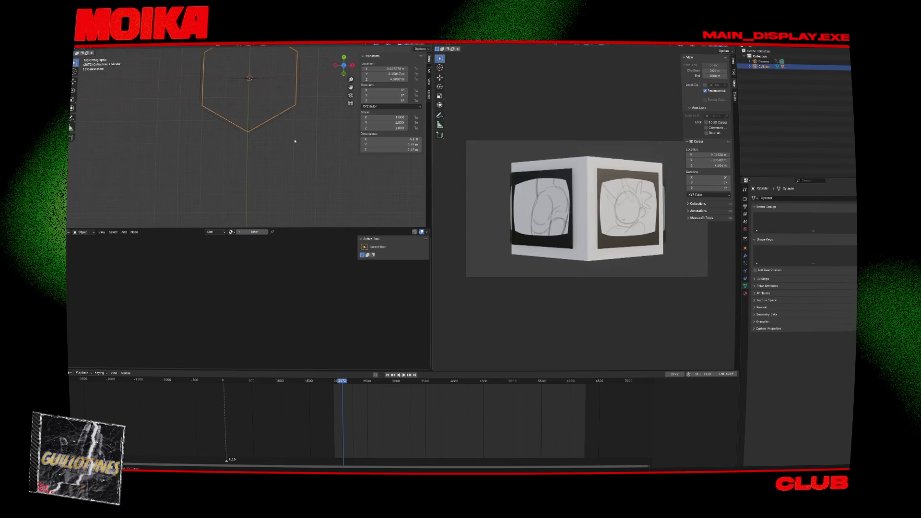
pyautogui.write('30')
pyautogui.press('Return')
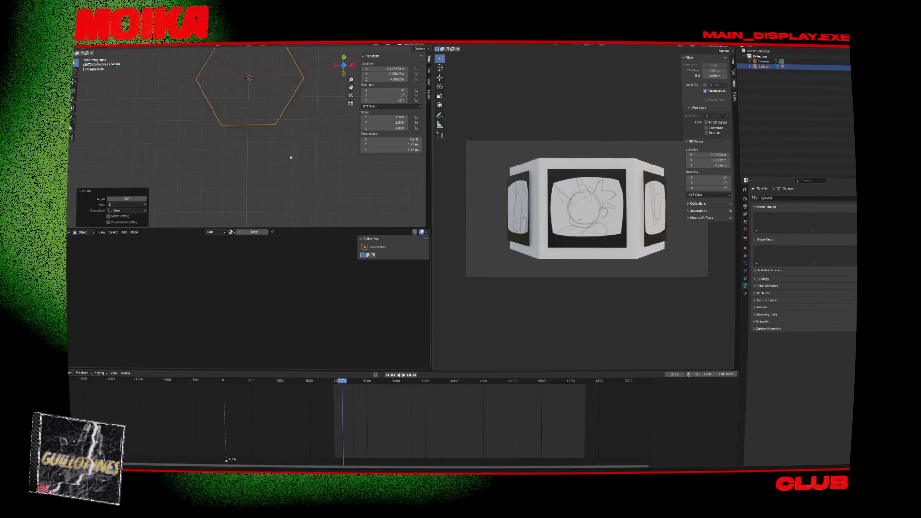
pyautogui.press('space')
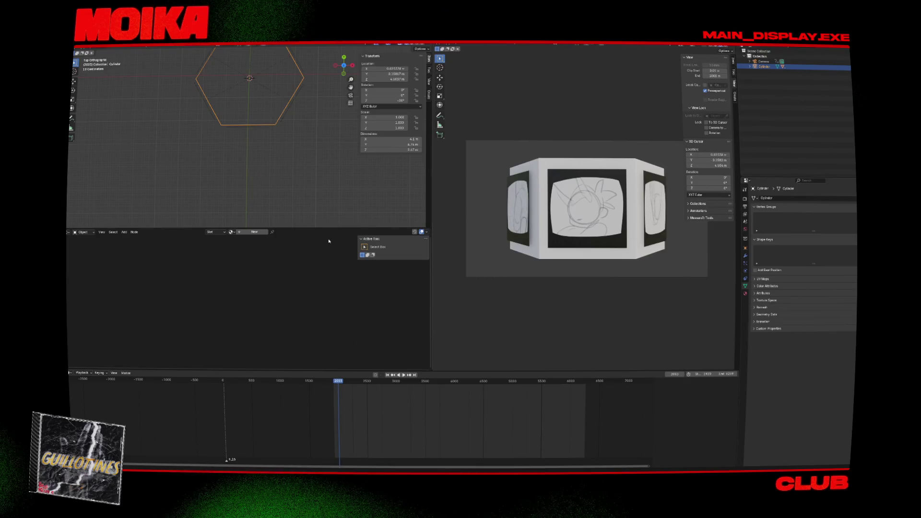
# - Play the animation, save, and briefly hide then unhide the hexagonal cylinder
pyautogui.click(268, 116)
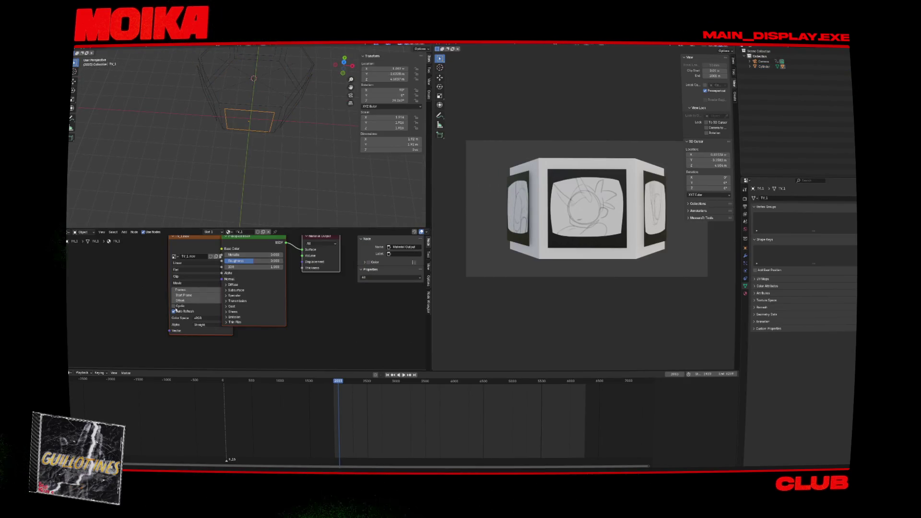
pyautogui.click(326, 176)
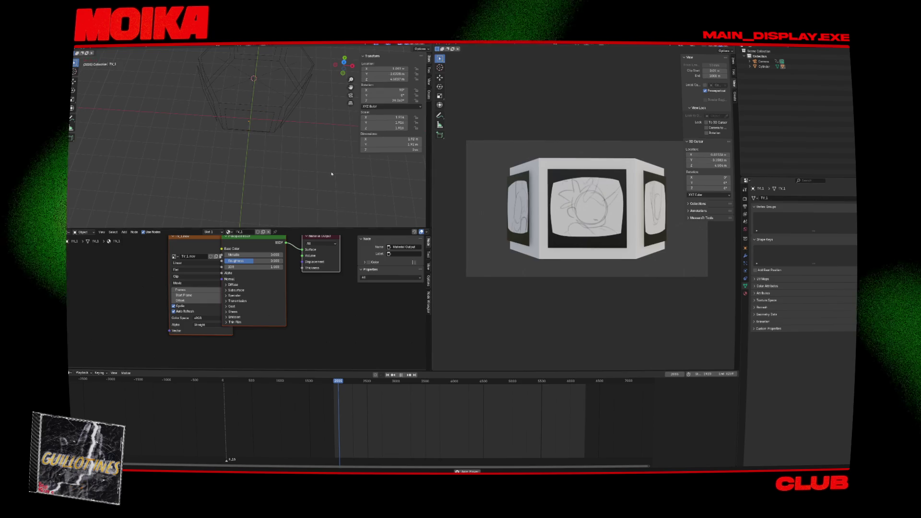
pyautogui.press('space')
pyautogui.press('space')
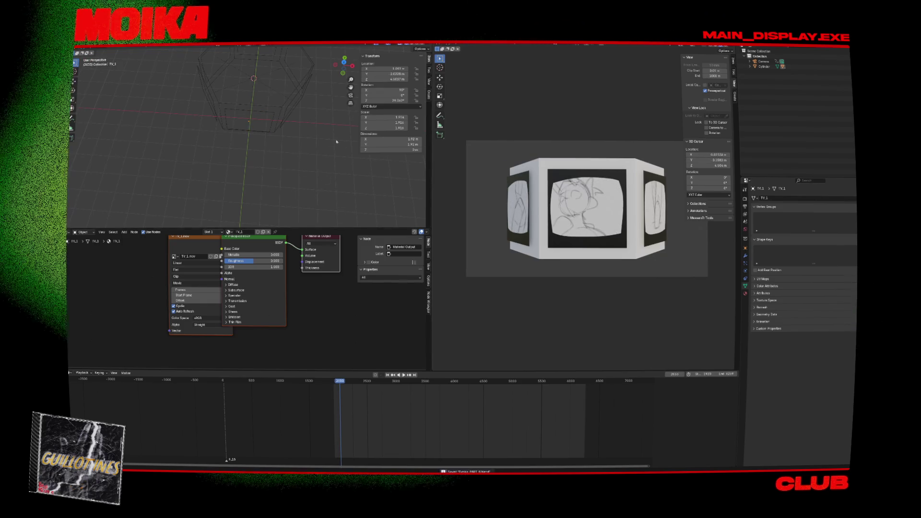
pyautogui.hotkey('ctrl', 's')
pyautogui.click(277, 129)
pyautogui.press('h')
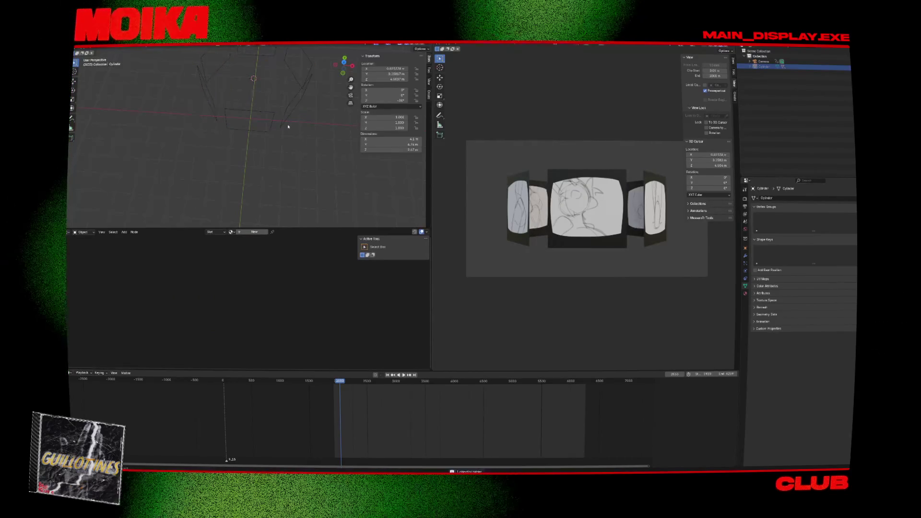
pyautogui.hotkey('alt', 'h')
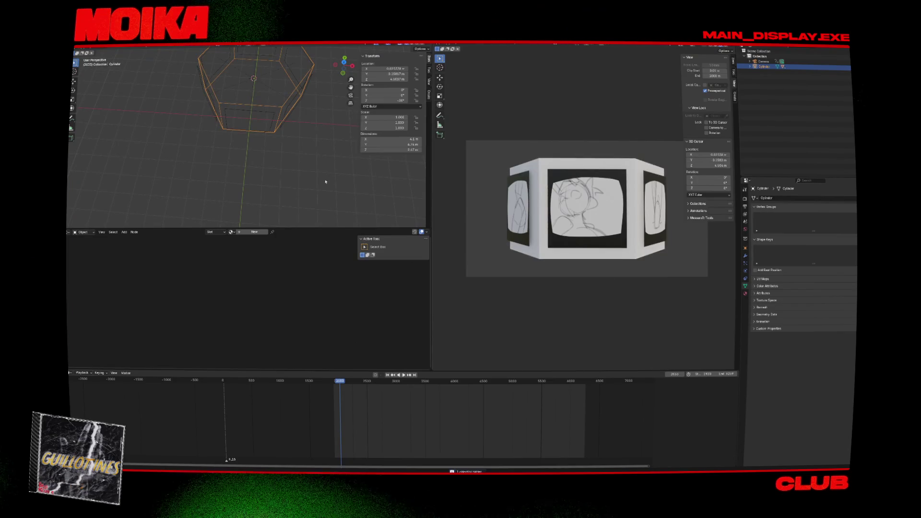
# - Select TV_1 and switch the camera view to Rendered viewport shading
pyautogui.click(264, 114)
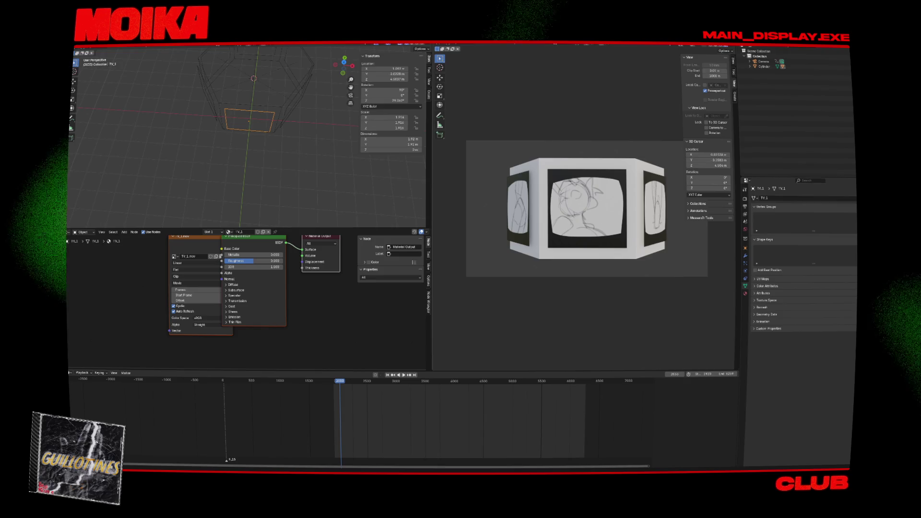
pyautogui.click(733, 46)
pyautogui.hotkey('ctrl', 's')
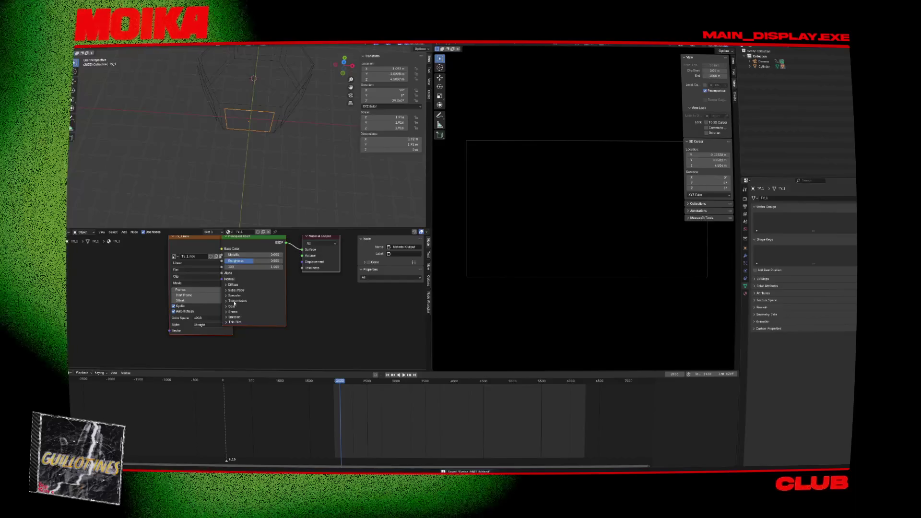
# - Expand the screen material's Emission and set its strength to about 0.2
pyautogui.click(233, 317)
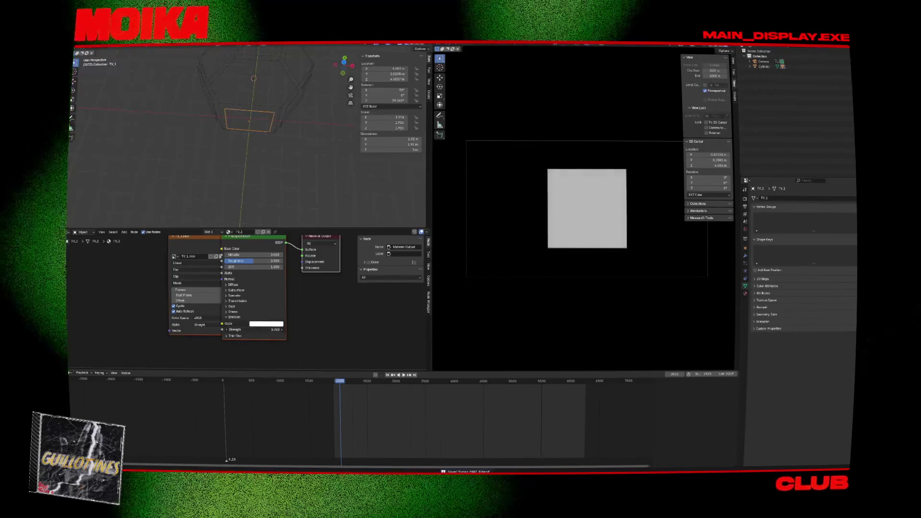
pyautogui.moveTo(253, 329); pyautogui.dragTo(276, 330)
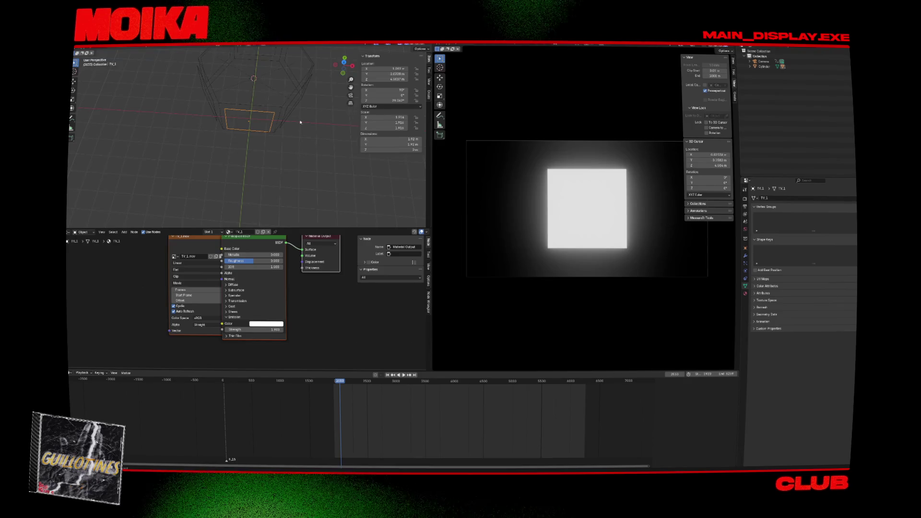
pyautogui.hotkey('ctrl', 'z')
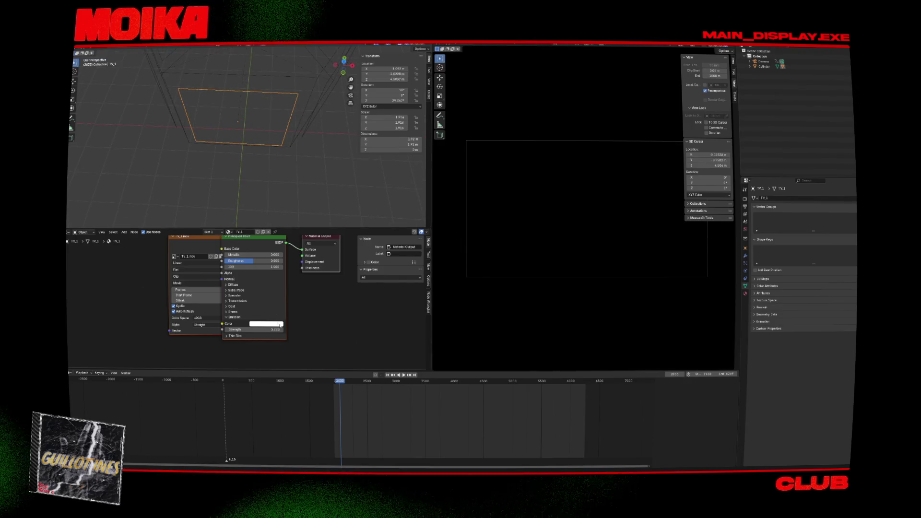
pyautogui.hotkey('ctrl', 'z')
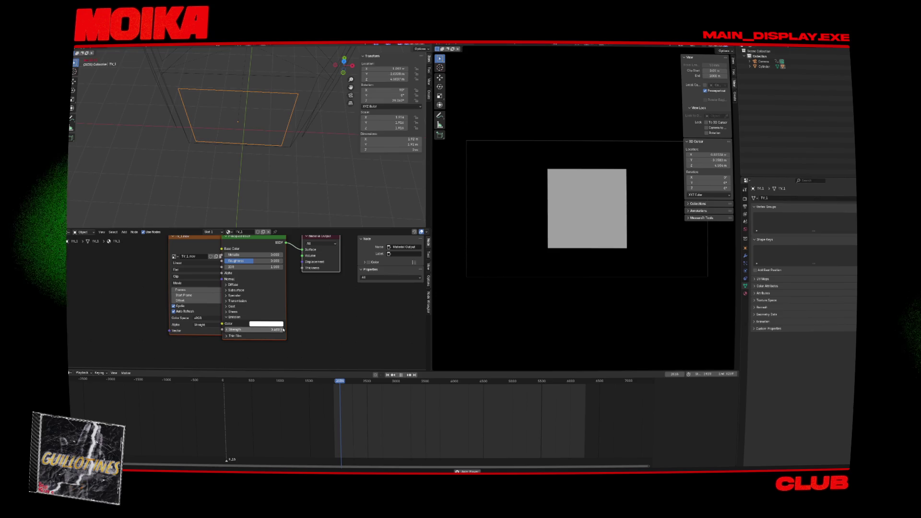
pyautogui.press('space')
pyautogui.press('space')
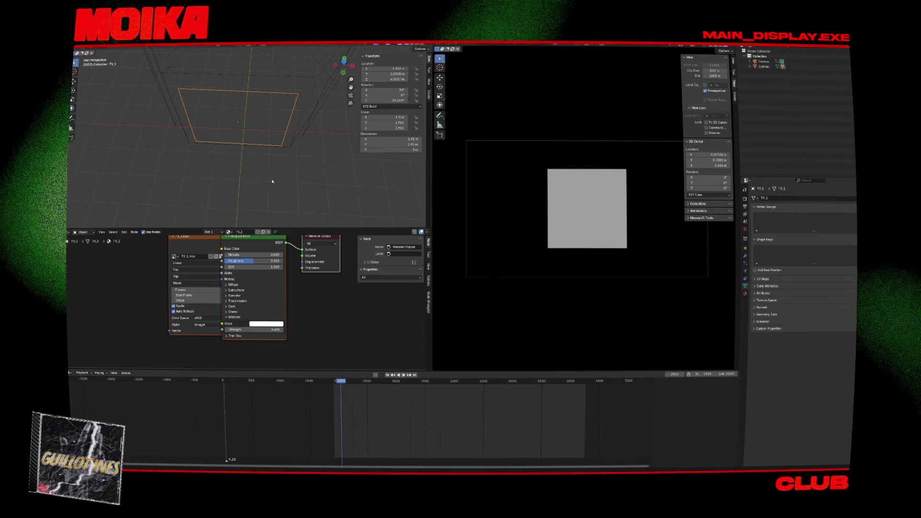
pyautogui.scroll(-5, 287, 189)
pyautogui.hotkey('ctrl', 'z')
pyautogui.hotkey('ctrl', 'z')
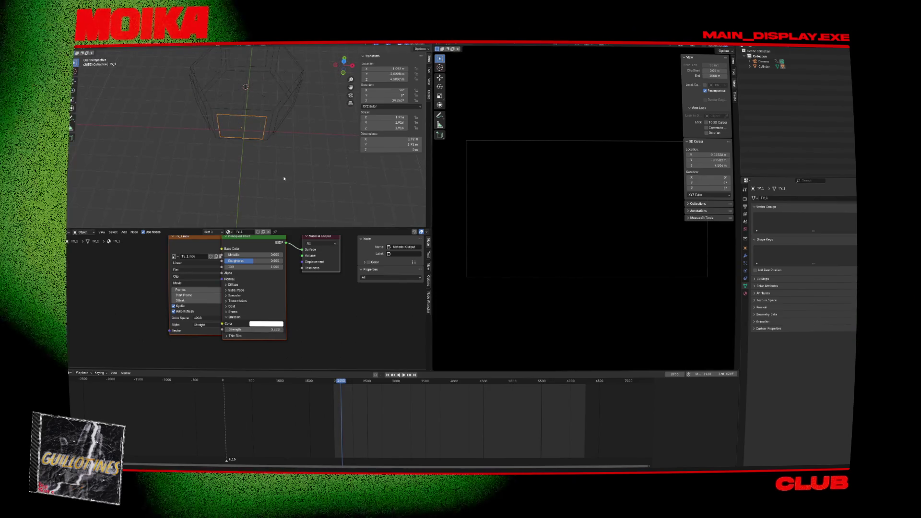
pyautogui.hotkey('shift', 'a')
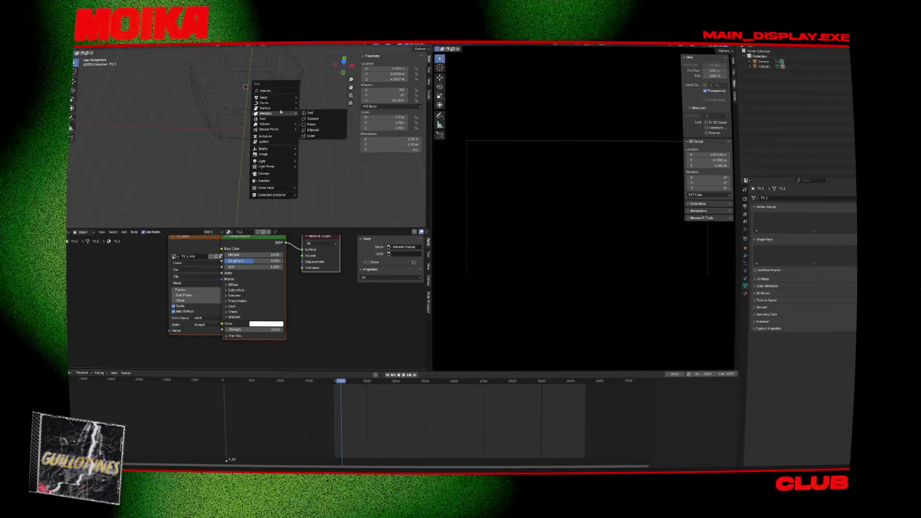
# - Add a point light and position it in front of the TV screen from the right-side view
pyautogui.moveTo(283, 162)
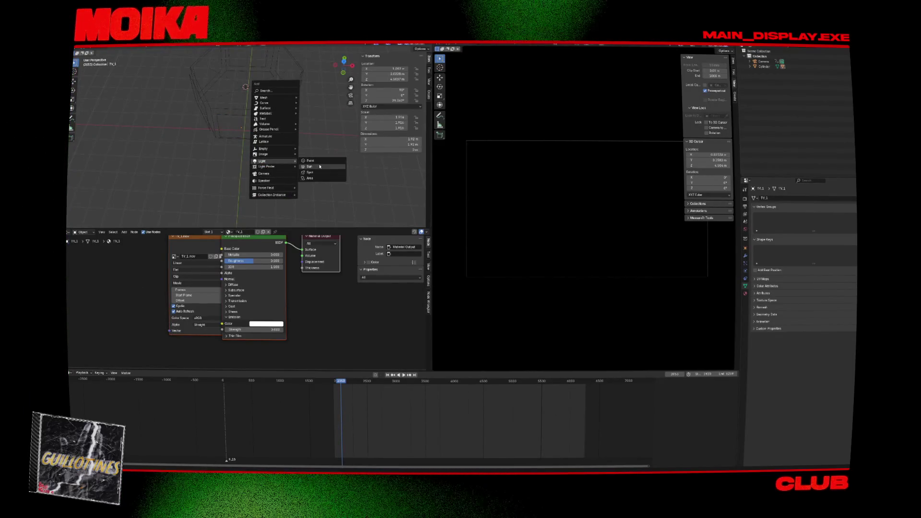
pyautogui.click(318, 164)
pyautogui.press('KP_3')
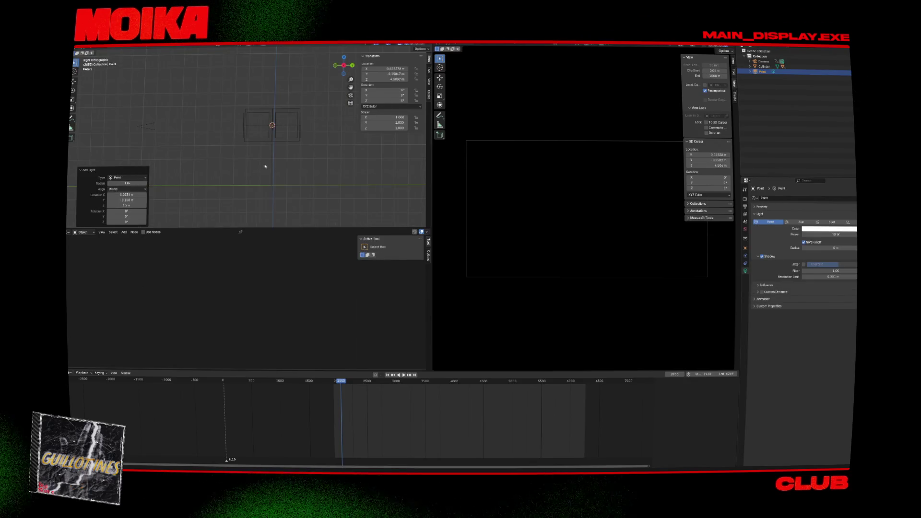
pyautogui.press('g')
pyautogui.click(246, 153)
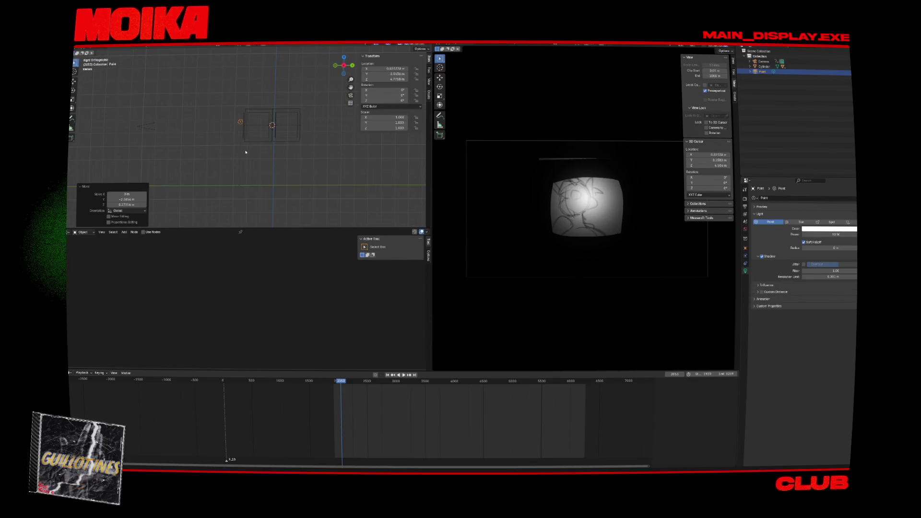
pyautogui.press('g')
pyautogui.click(245, 151)
pyautogui.moveTo(240, 154); pyautogui.dragTo(245, 151, button='middle')
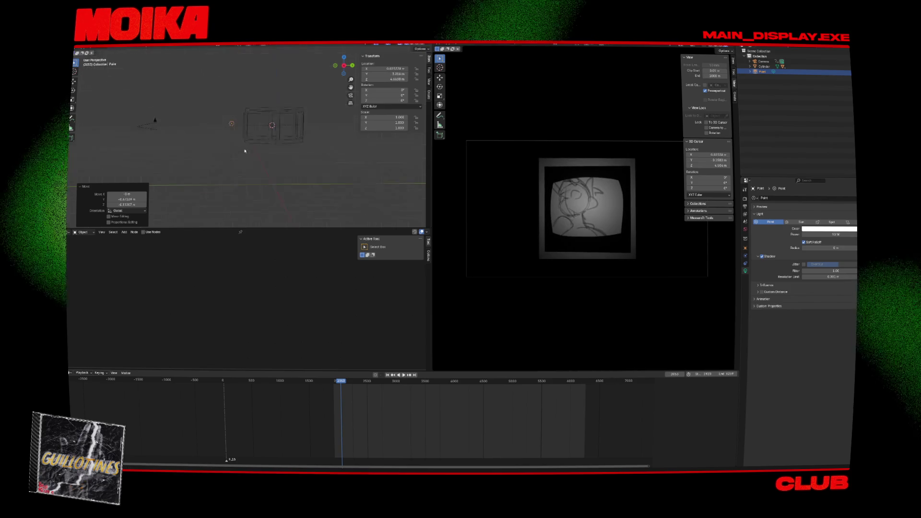
pyautogui.click(267, 113)
pyautogui.moveTo(267, 113); pyautogui.dragTo(279, 122, button='middle')
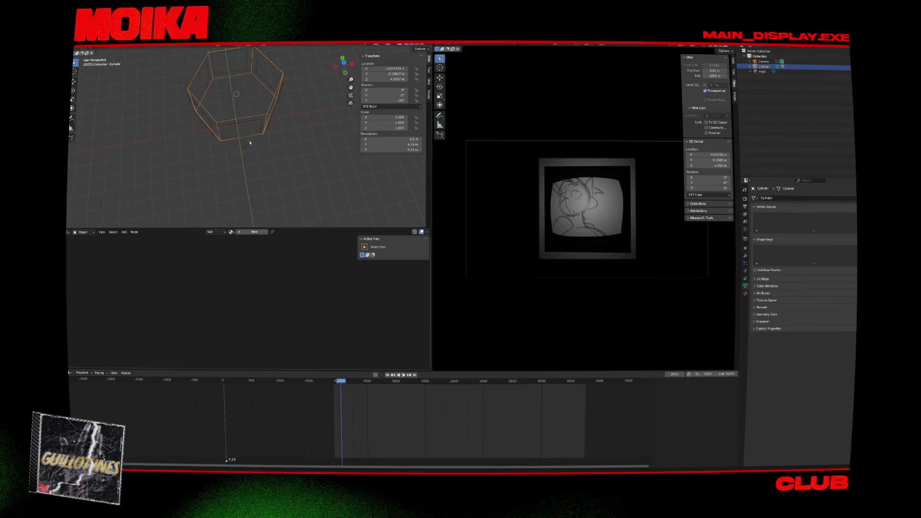
pyautogui.click(261, 131)
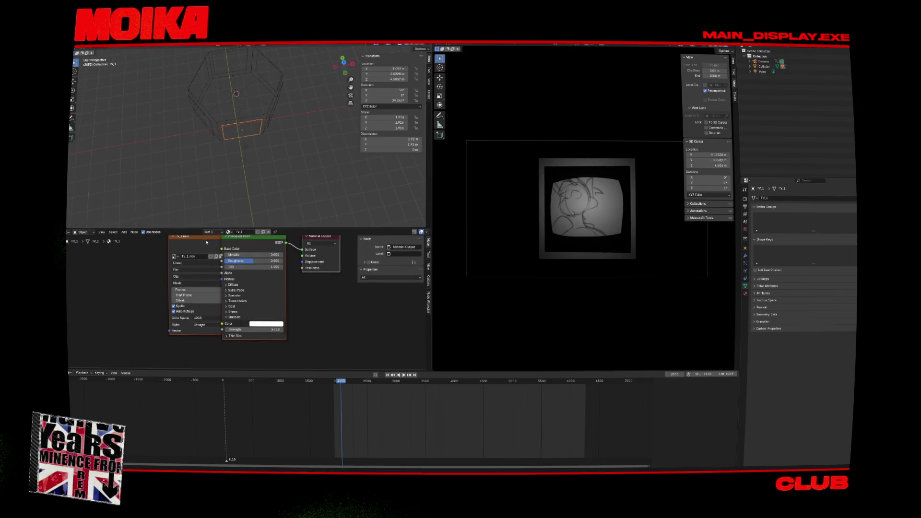
# - Set the TV_1 screen material's Roughness to 1.000
pyautogui.moveTo(206, 243); pyautogui.dragTo(185, 245, button='middle')
pyautogui.moveTo(233, 262); pyautogui.dragTo(237, 264, button='middle')
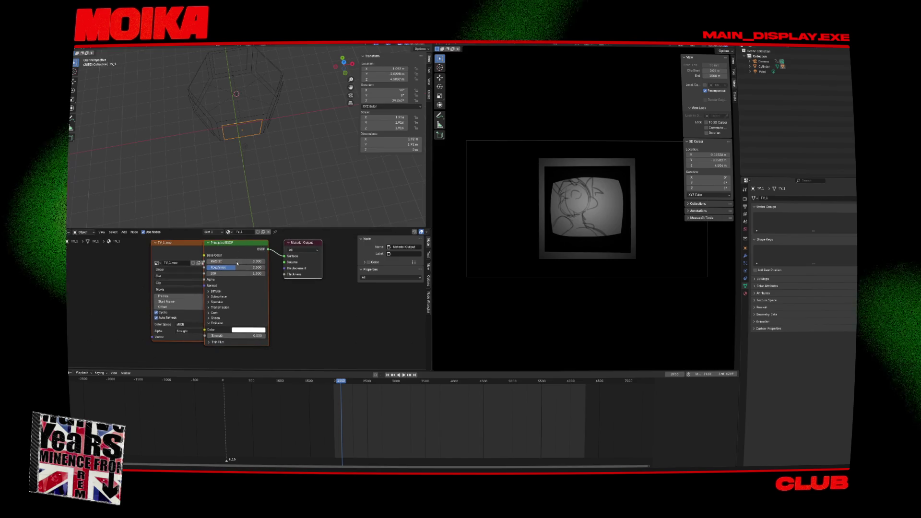
pyautogui.moveTo(235, 267); pyautogui.dragTo(265, 268)
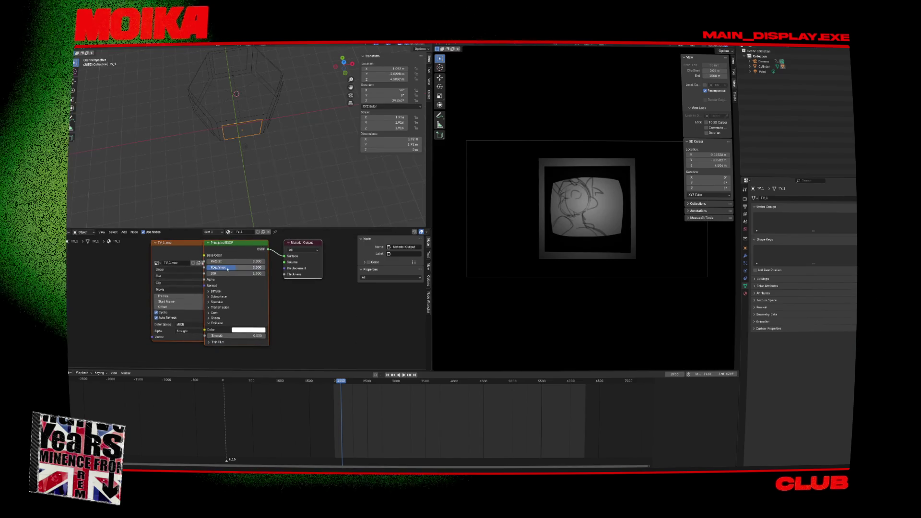
# - Inspect the TV_2, TV_3, TV_5 and TV_1 materials, then select the hexagonal cylinder
pyautogui.click(275, 107)
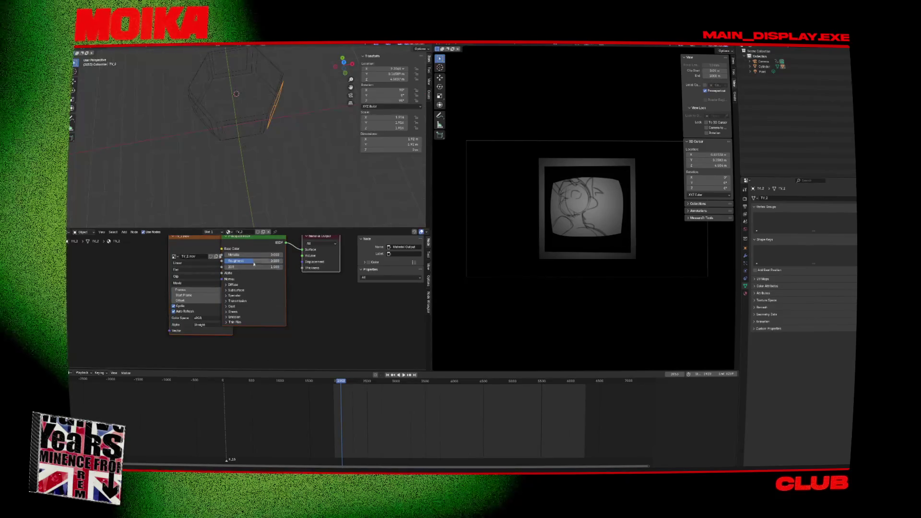
pyautogui.moveTo(260, 115); pyautogui.dragTo(265, 137, button='middle')
pyautogui.click(273, 126)
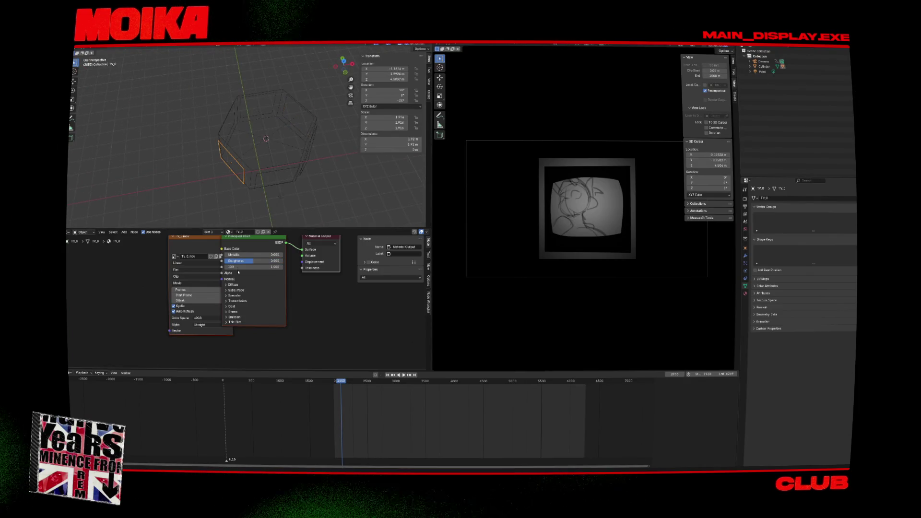
pyautogui.moveTo(226, 184); pyautogui.dragTo(237, 152, button='middle')
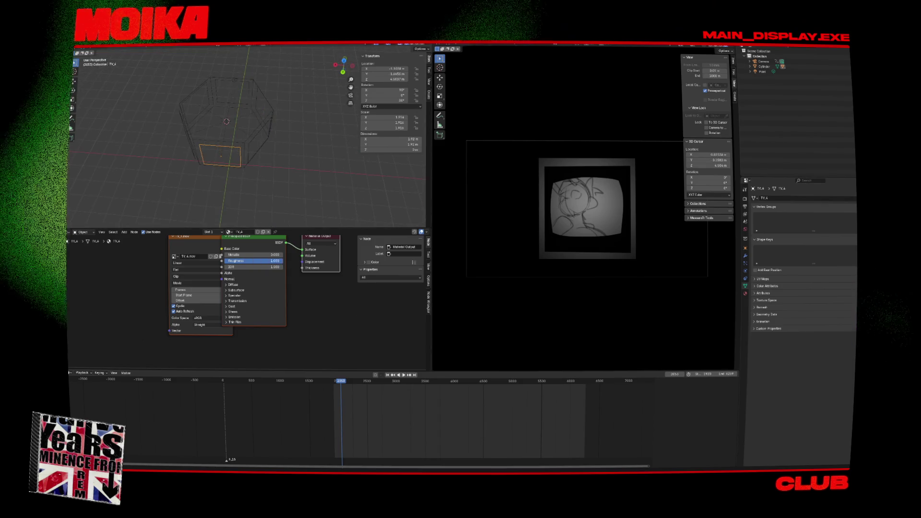
pyautogui.click(254, 159)
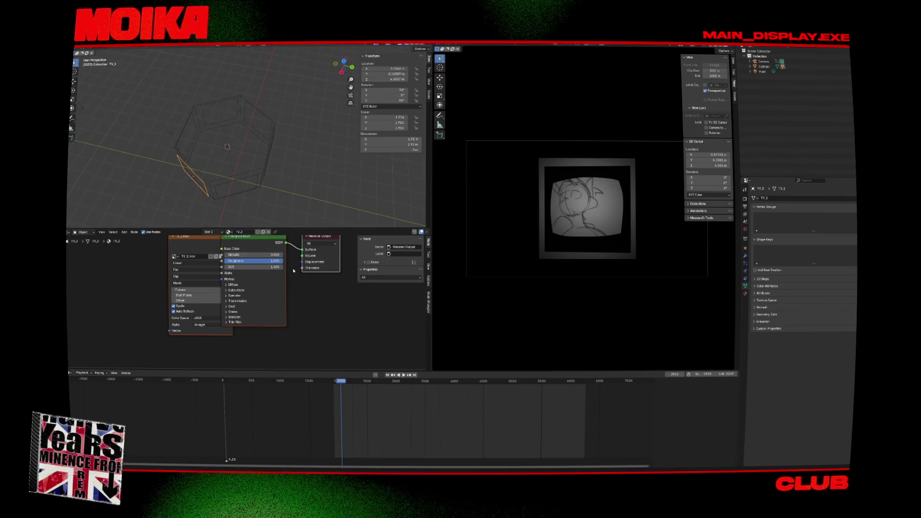
pyautogui.click(191, 144)
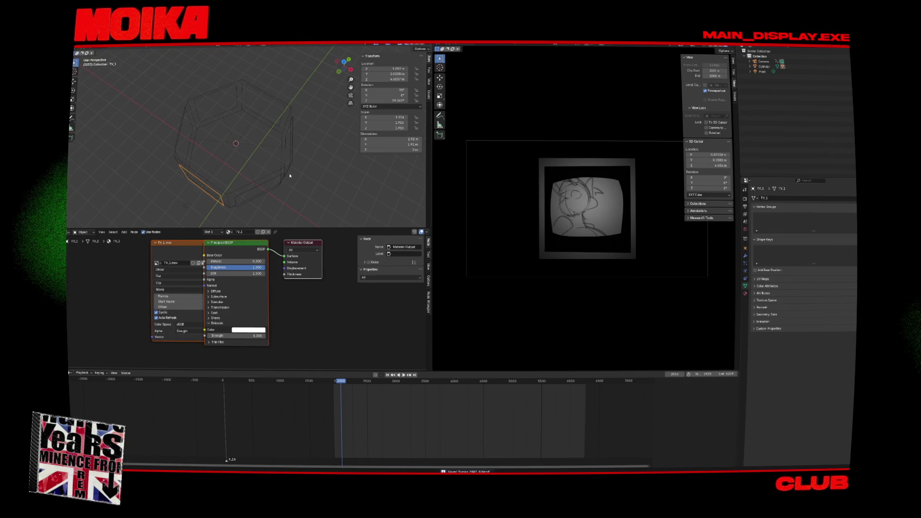
pyautogui.click(285, 171)
# - Try rotating the cylinder around its vertical axis in top view, then cancel
pyautogui.press('r')
pyautogui.press('Escape')
pyautogui.press('KP_7')
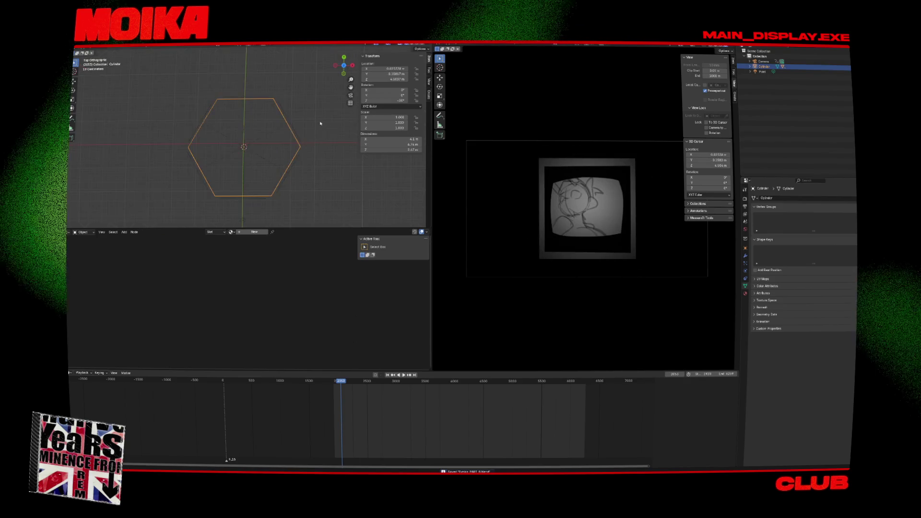
pyautogui.press('r')
pyautogui.press('r')
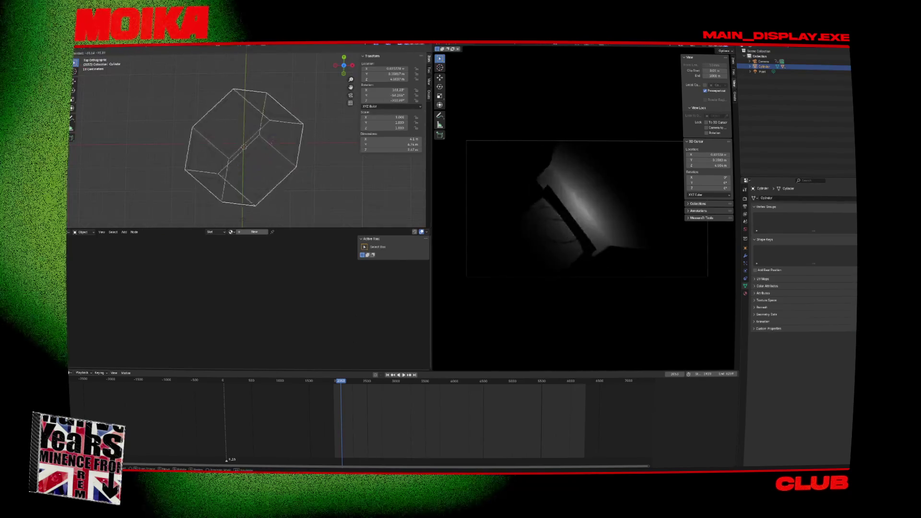
pyautogui.press('r')
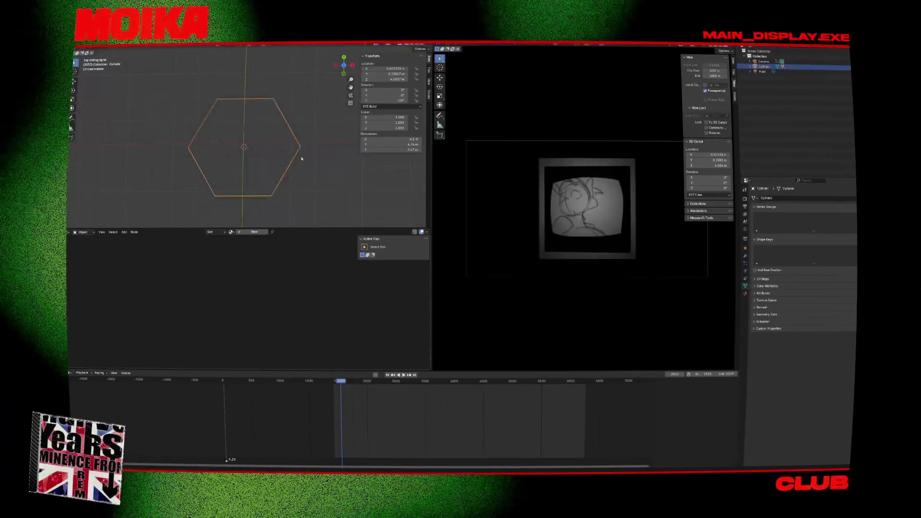
pyautogui.press('r')
pyautogui.press('r')
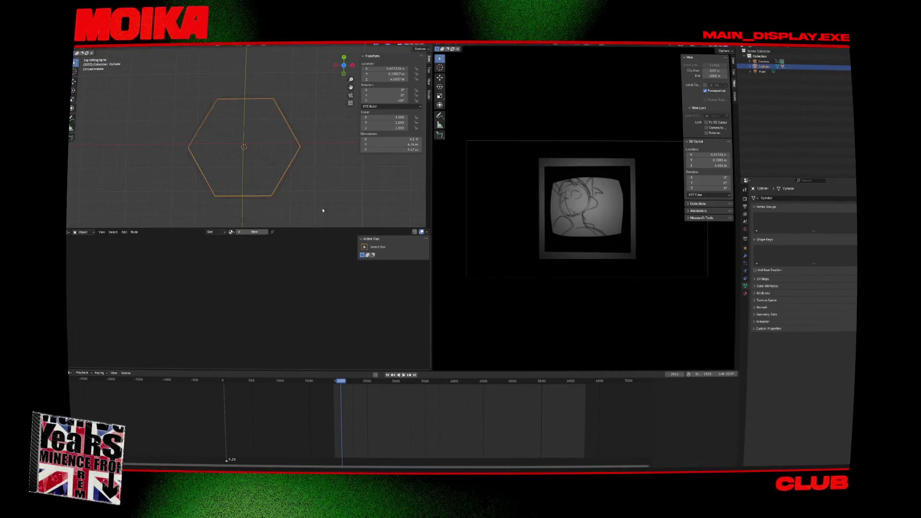
pyautogui.press('r')
pyautogui.press('Escape')
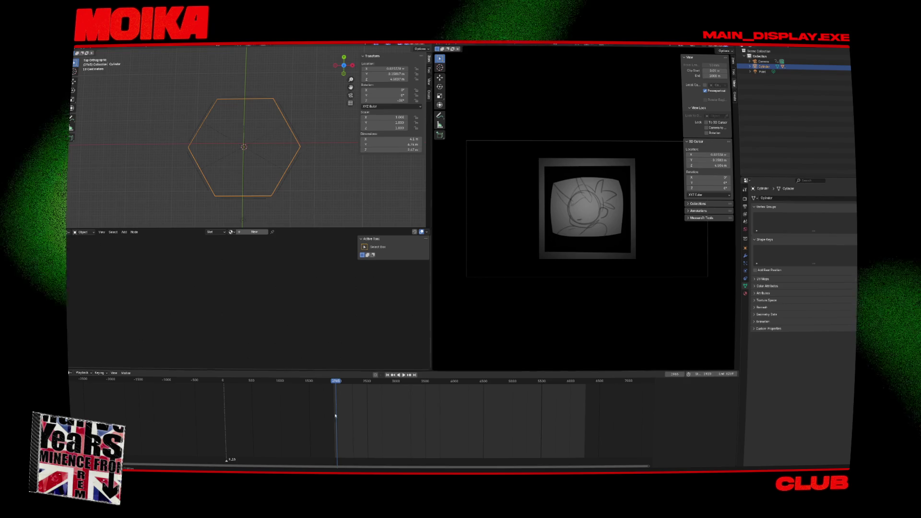
# - Scrub to about frame 1920 and rotate the hexagonal set 60°
pyautogui.press('space')
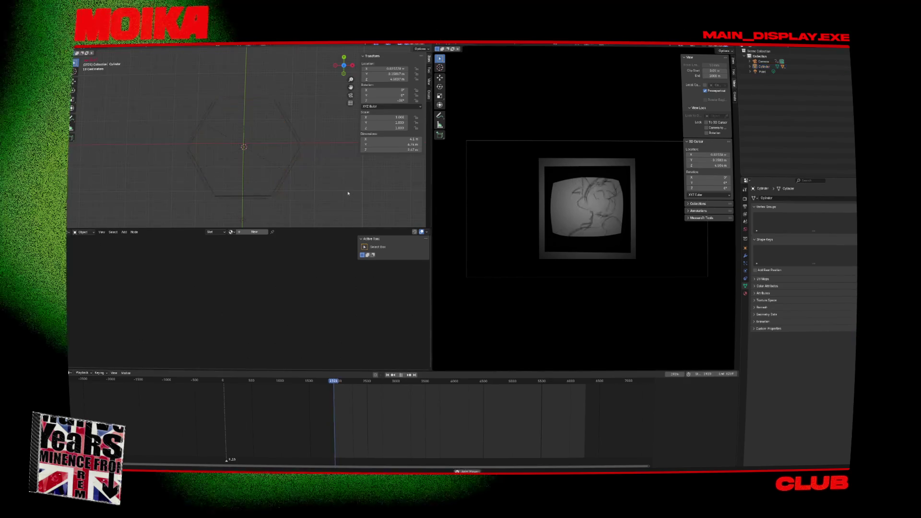
pyautogui.press('space')
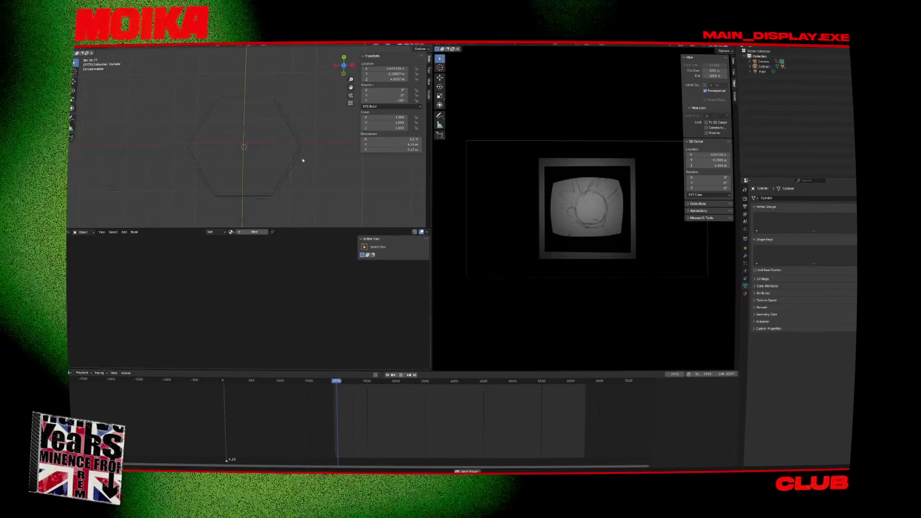
pyautogui.scroll(3, 334, 403)
pyautogui.moveTo(319, 381); pyautogui.dragTo(275, 383)
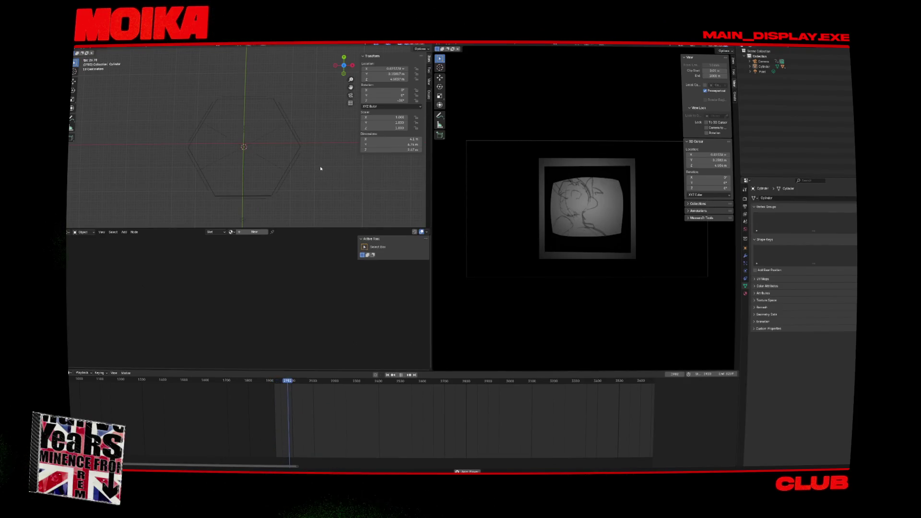
pyautogui.press('space')
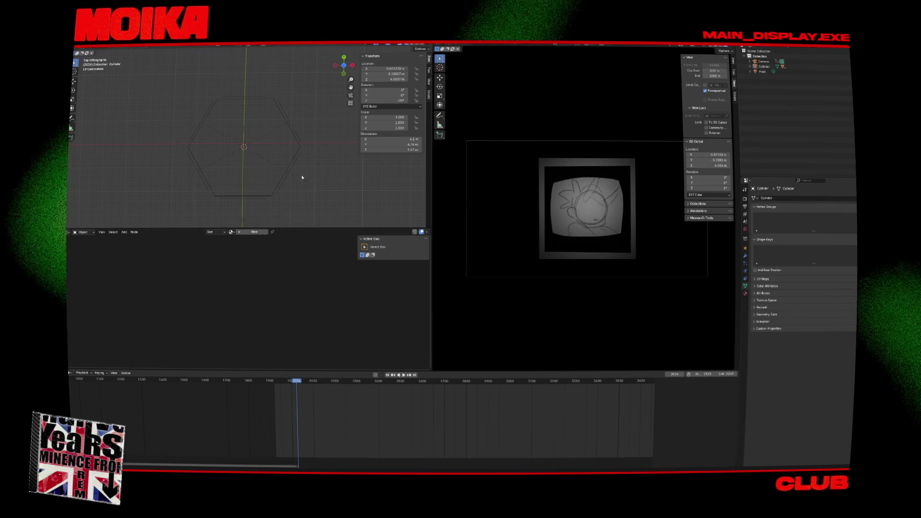
pyautogui.press('r')
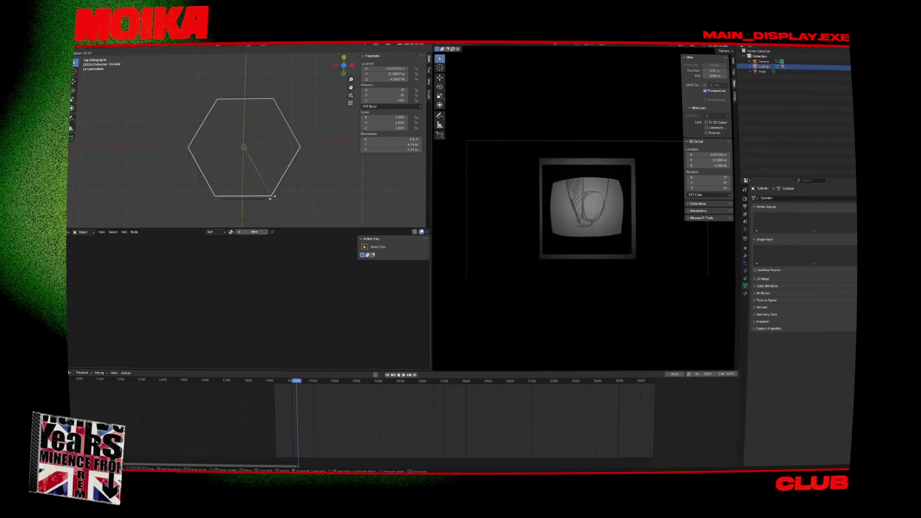
pyautogui.click(274, 196)
# - Check the rotation in playback, return to frame 1922, and save the blend file
pyautogui.press('space')
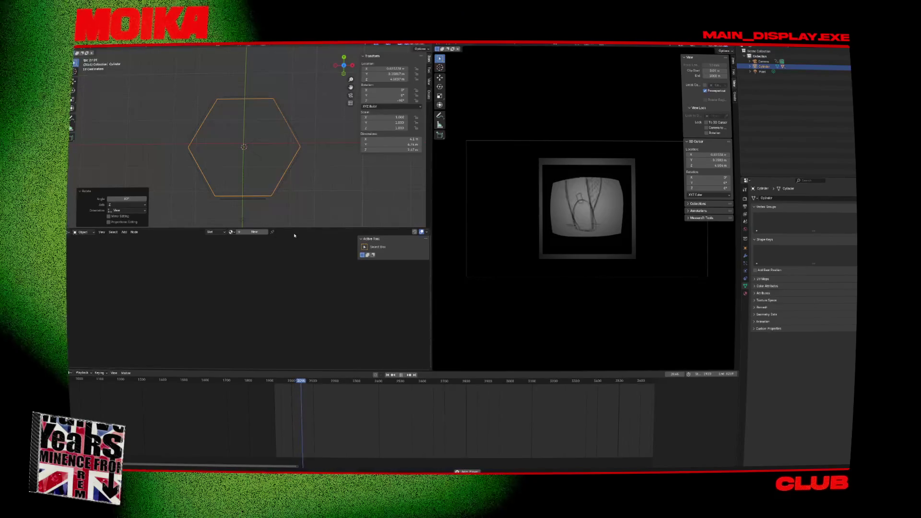
pyautogui.press('space')
pyautogui.moveTo(303, 382); pyautogui.dragTo(273, 384)
pyautogui.hotkey('ctrl', 's')
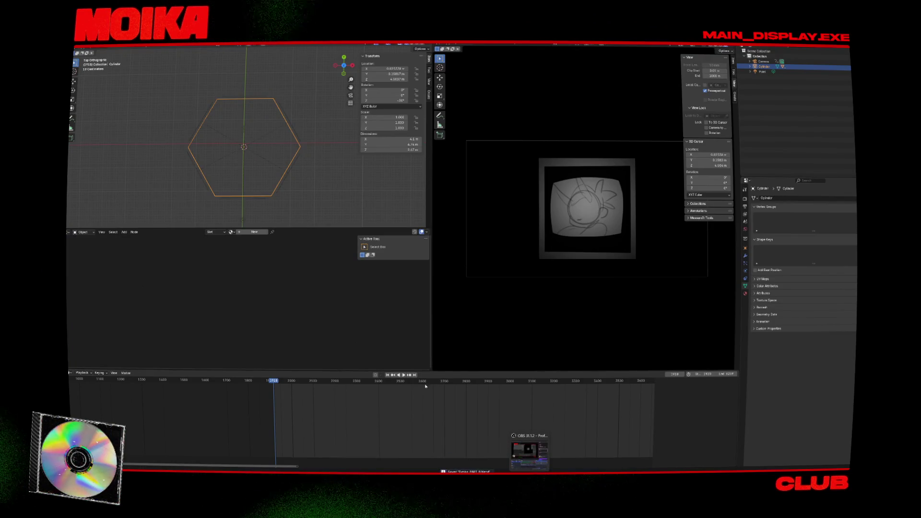
# - Search 'after' in the Start menu and launch After Effects
pyautogui.write('after')
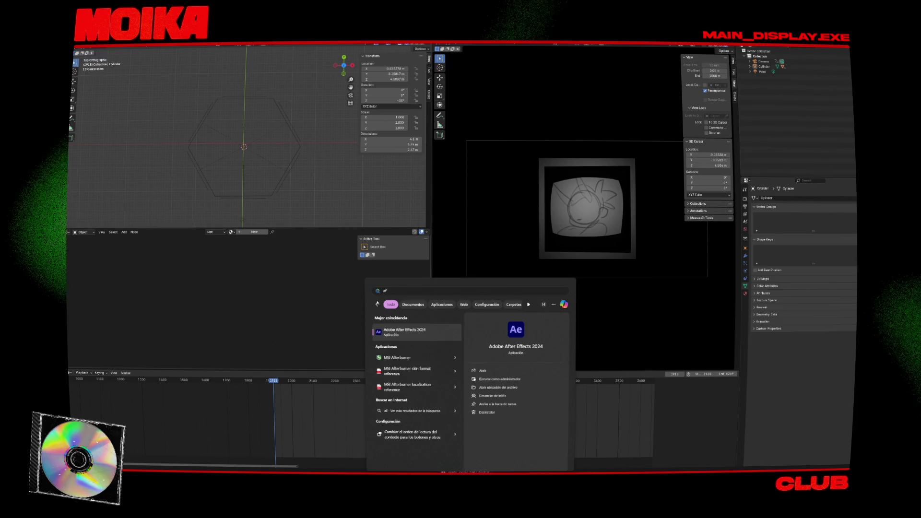
pyautogui.press('Return')
pyautogui.scroll(-3, 264, 191)
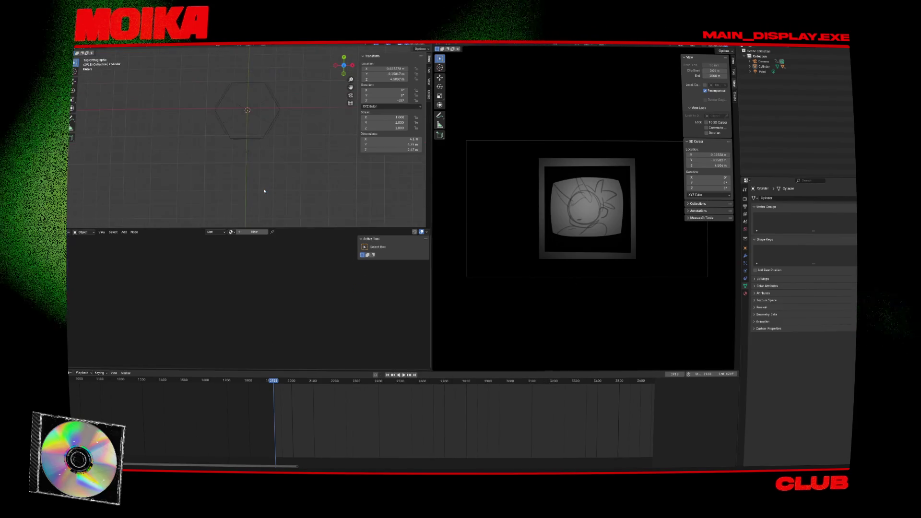
# - Move the camera toward the TV, keyframe its location at frame 1918, and review frames 2203 and 2105
pyautogui.click(236, 163)
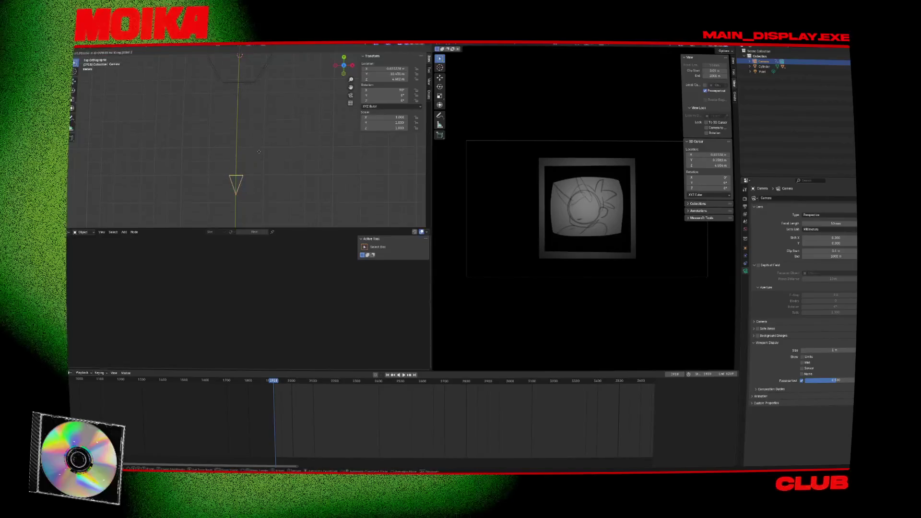
pyautogui.moveTo(260, 152)
pyautogui.mouseDown()
pyautogui.moveTo(262, 90)
pyautogui.moveTo(309, 119)
pyautogui.mouseUp()
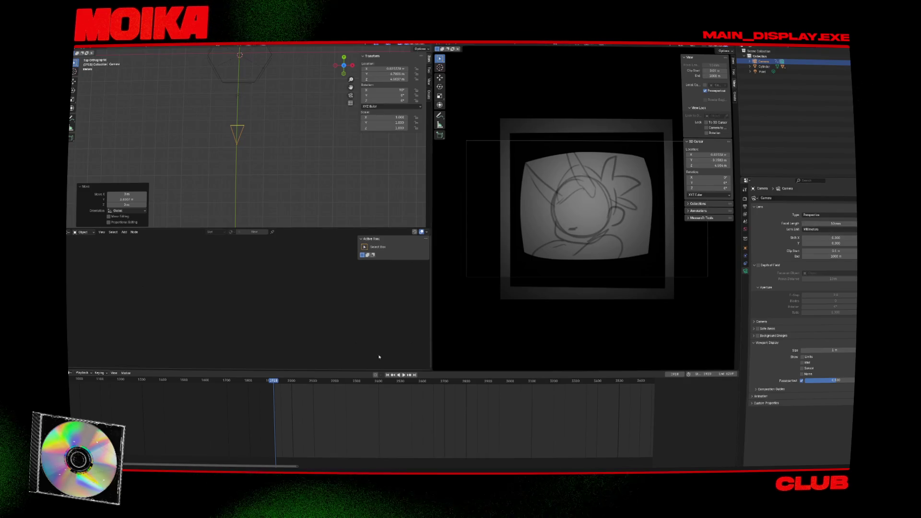
pyautogui.press('g')
pyautogui.click(320, 162)
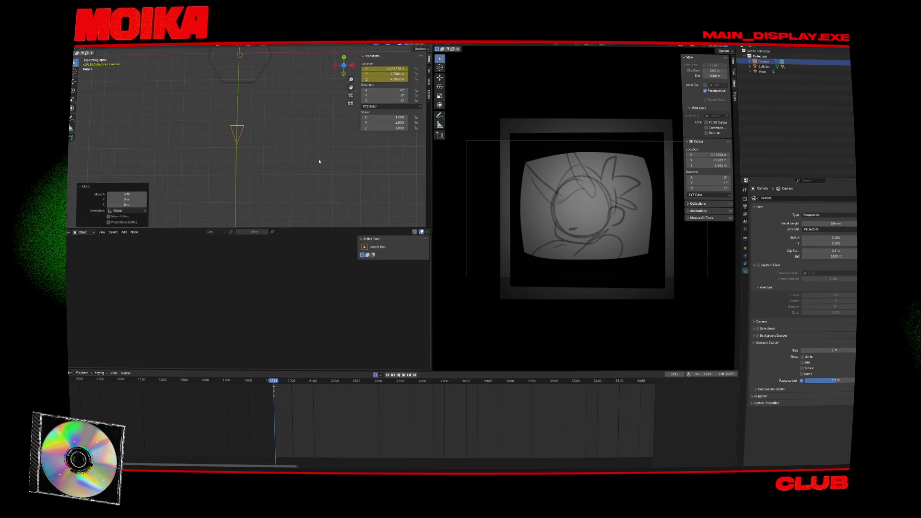
pyautogui.press('space')
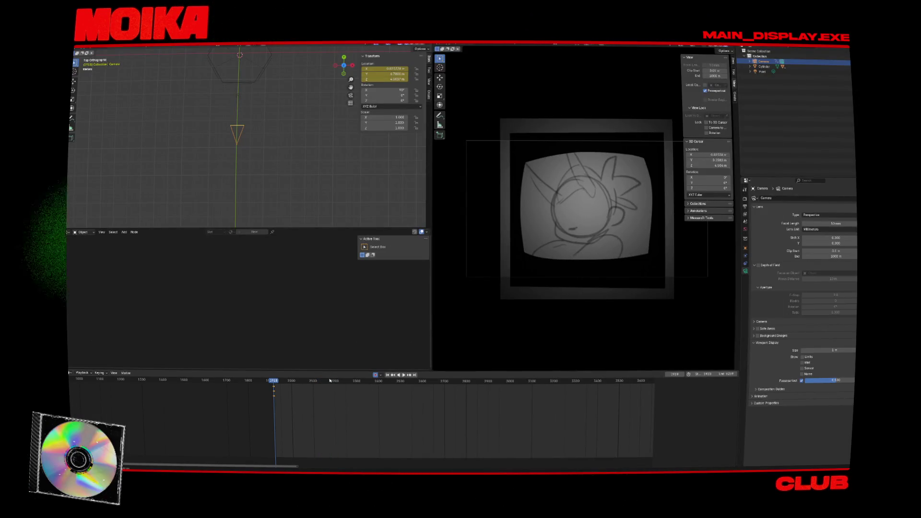
pyautogui.click(336, 396)
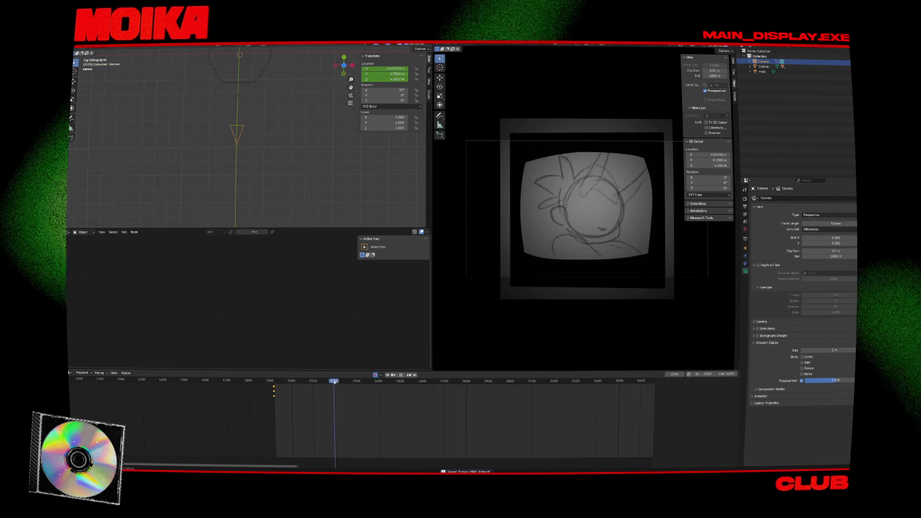
pyautogui.click(314, 396)
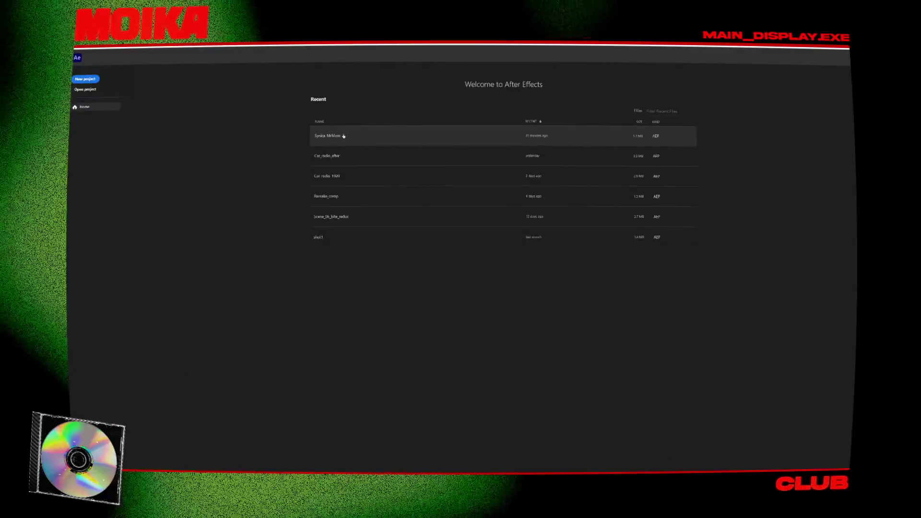
# - Open the most recent After Effects project and scrub the timeline from 0:01:15:05 to 0:01:27:07
pyautogui.click(343, 136)
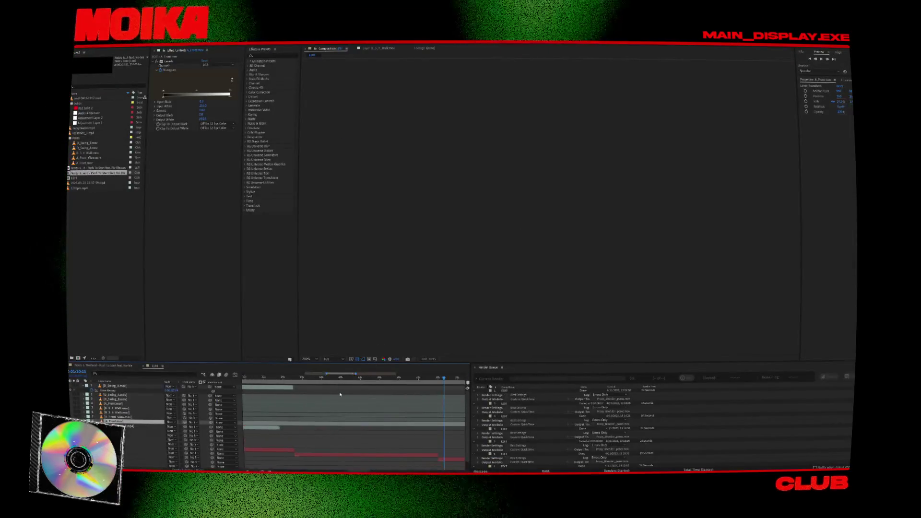
pyautogui.click(296, 379)
pyautogui.keyDown('alt'); pyautogui.scroll(-5, 311, 382); pyautogui.keyUp('alt')
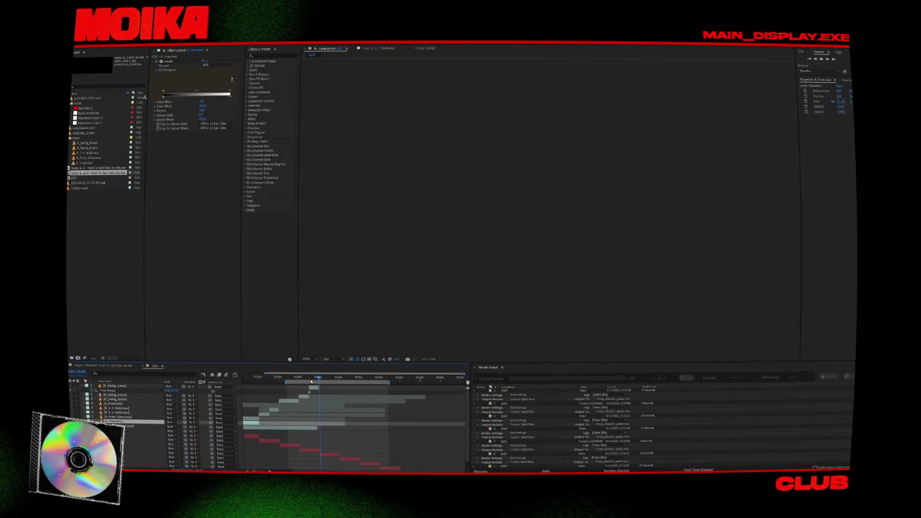
pyautogui.keyDown('alt'); pyautogui.scroll(-3, 327, 394); pyautogui.keyUp('alt')
pyautogui.click(314, 379)
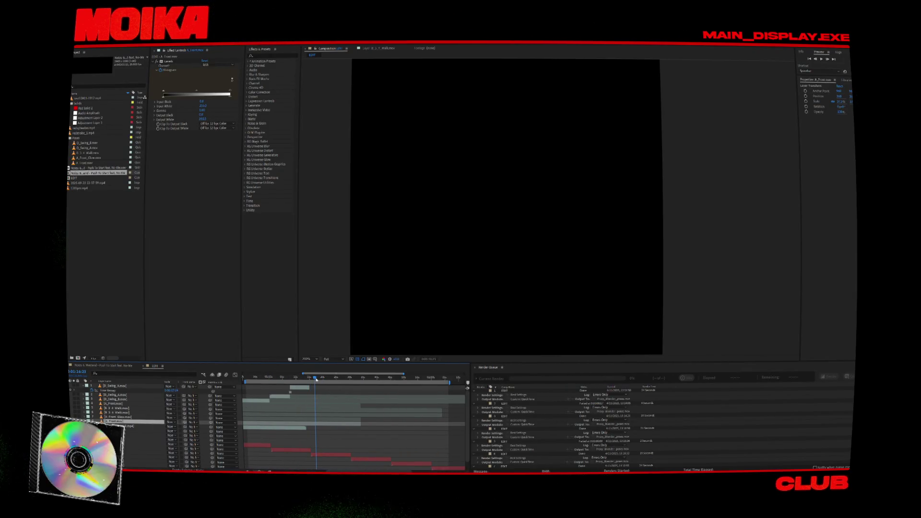
pyautogui.click(329, 356)
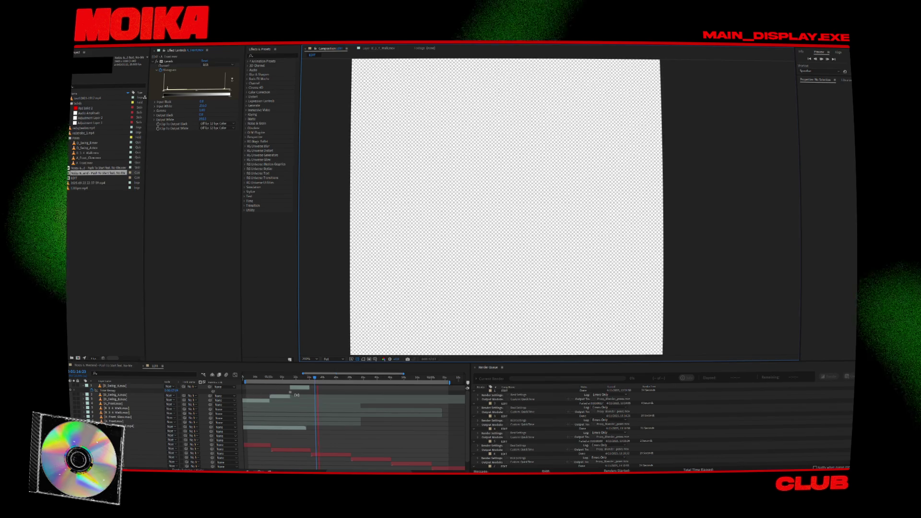
pyautogui.click(342, 379)
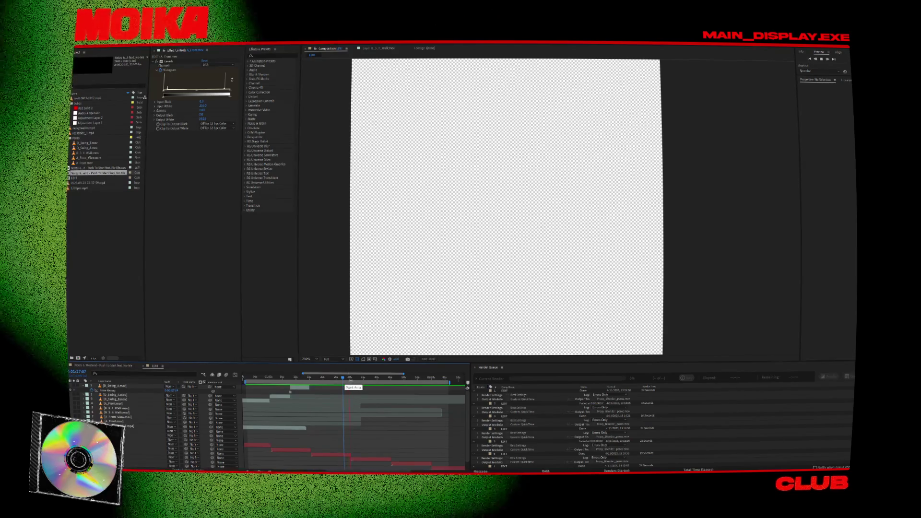
pyautogui.click(330, 378)
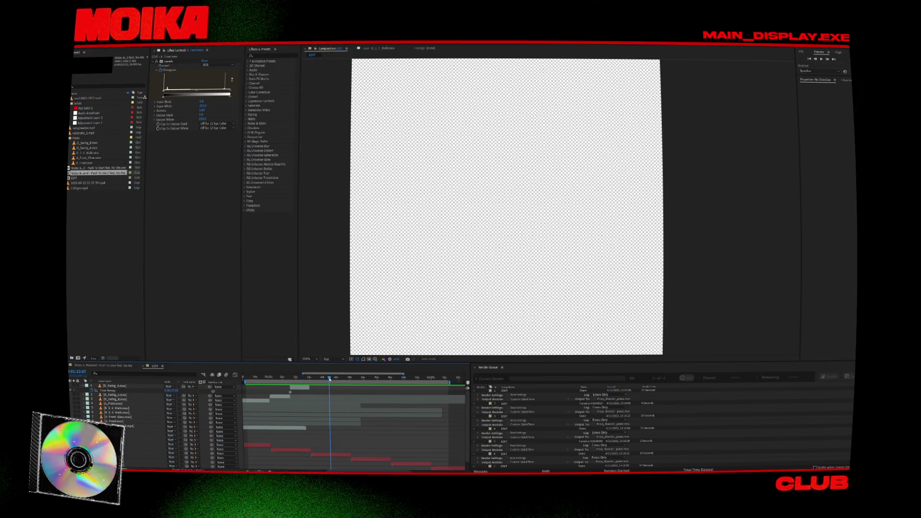
pyautogui.keyDown('alt'); pyautogui.scroll(3, 325, 399); pyautogui.keyUp('alt')
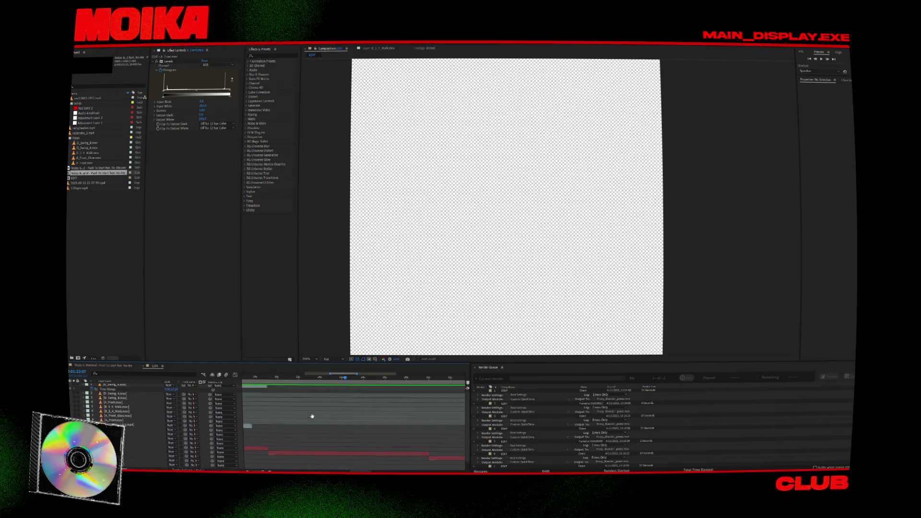
# - Check the Red Solid 2 layer's Time Stretch settings and close them with OK
pyautogui.click(307, 453)
pyautogui.rightClick(312, 451)
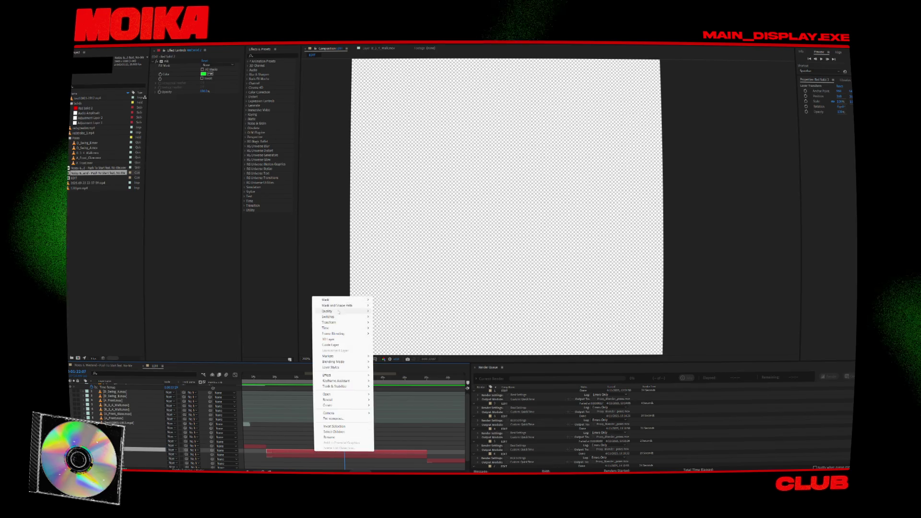
pyautogui.moveTo(336, 323)
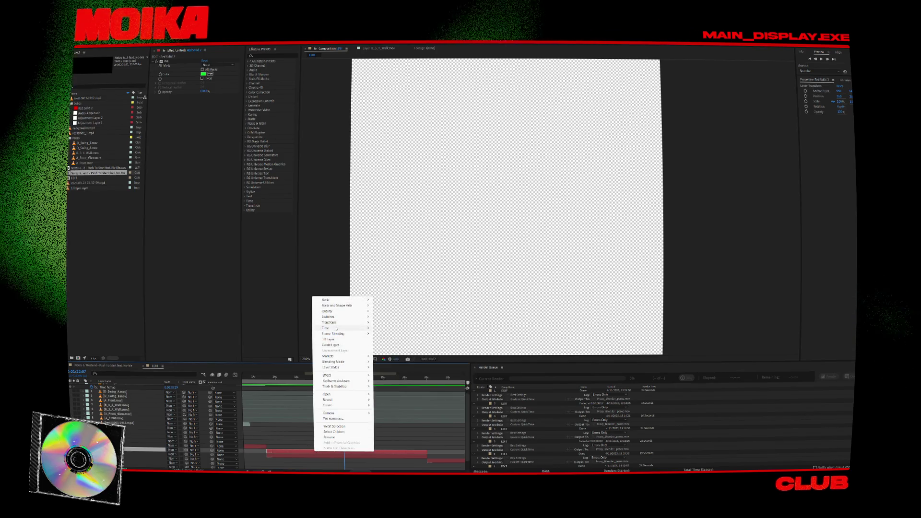
pyautogui.click(391, 339)
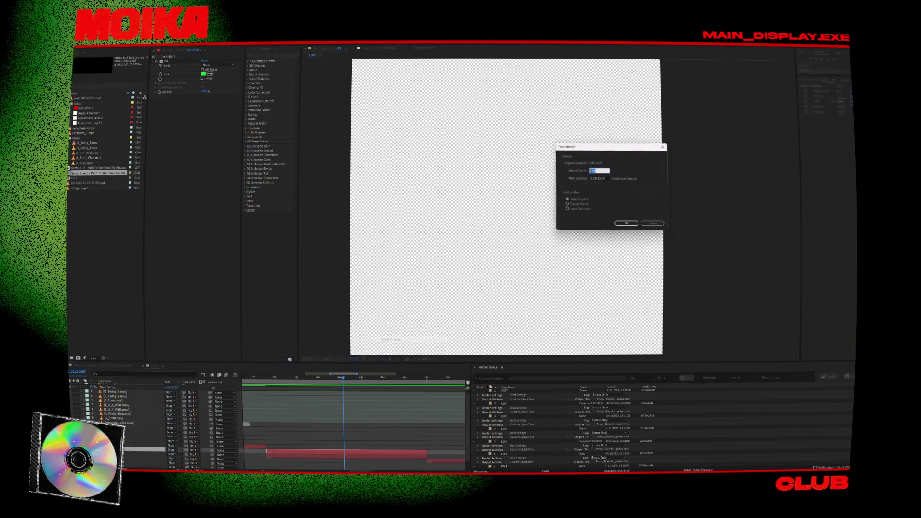
pyautogui.click(628, 225)
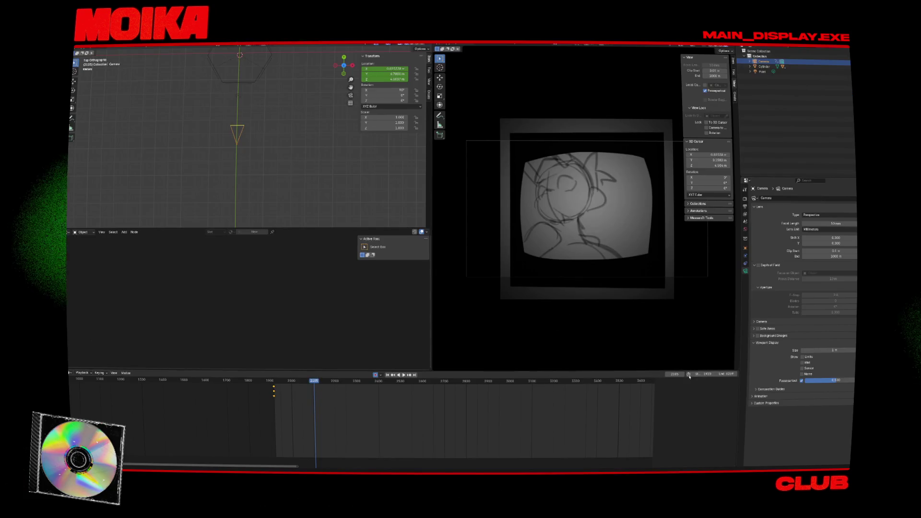
# - Go to frame 2211 and move the camera back along the Y axis
pyautogui.click(679, 374)
pyautogui.write('2211')
pyautogui.press('Return')
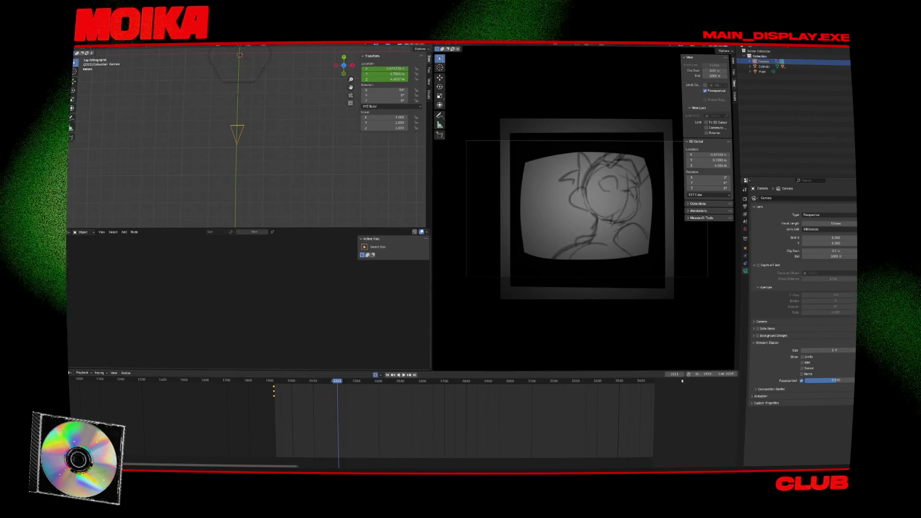
pyautogui.press('g')
pyautogui.press('x')
pyautogui.moveTo(312, 121)
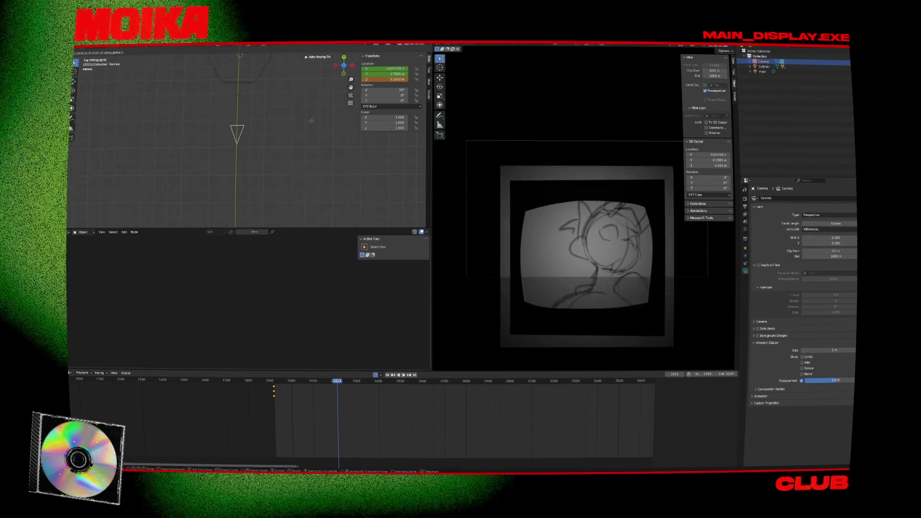
pyautogui.press('y')
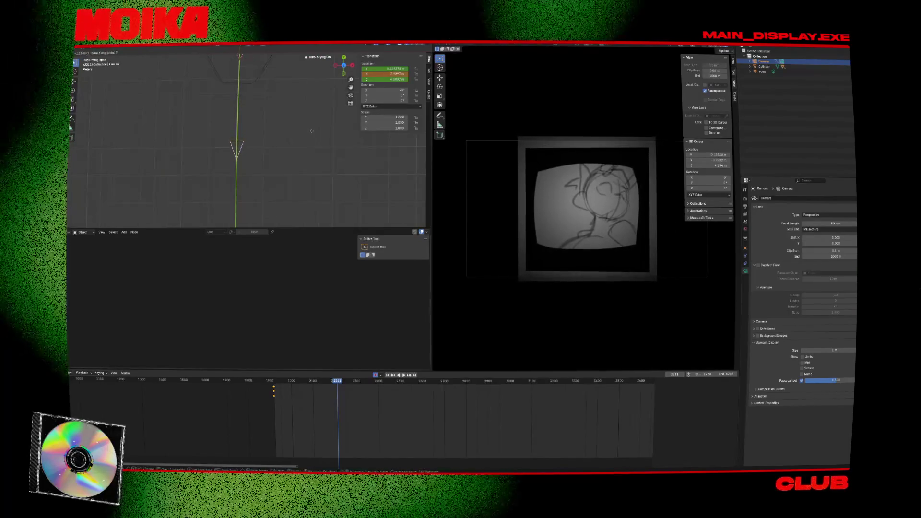
pyautogui.click(327, 256)
# - Save the blend file and create a new material for the cylinder
pyautogui.hotkey('ctrl', 's')
pyautogui.click(524, 198)
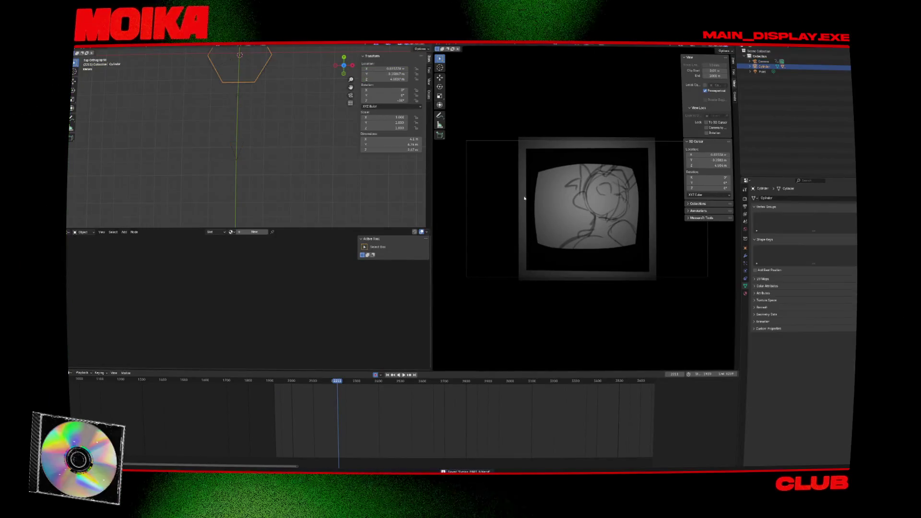
pyautogui.click(253, 234)
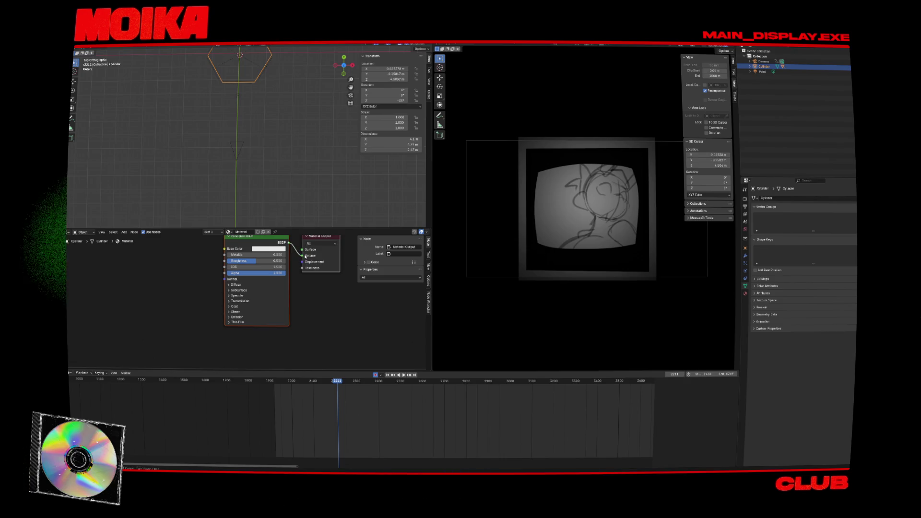
# - Replace the cylinder's Principled BSDF with a Principled Volume wired into the Material Output's Volume input
pyautogui.click(277, 246)
pyautogui.press('x')
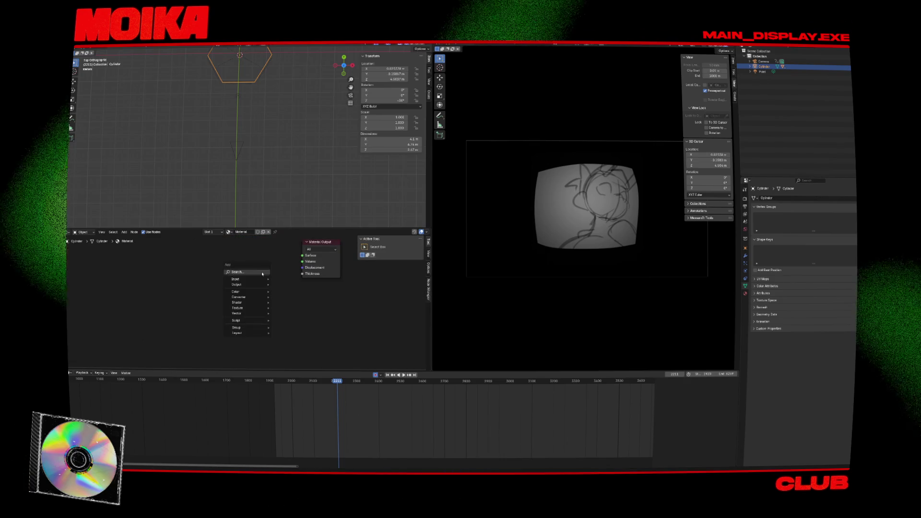
pyautogui.moveTo(258, 304)
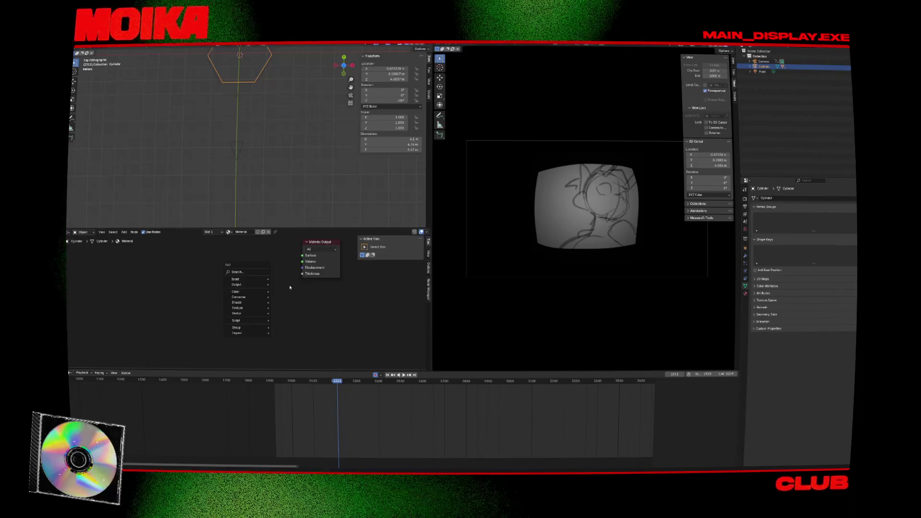
pyautogui.hotkey('shift', 'a')
pyautogui.write('prin')
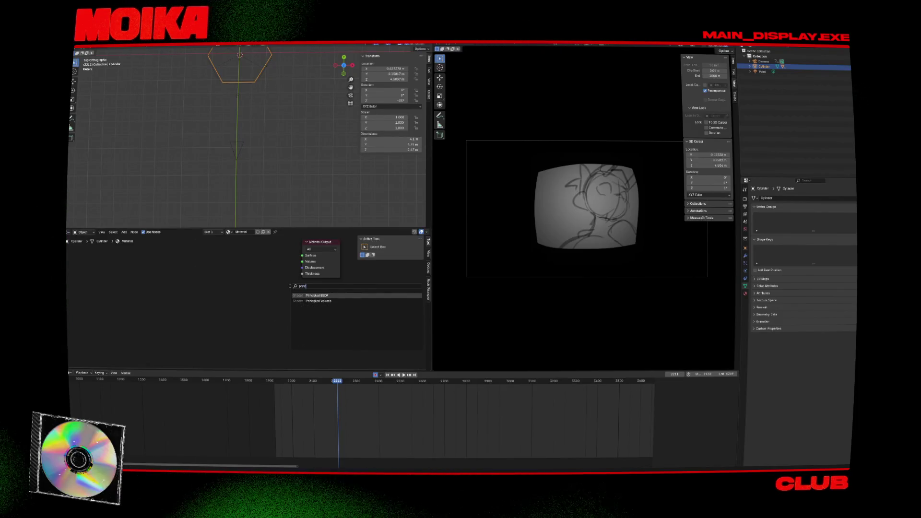
pyautogui.click(317, 300)
pyautogui.click(210, 241)
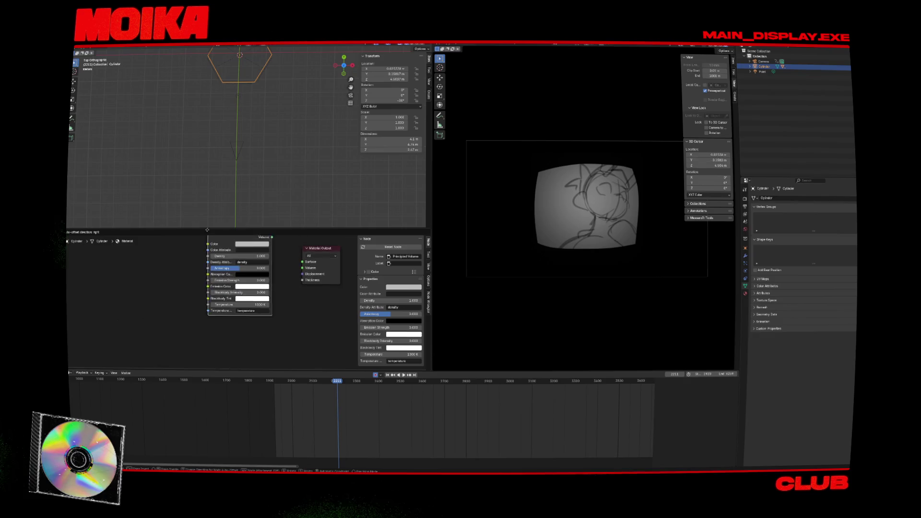
pyautogui.moveTo(259, 249); pyautogui.dragTo(305, 296)
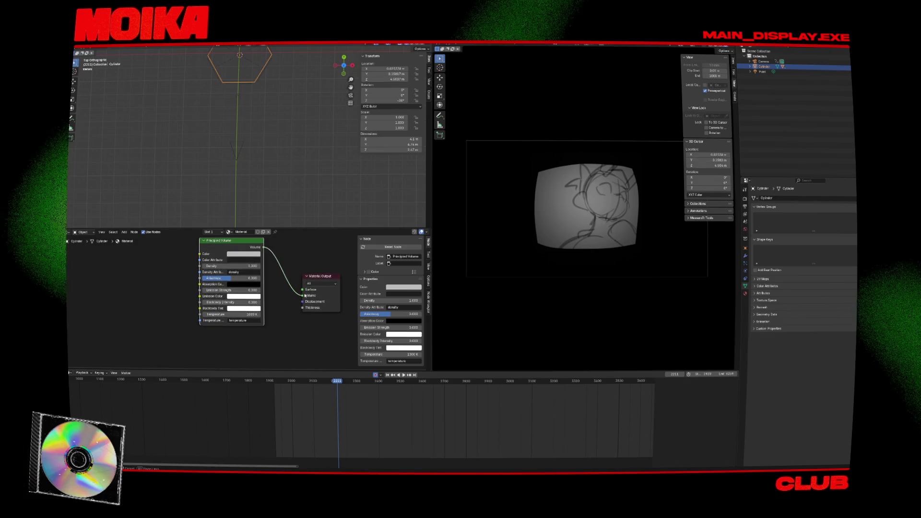
# - Set the TV_1 screen's Emission Strength to 6.1
pyautogui.click(278, 184)
pyautogui.keyDown('shift'); pyautogui.moveTo(290, 127); pyautogui.dragTo(288, 146, button='middle'); pyautogui.keyUp('shift')
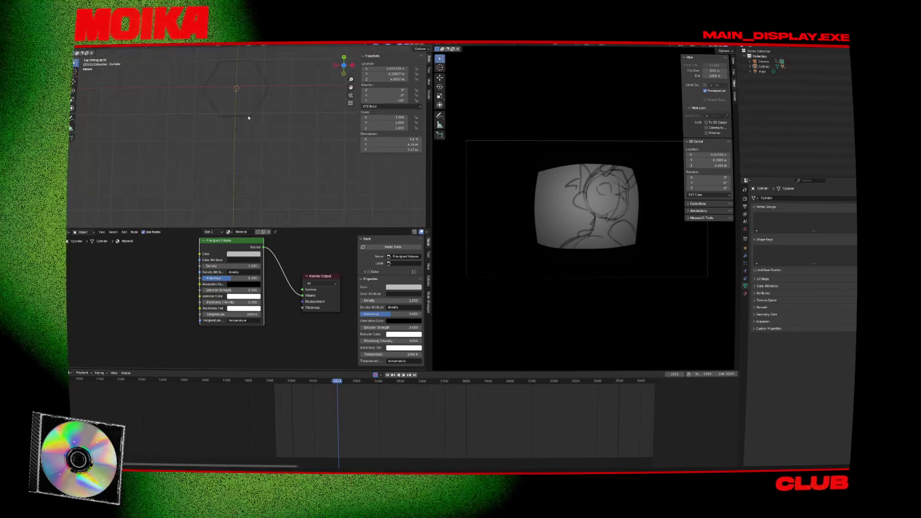
pyautogui.click(237, 117)
pyautogui.moveTo(263, 327); pyautogui.dragTo(263, 320, button='middle')
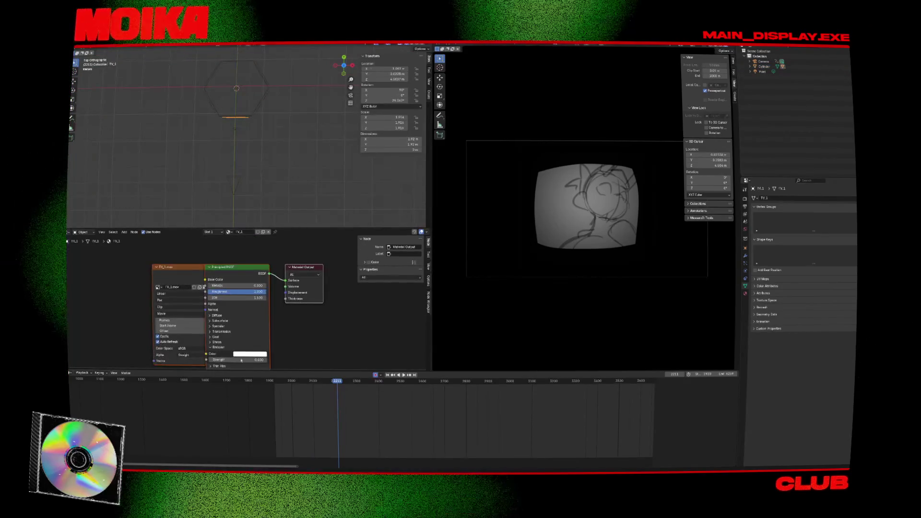
pyautogui.doubleClick(244, 359)
pyautogui.write('6.1')
pyautogui.press('Return')
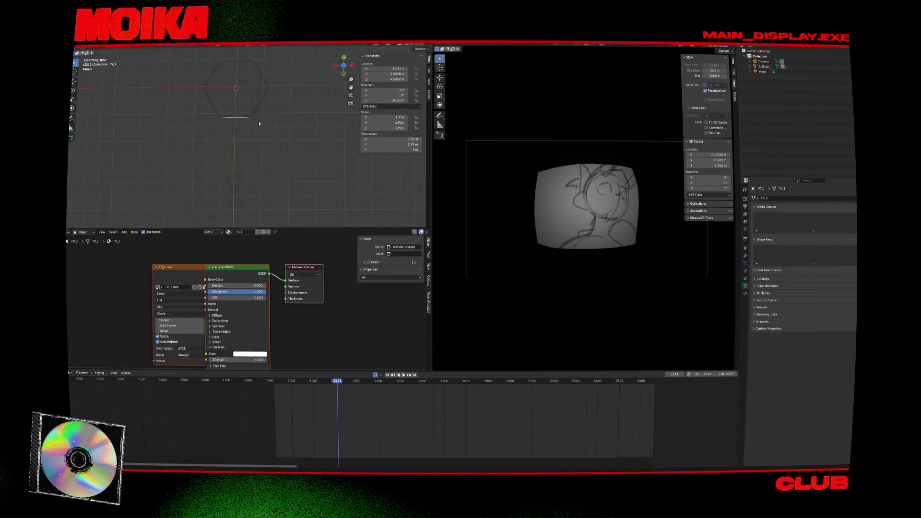
pyautogui.hotkey('shift', 'a')
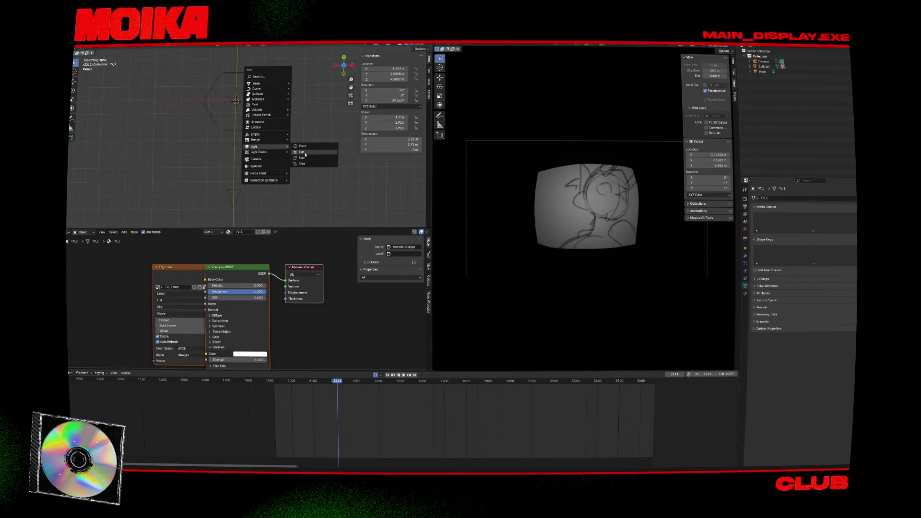
# - Add a point light with about 128.6 W power and a dark blue colour
pyautogui.click(305, 148)
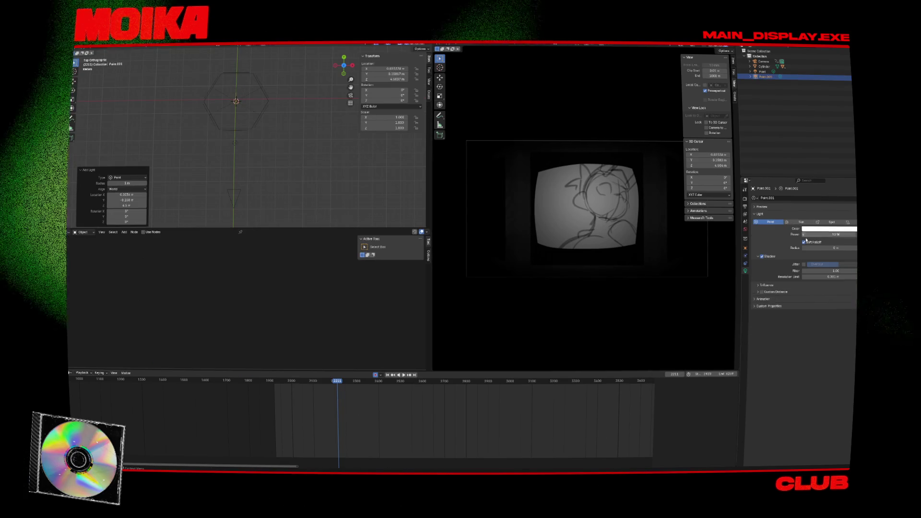
pyautogui.moveTo(821, 234)
pyautogui.mouseDown()
pyautogui.moveTo(855, 234)
pyautogui.moveTo(845, 247)
pyautogui.moveTo(816, 248)
pyautogui.mouseUp()
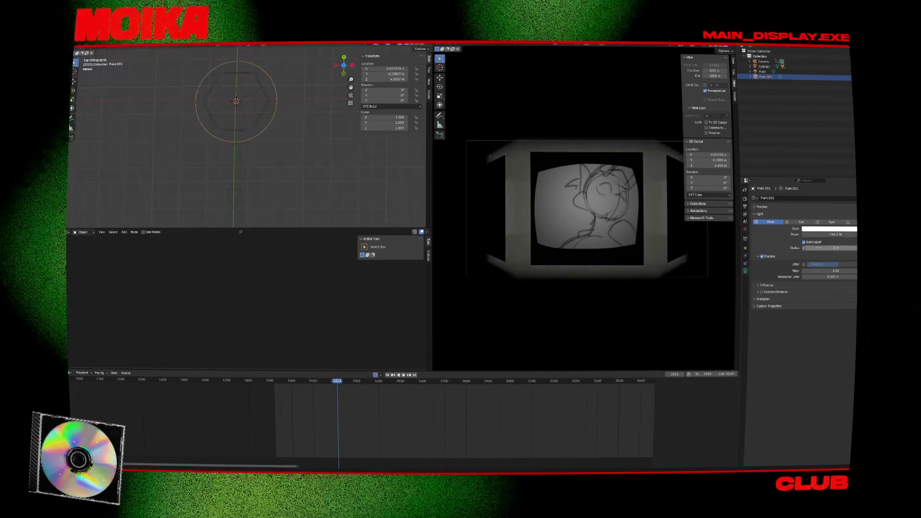
pyautogui.click(848, 222)
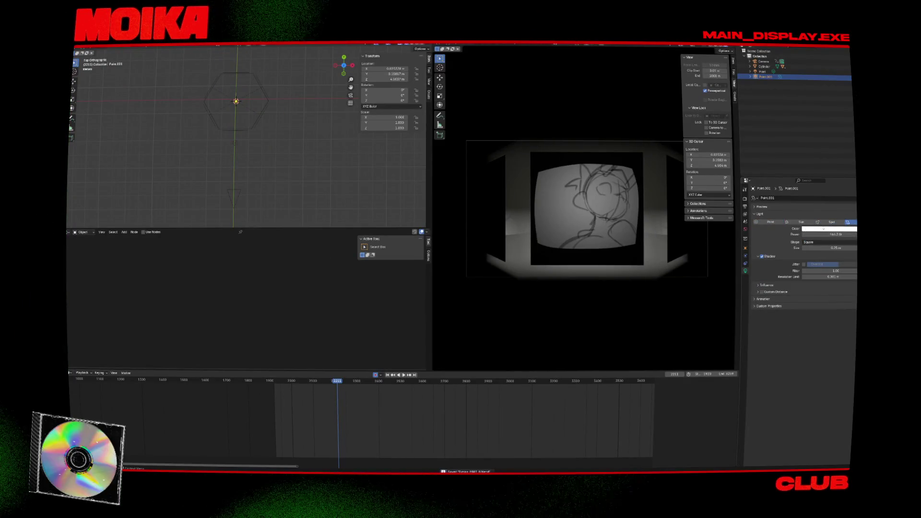
pyautogui.click(830, 229)
pyautogui.click(837, 221)
pyautogui.hotkey('ctrl', 'v')
pyautogui.press('Return')
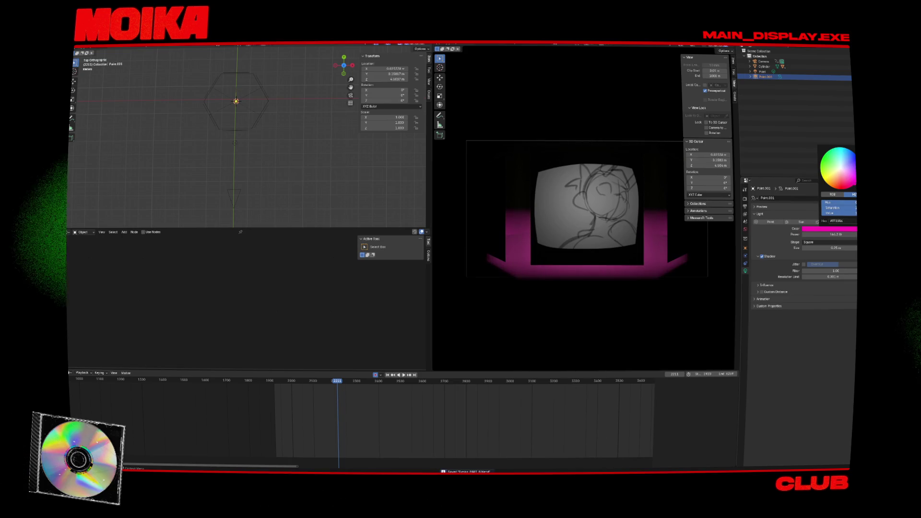
pyautogui.click(855, 184)
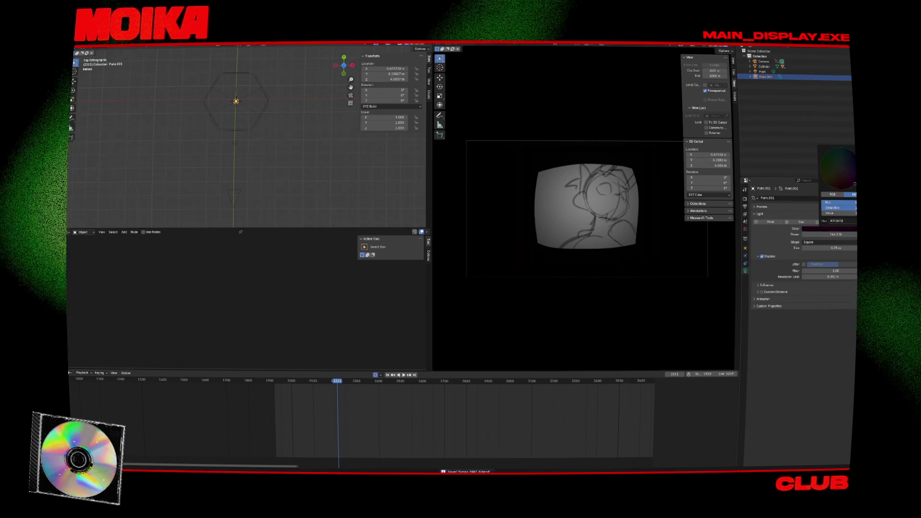
pyautogui.moveTo(855, 184)
pyautogui.mouseDown()
pyautogui.moveTo(855, 166)
pyautogui.moveTo(830, 176)
pyautogui.mouseUp()
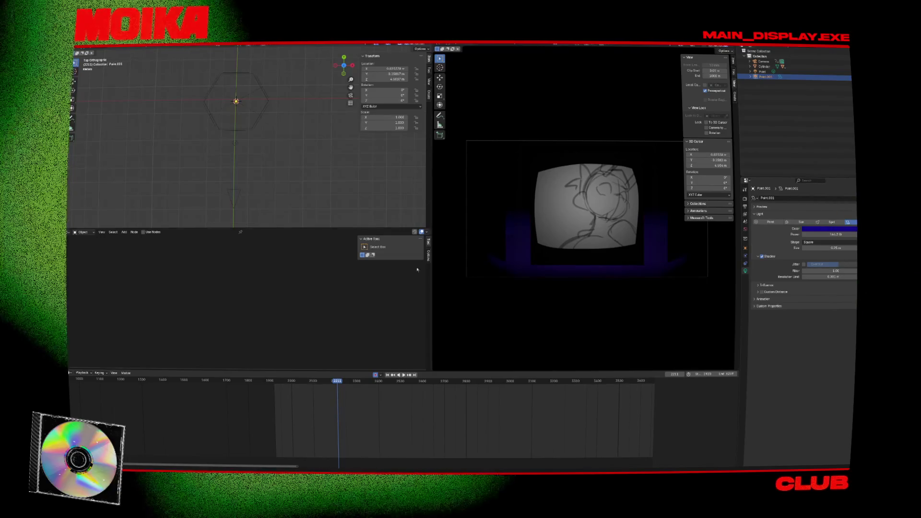
# - Save, lower the light below the TV as a point light, and show the render settings
pyautogui.press('KP_1')
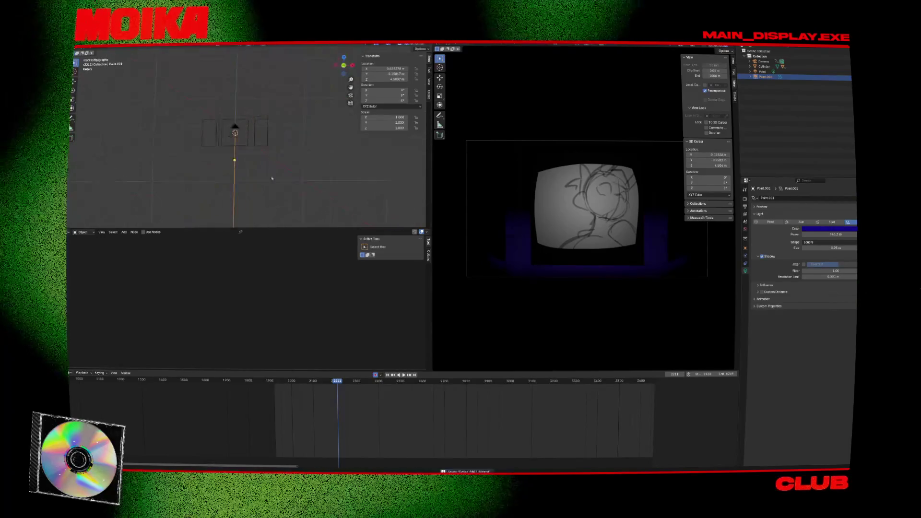
pyautogui.hotkey('ctrl', 's')
pyautogui.press('g')
pyautogui.click(324, 108)
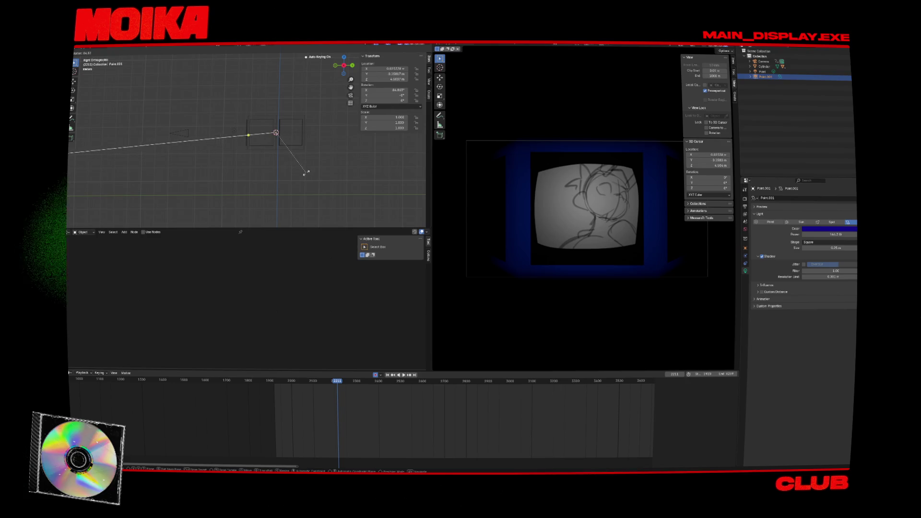
pyautogui.press('Escape')
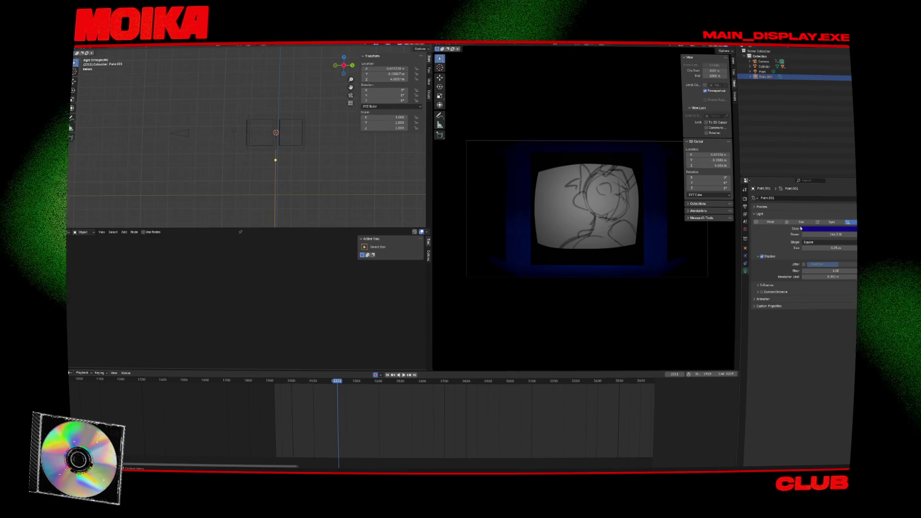
pyautogui.click(770, 221)
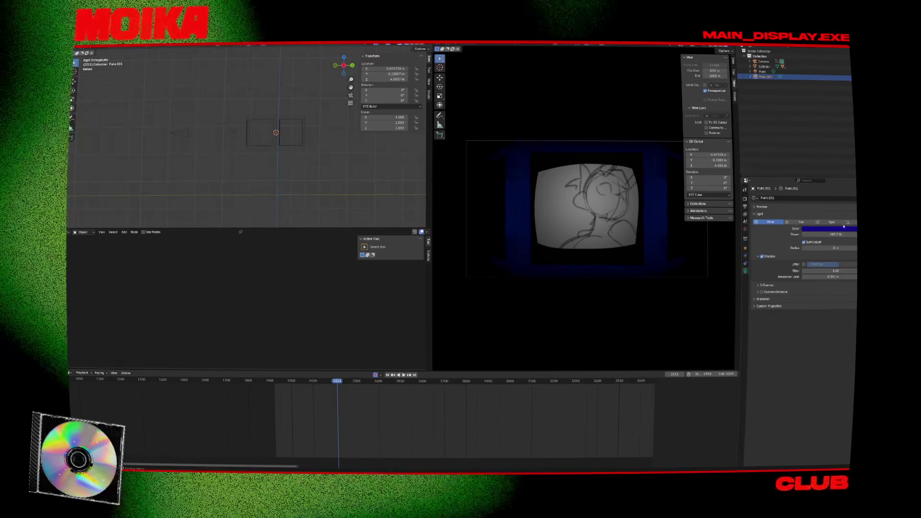
pyautogui.click(745, 189)
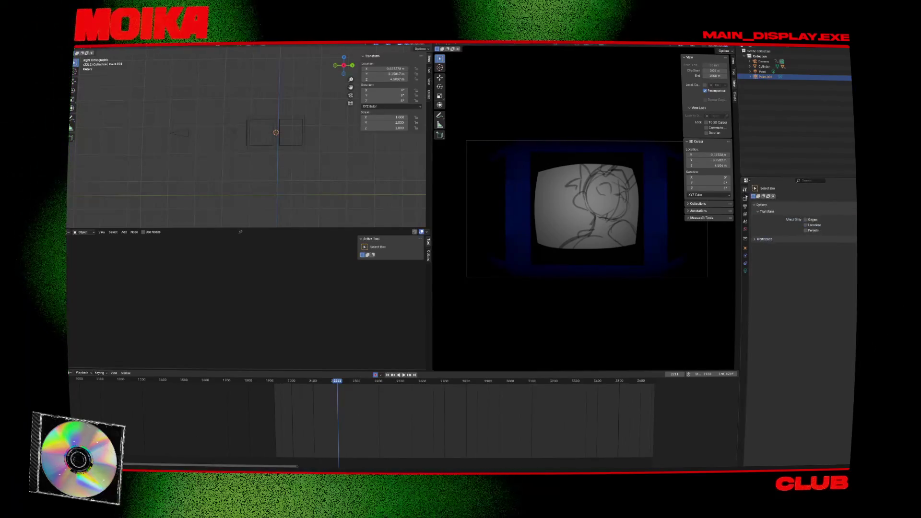
pyautogui.click(745, 199)
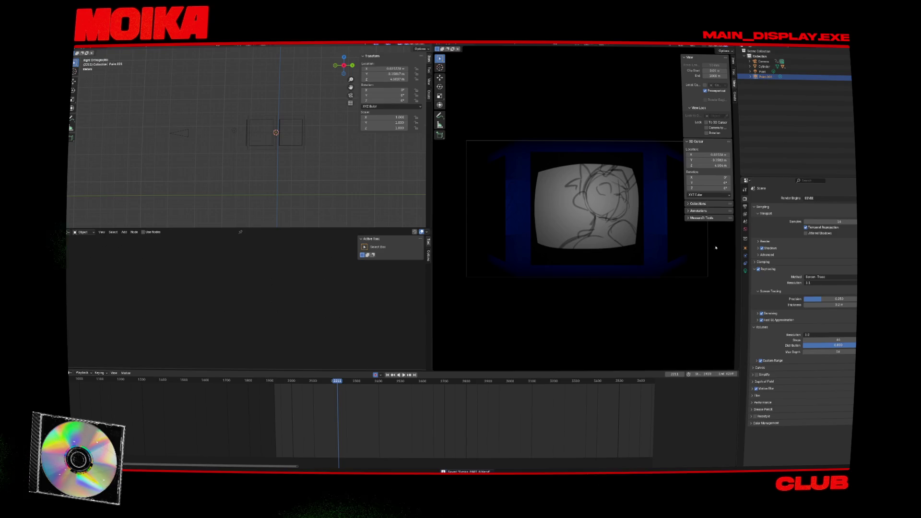
# - Search for a Lens Distortion node and drop it onto the Glare-to-Composite link
pyautogui.click(318, 99)
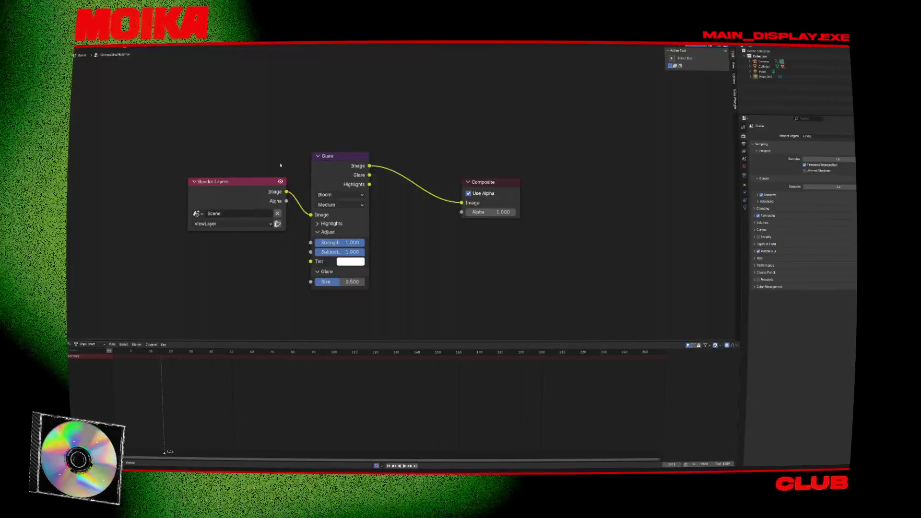
pyautogui.hotkey('shift', 'a')
pyautogui.write('le')
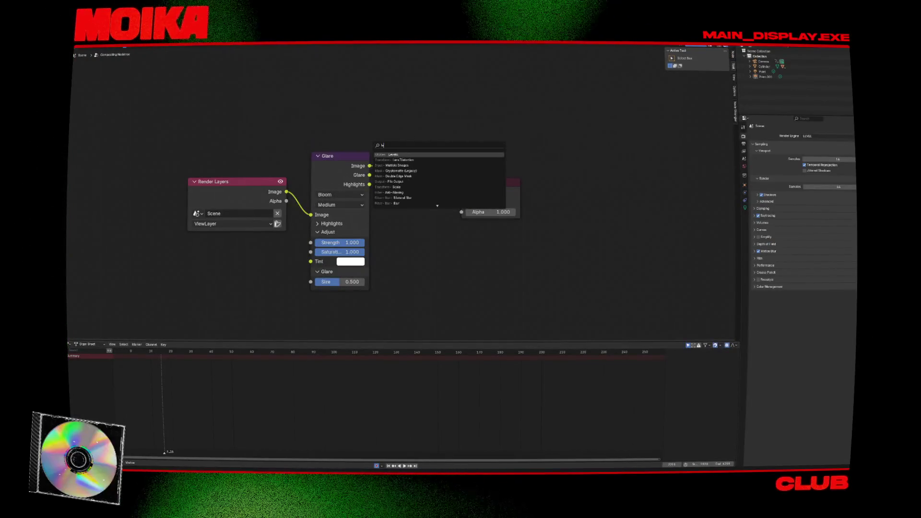
pyautogui.press('Down')
pyautogui.press('Return')
pyautogui.click(385, 164)
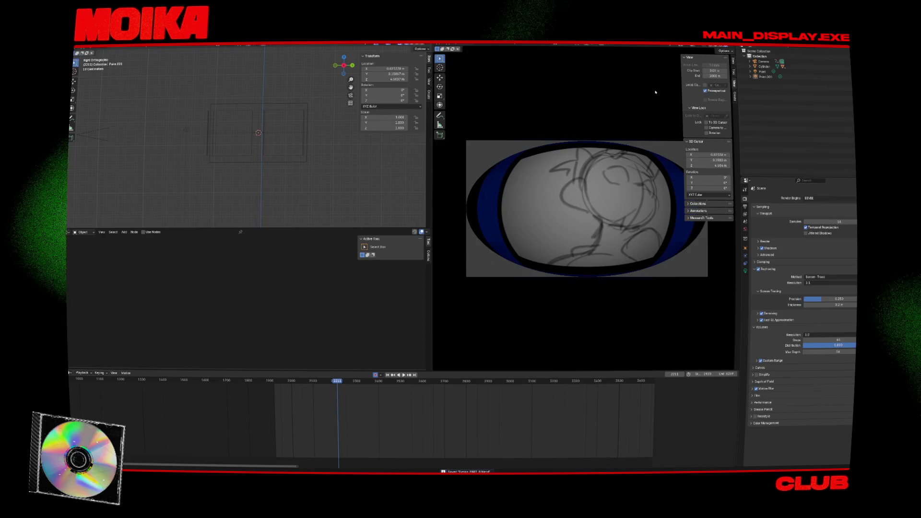
pyautogui.click(70, 231)
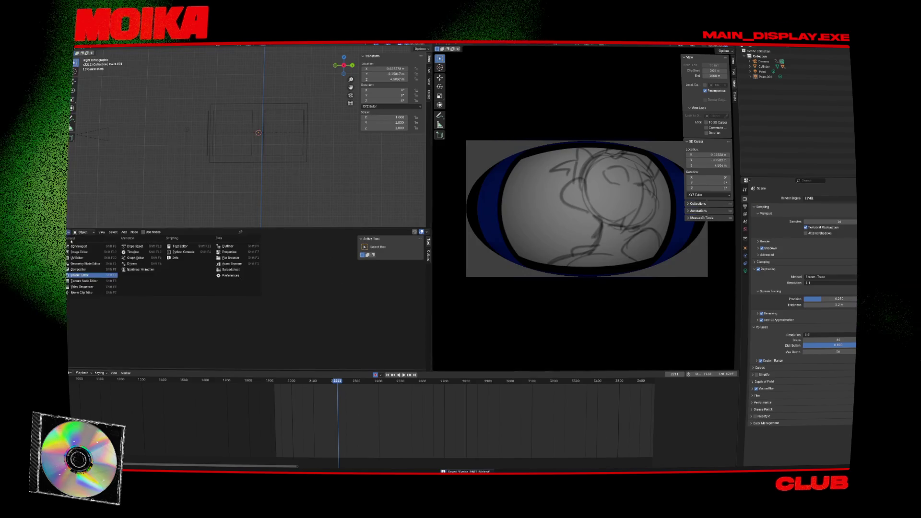
# - Switch the lower editor to the Compositor and set Lens Distortion to 0.100
pyautogui.click(89, 269)
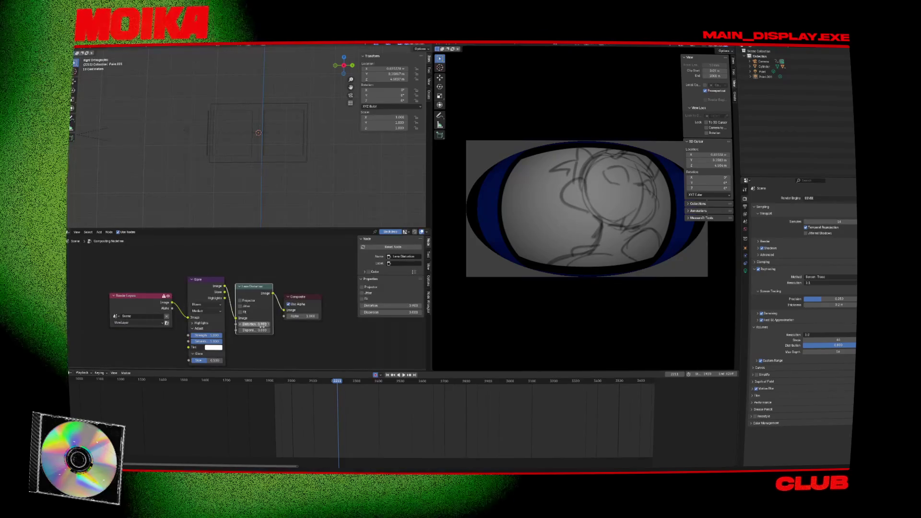
pyautogui.moveTo(262, 326)
pyautogui.mouseDown()
pyautogui.moveTo(192, 326)
pyautogui.moveTo(206, 326)
pyautogui.mouseUp()
pyautogui.press('BackSpace')
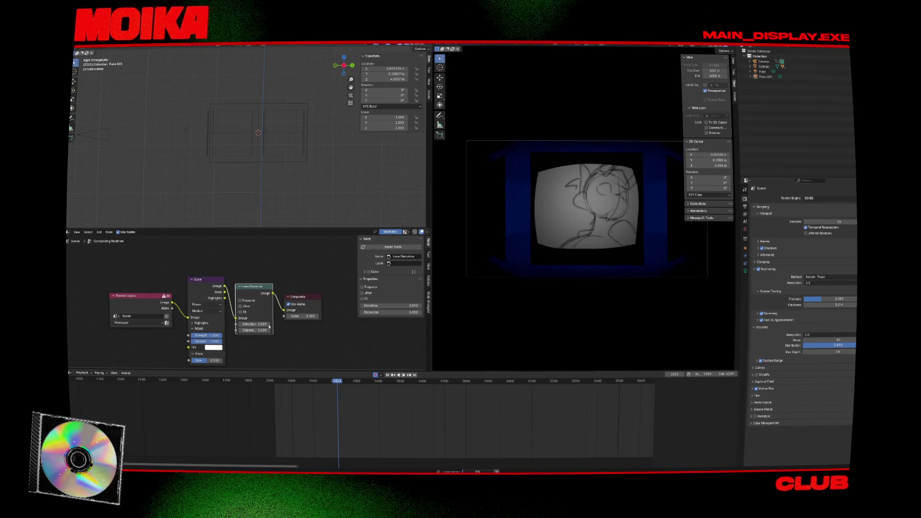
pyautogui.click(270, 325)
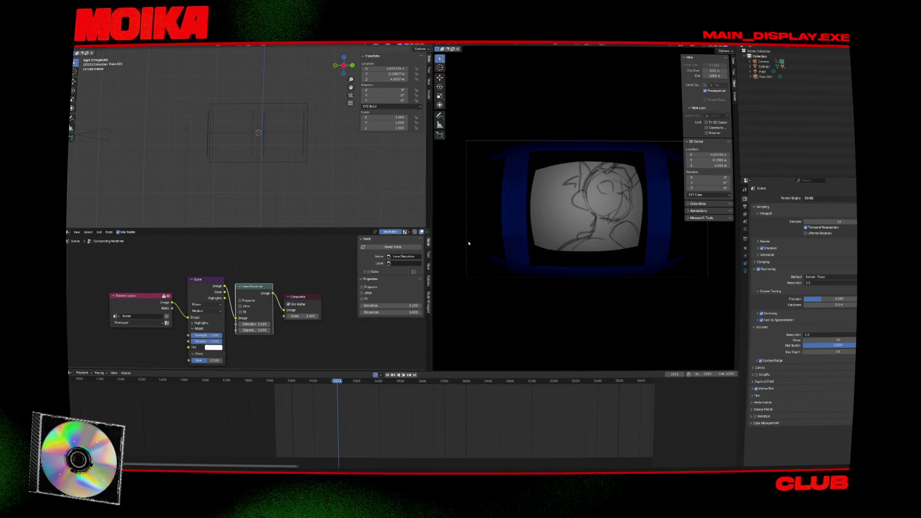
# - Play the animation to preview the bulge, save the file, and select the cylinder
pyautogui.press('space')
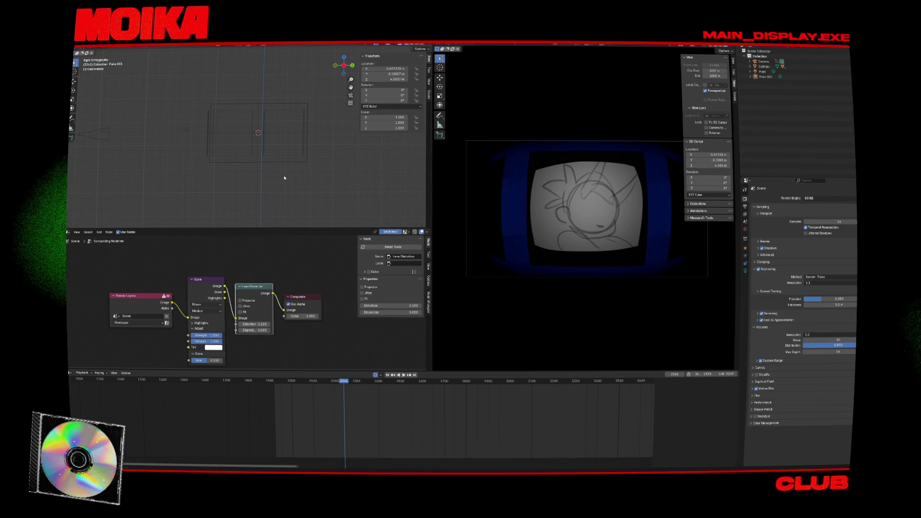
pyautogui.hotkey('ctrl', 's')
pyautogui.click(295, 169)
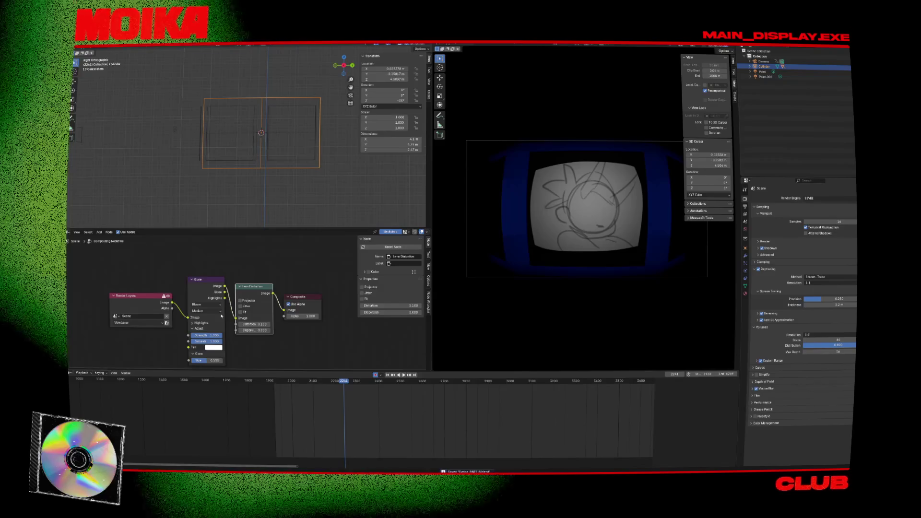
pyautogui.click(69, 232)
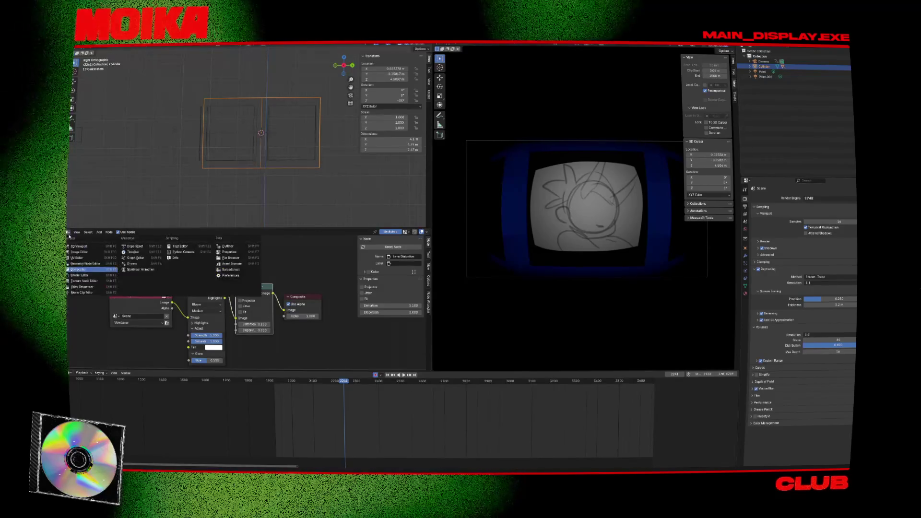
# - Show the cylinder's shader nodes and reposition the point light in front view
pyautogui.click(79, 275)
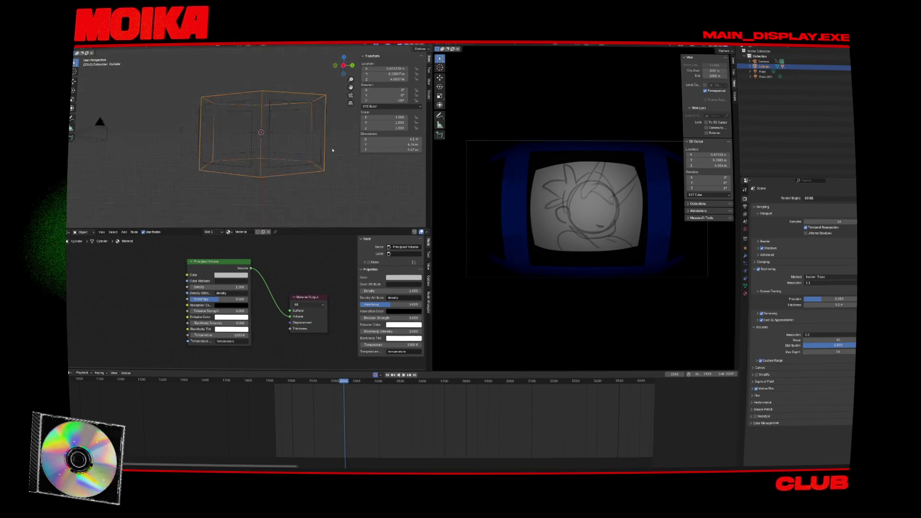
pyautogui.moveTo(307, 161); pyautogui.dragTo(179, 60, button='middle')
pyautogui.click(181, 61)
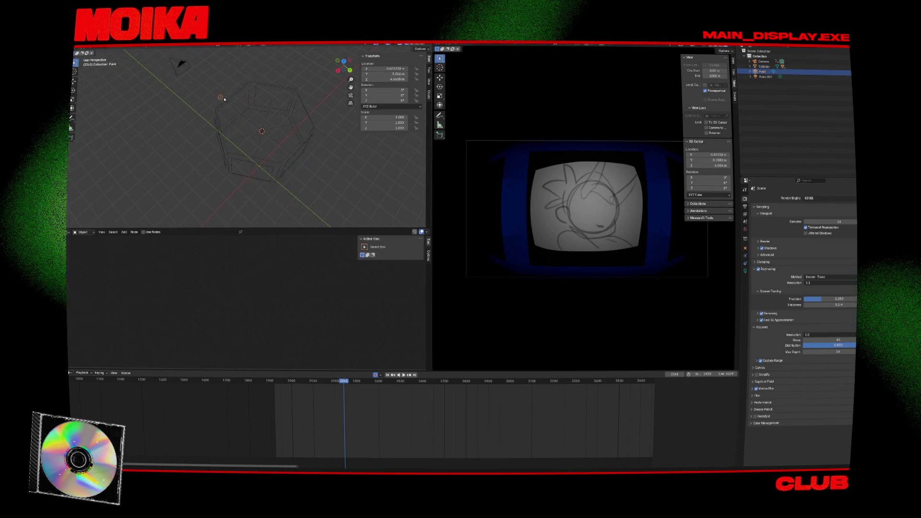
pyautogui.press('KP_1')
pyautogui.press('g')
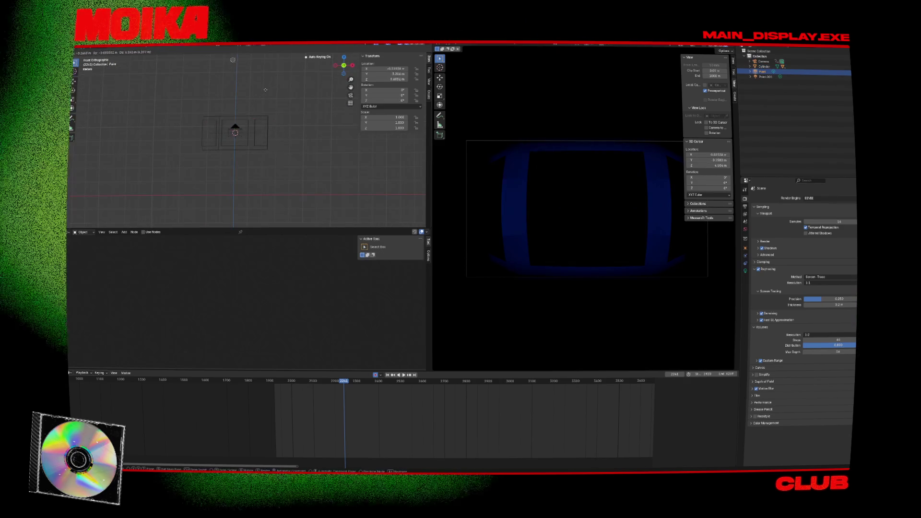
pyautogui.click(267, 92)
# - Select the extra Point.001 light from the side views and delete it
pyautogui.press('KP_3')
pyautogui.click(254, 134)
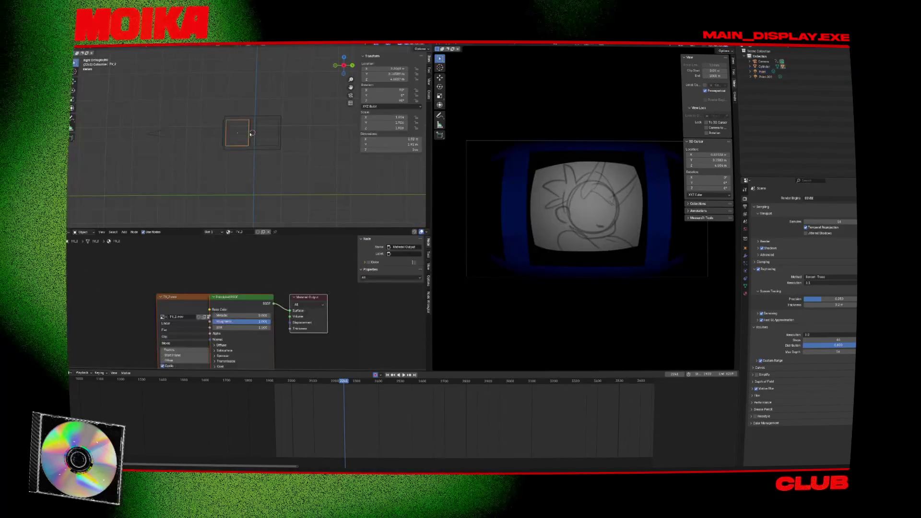
pyautogui.press('KP_7')
pyautogui.click(248, 124)
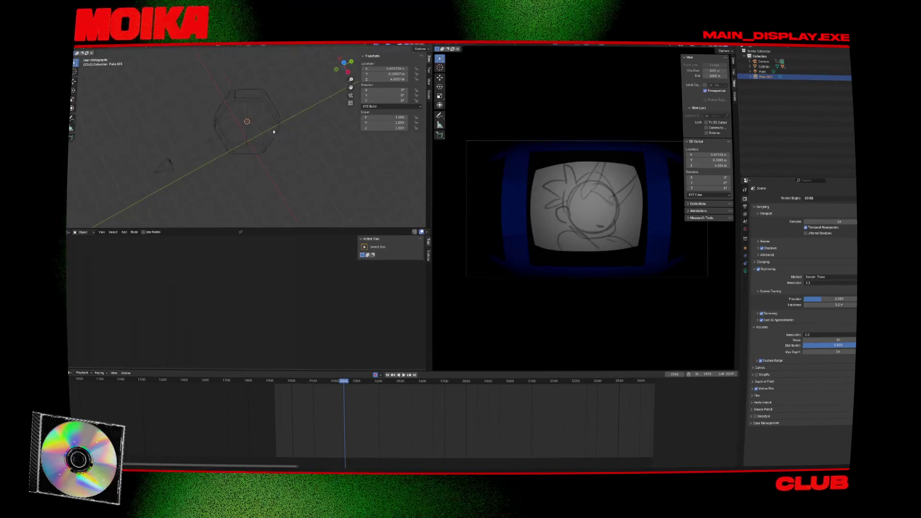
pyautogui.press('KP_3')
pyautogui.press('g')
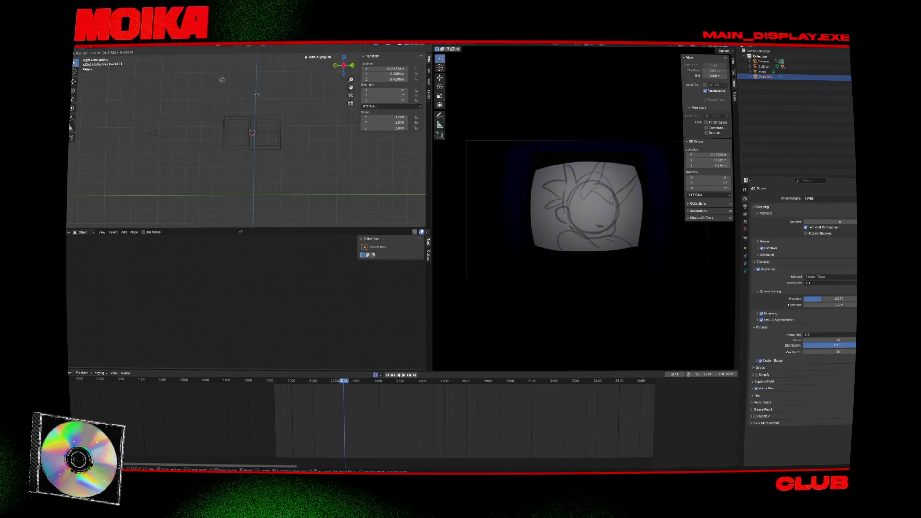
pyautogui.click(257, 95)
pyautogui.press('Delete')
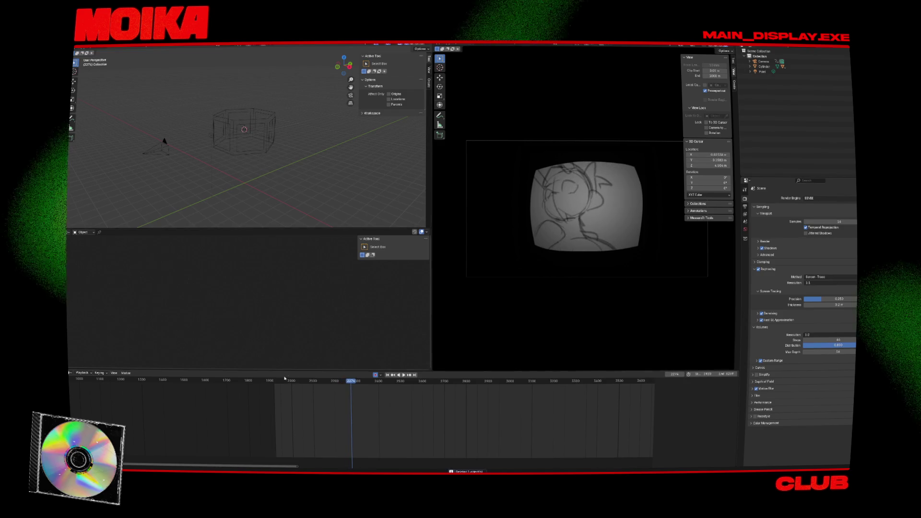
# - Select the camera, save, and step the playhead to frame 2211
pyautogui.press('Escape')
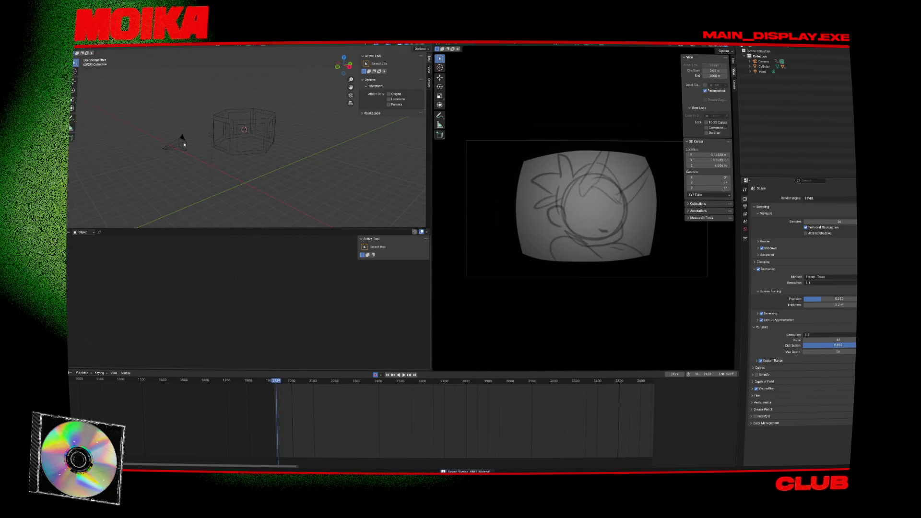
pyautogui.click(181, 141)
pyautogui.hotkey('ctrl', 's')
pyautogui.press('space')
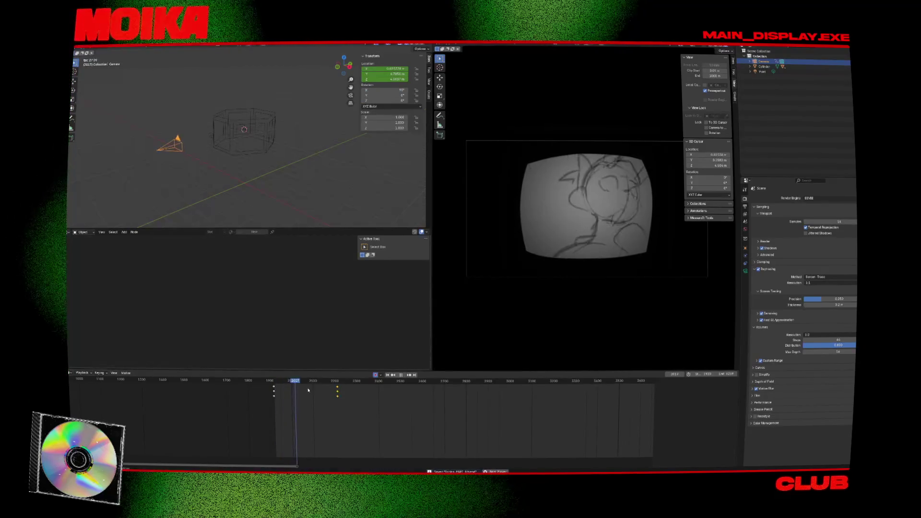
pyautogui.click(338, 386)
pyautogui.press('space')
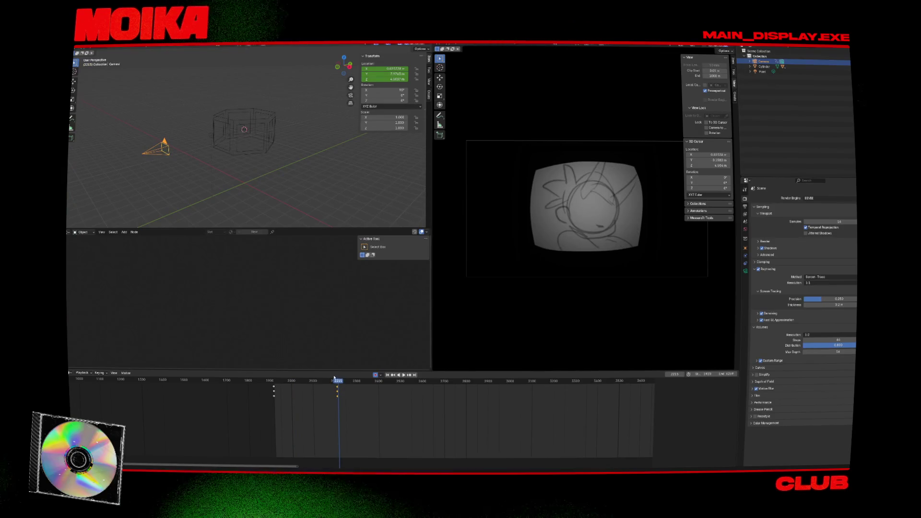
pyautogui.press('Left')
pyautogui.press('Left')
pyautogui.press('Left')
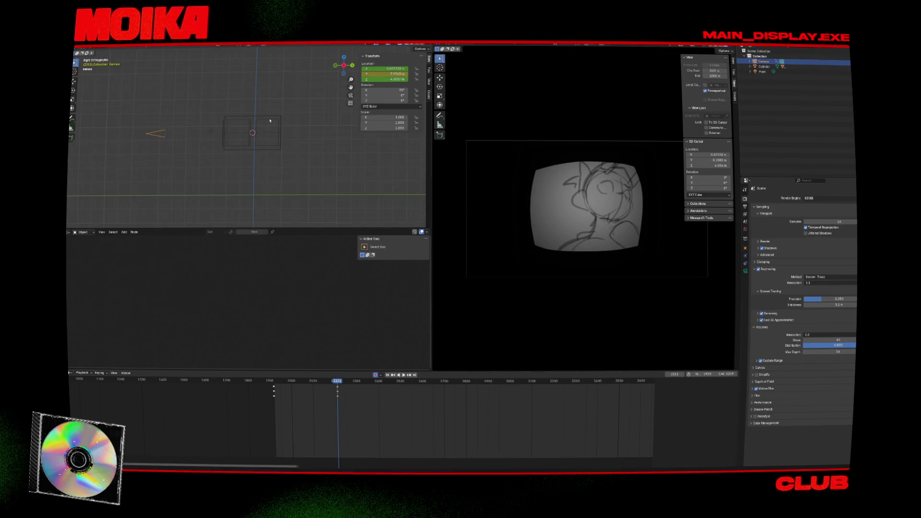
# - Move the camera -1.533 m along Y, replay from the start, and select the cylinder
pyautogui.press('g')
pyautogui.press('y')
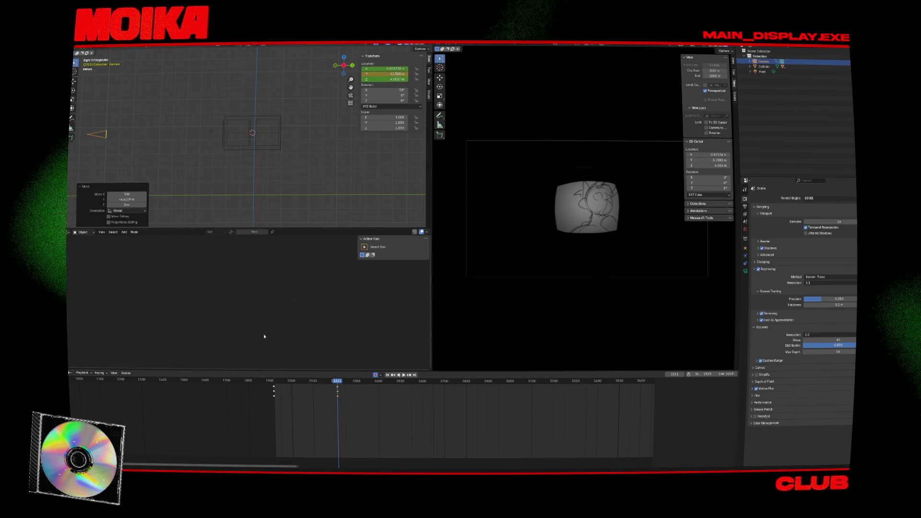
pyautogui.hotkey('shift', 'Left')
pyautogui.press('space')
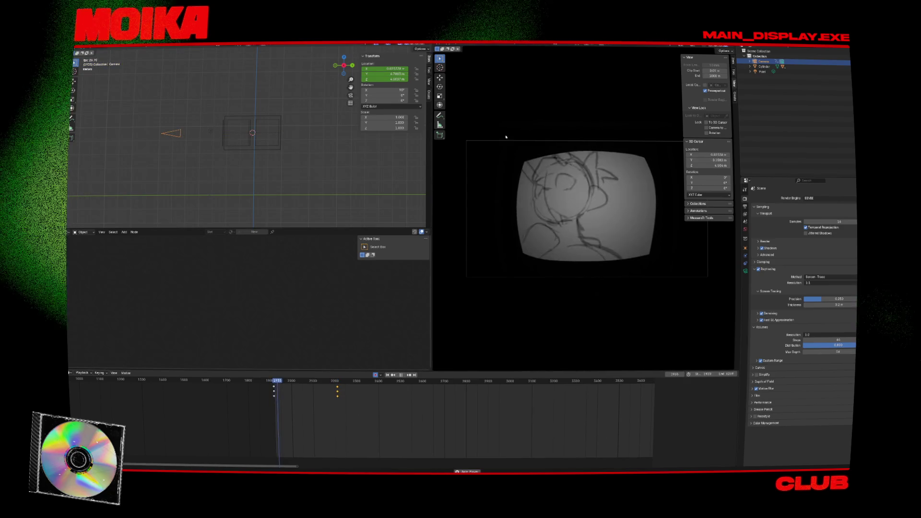
pyautogui.press('space')
pyautogui.moveTo(251, 134); pyautogui.dragTo(275, 143, button='middle')
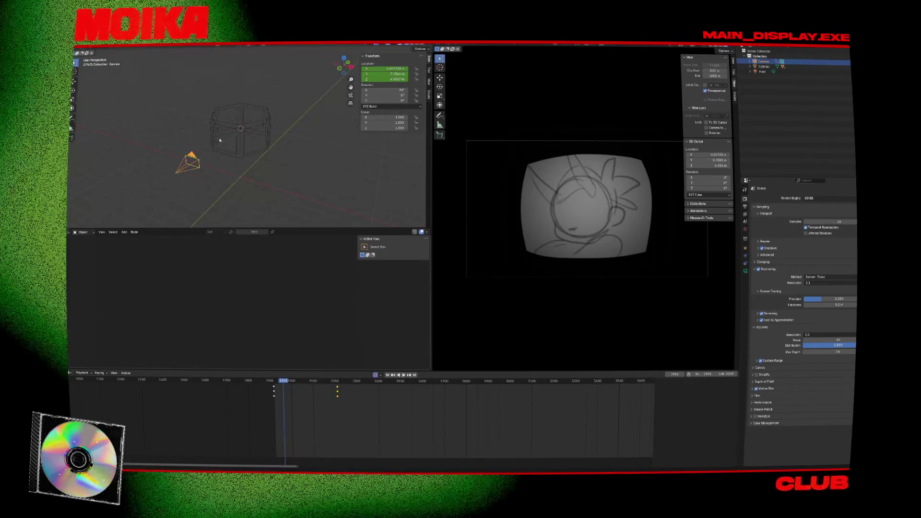
pyautogui.click(220, 140)
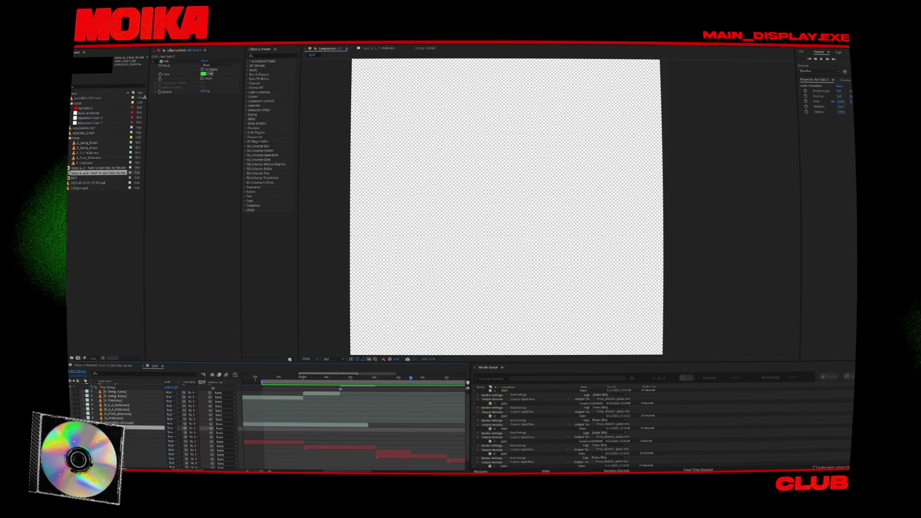
# - Add redstrobe_1.mp4 as the comp's top layer, then undo it
pyautogui.click(84, 133)
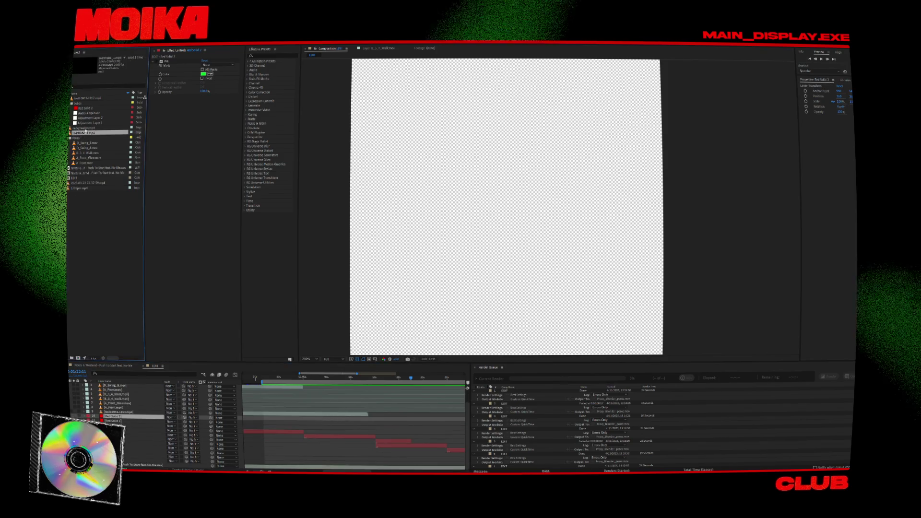
pyautogui.moveTo(147, 390); pyautogui.dragTo(144, 387)
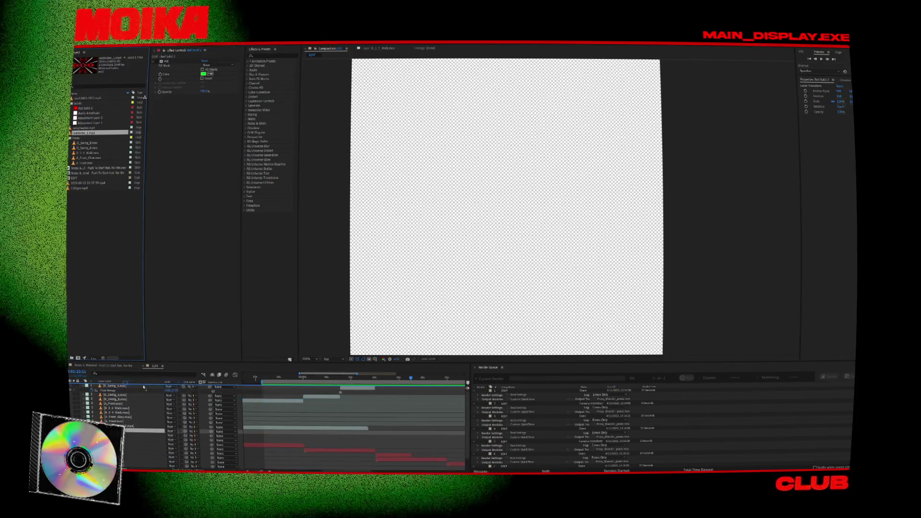
pyautogui.keyDown('alt'); pyautogui.scroll(-5, 261, 393); pyautogui.keyUp('alt')
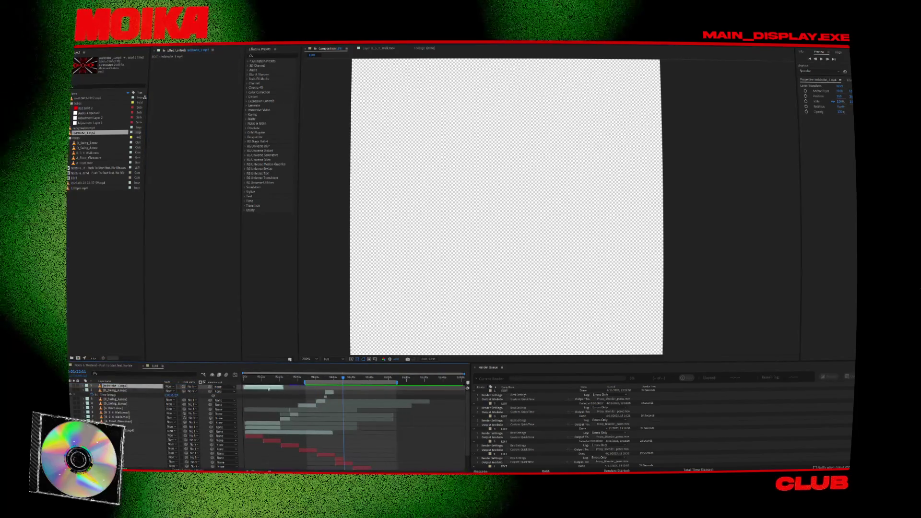
pyautogui.hotkey('ctrl', 'z')
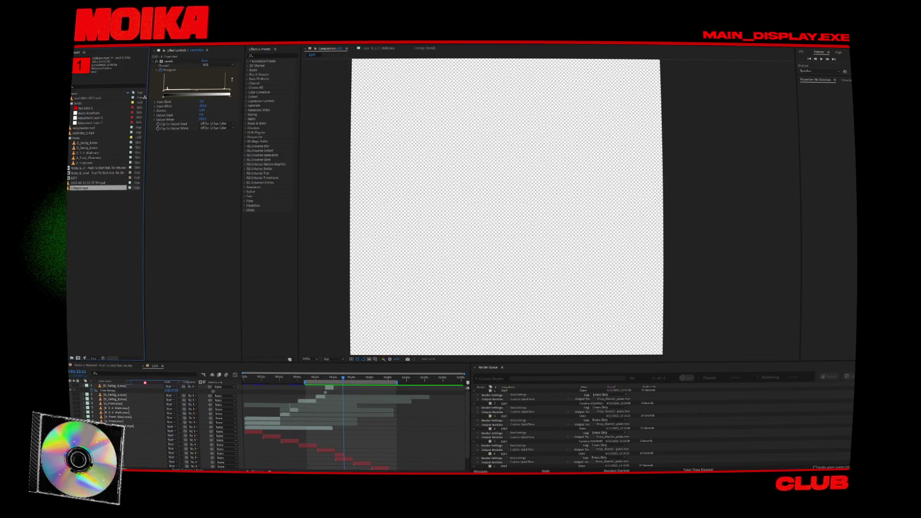
# - Add the 1280pm.mp4 countdown as the top layer and scrub through it
pyautogui.moveTo(145, 384); pyautogui.dragTo(144, 386)
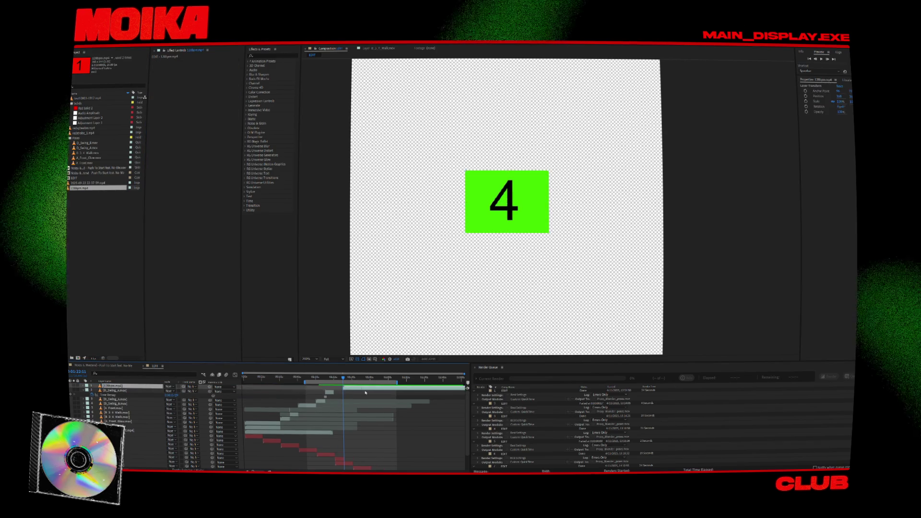
pyautogui.keyDown('alt'); pyautogui.scroll(3, 364, 406); pyautogui.keyUp('alt')
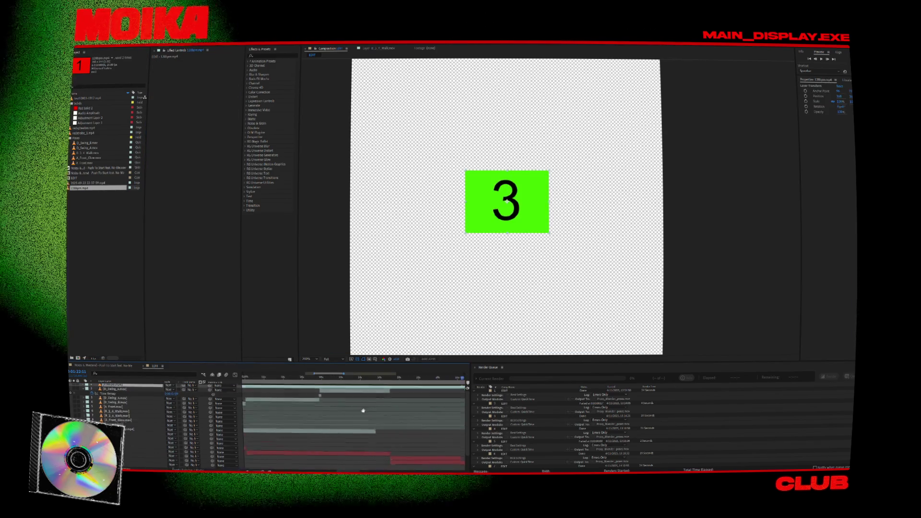
pyautogui.keyDown('alt'); pyautogui.scroll(-5, 363, 411); pyautogui.keyUp('alt')
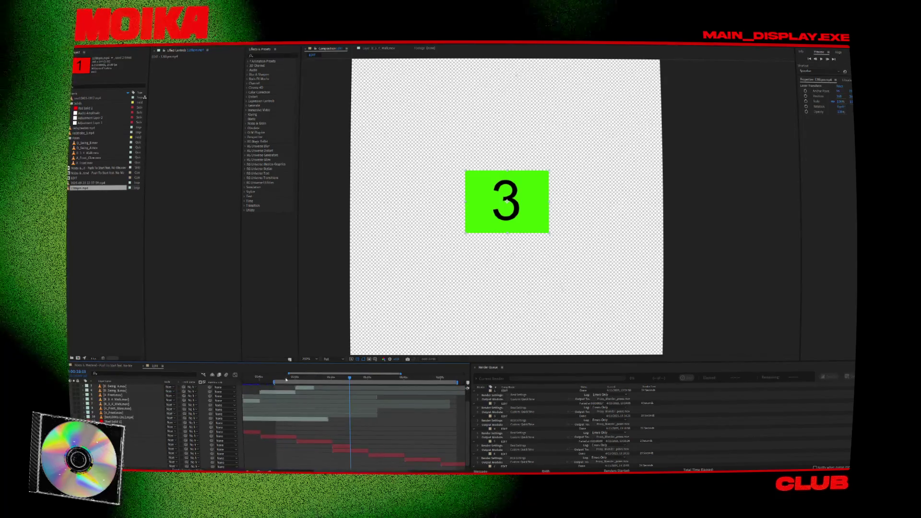
pyautogui.moveTo(286, 379); pyautogui.dragTo(331, 384)
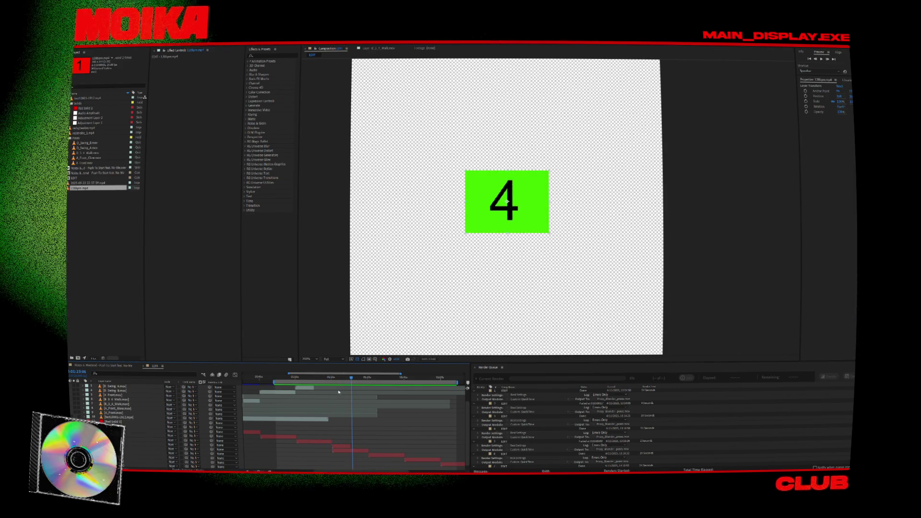
pyautogui.moveTo(98, 187); pyautogui.dragTo(144, 399)
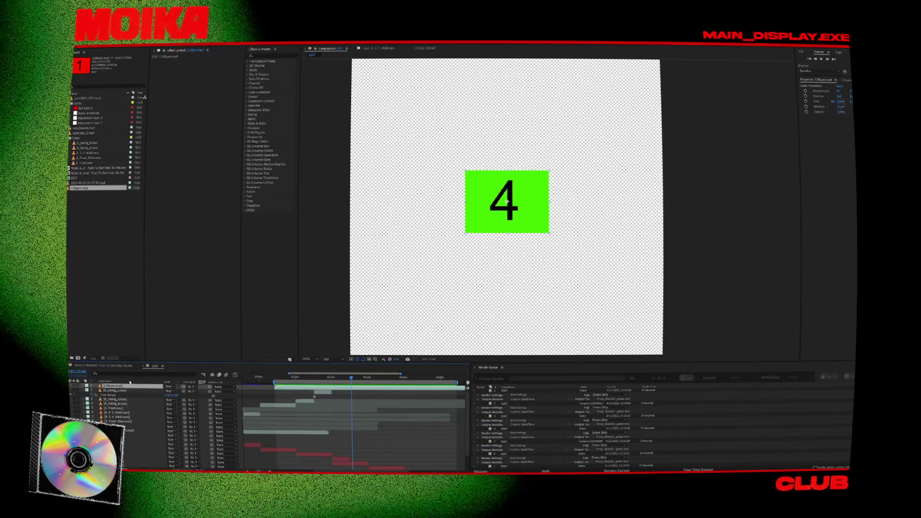
# - Delete the top 1280pm.mp4 countdown layer and dismiss the Universe warning
pyautogui.rightClick(114, 385)
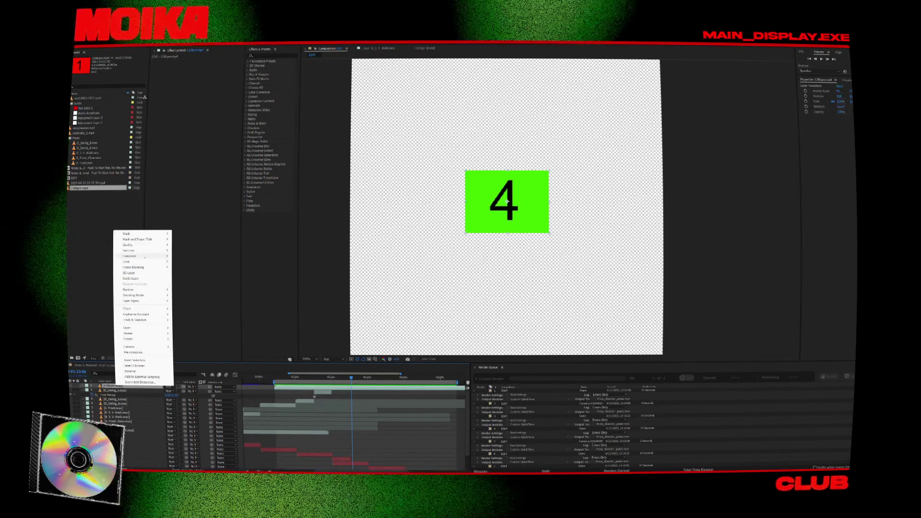
pyautogui.click(94, 190)
pyautogui.click(242, 393)
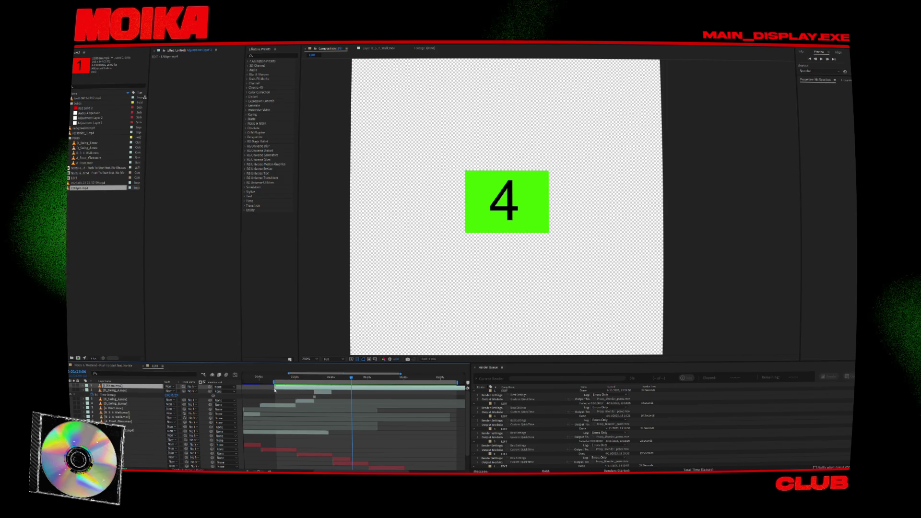
pyautogui.press('Delete')
pyautogui.click(516, 273)
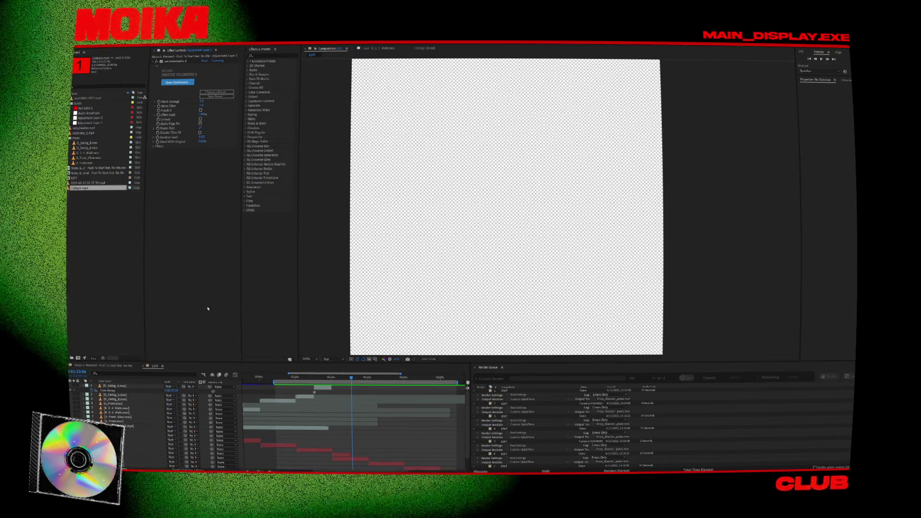
# - Switch compositions and open the EDIT comp from the Project panel
pyautogui.hotkey('shift', 'Escape')
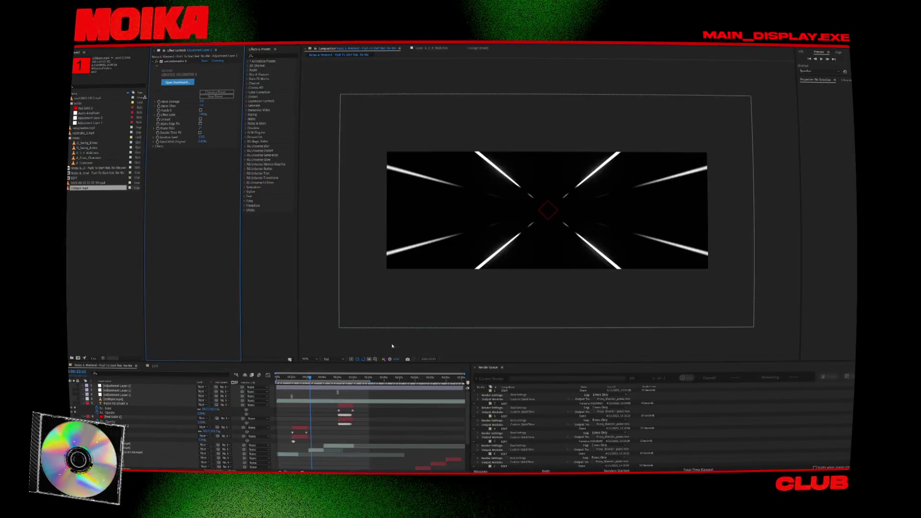
pyautogui.click(392, 346)
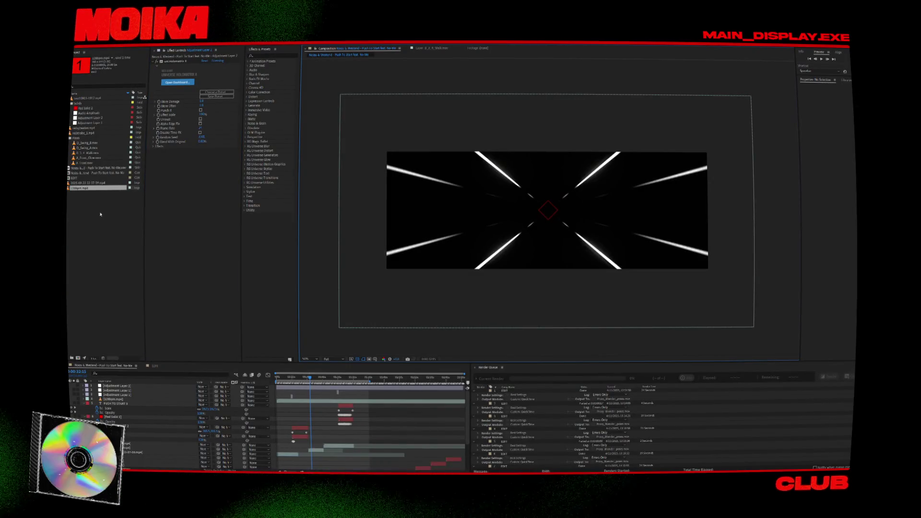
pyautogui.doubleClick(81, 178)
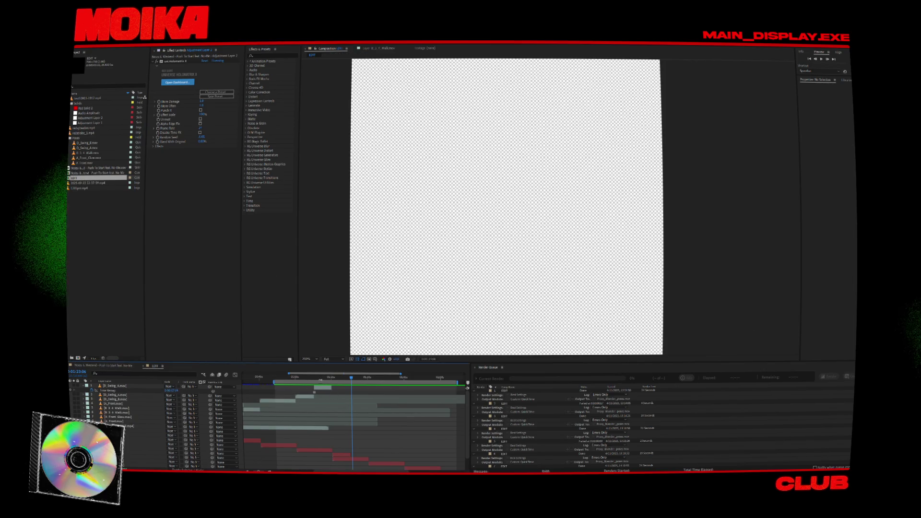
# - Scrub the EDIT comp timeline to 0:01:15:00, where the pencil character sketch appears
pyautogui.click(319, 378)
pyautogui.click(348, 377)
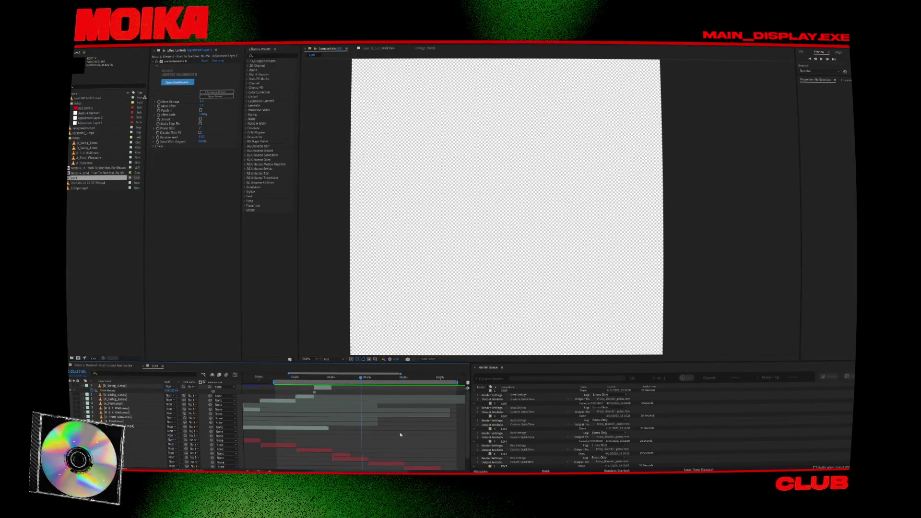
pyautogui.keyDown('alt'); pyautogui.scroll(5, 340, 412); pyautogui.keyUp('alt')
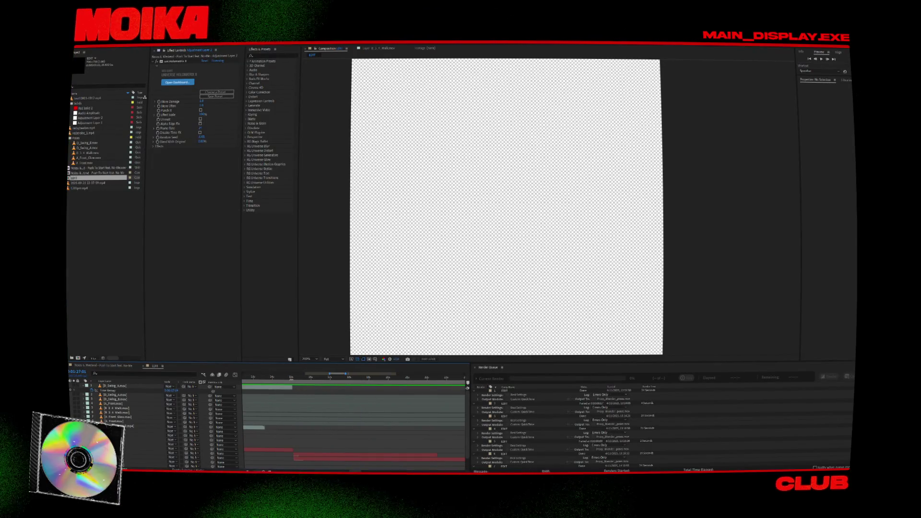
pyautogui.moveTo(294, 378); pyautogui.dragTo(287, 379)
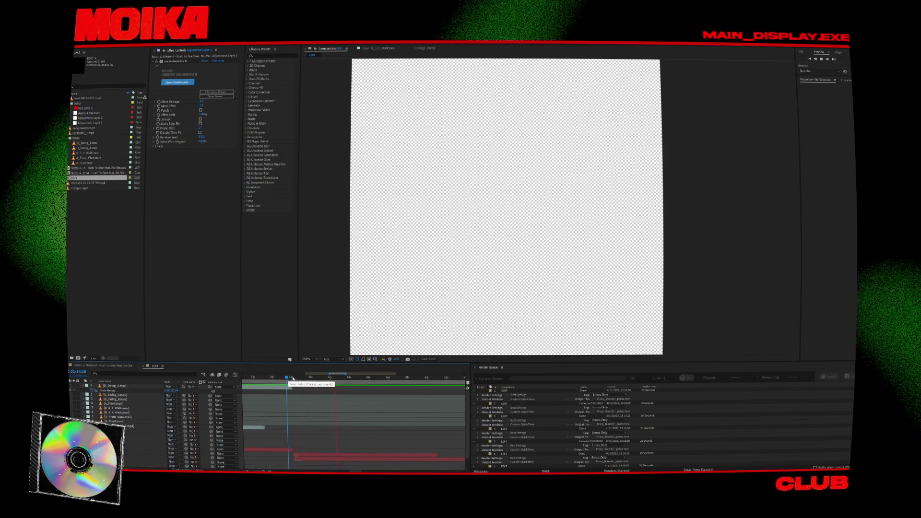
pyautogui.click(291, 379)
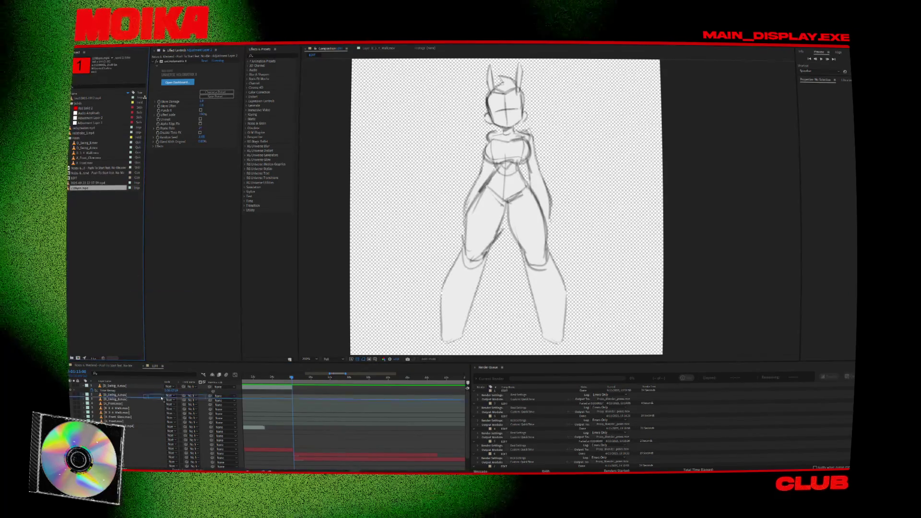
# - Add the 1280pm.mp4 countdown clip as the top layer of the composition
pyautogui.click(82, 188)
pyautogui.moveTo(226, 393); pyautogui.dragTo(281, 388)
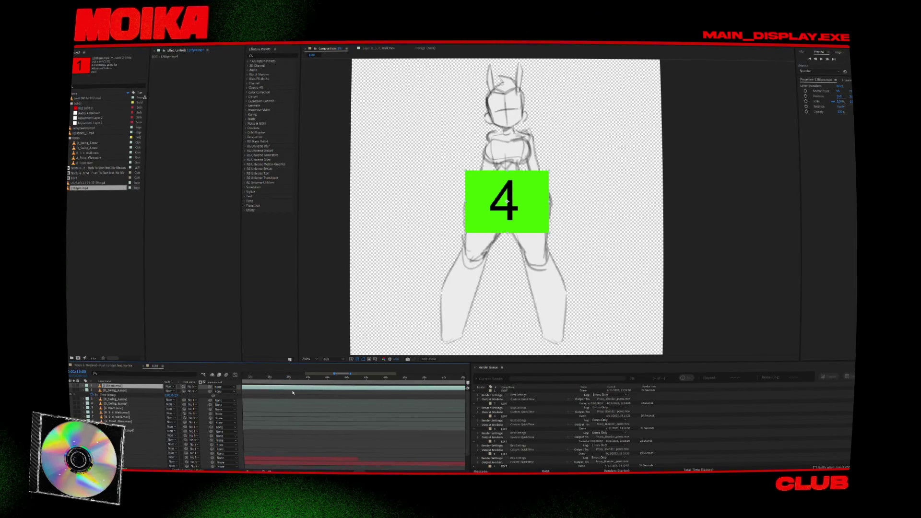
pyautogui.keyDown('alt'); pyautogui.scroll(-3, 294, 417); pyautogui.keyUp('alt')
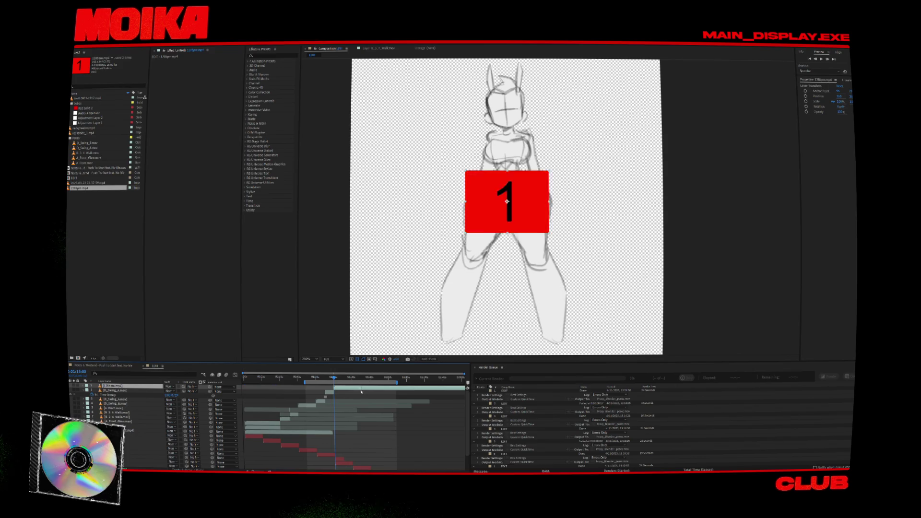
pyautogui.keyDown('alt'); pyautogui.scroll(5, 343, 402); pyautogui.keyUp('alt')
# - Scrub the countdown, then step forward a frame to where green 4 becomes red 1
pyautogui.scroll(-2, 343, 401)
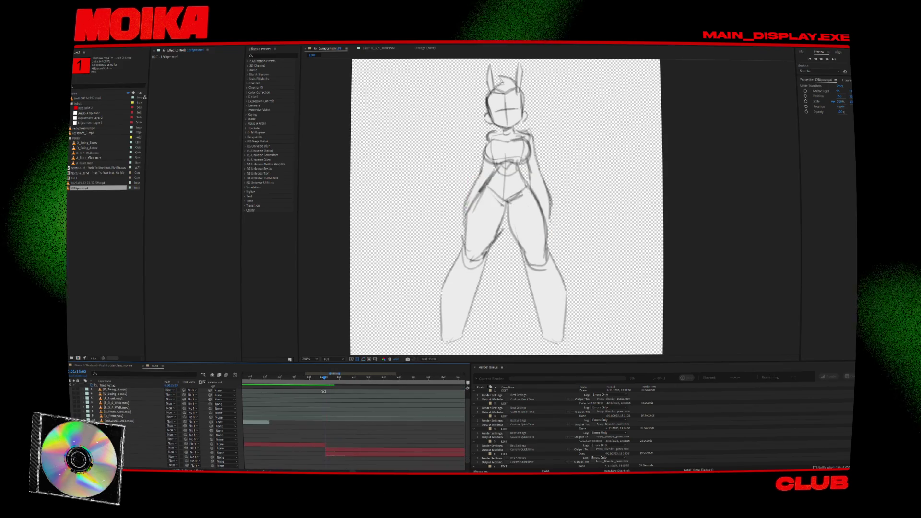
pyautogui.scroll(2, 363, 406)
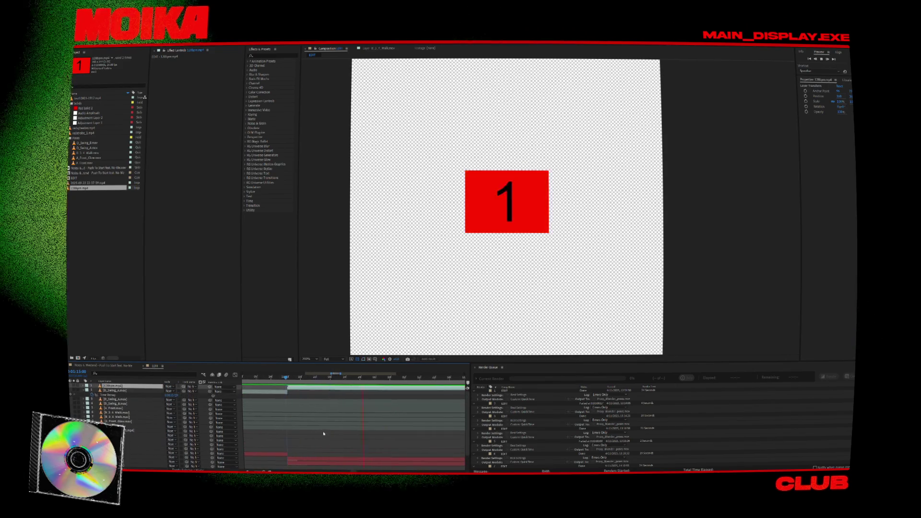
pyautogui.click(289, 380)
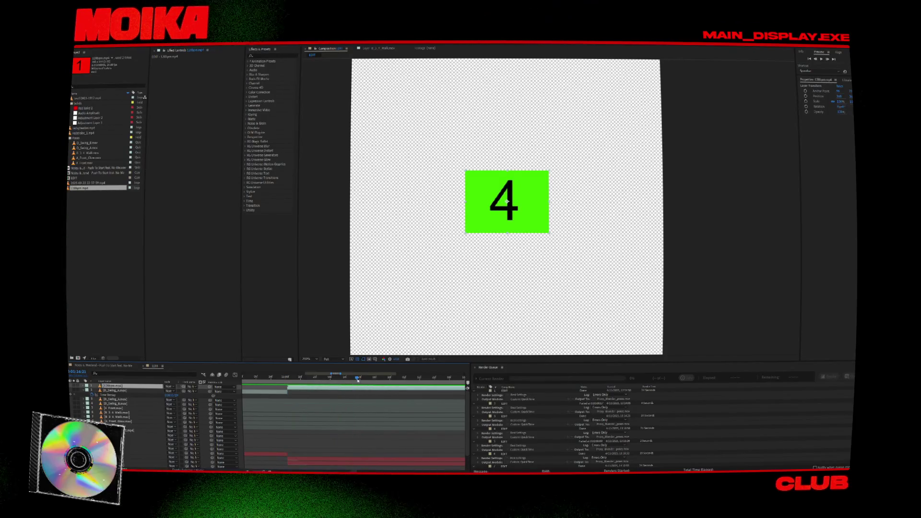
pyautogui.moveTo(357, 379); pyautogui.dragTo(359, 381)
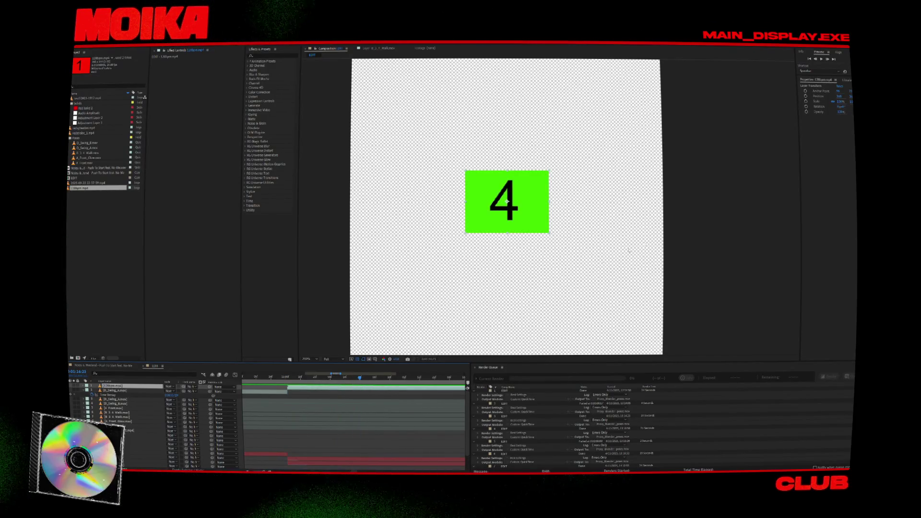
pyautogui.click(828, 59)
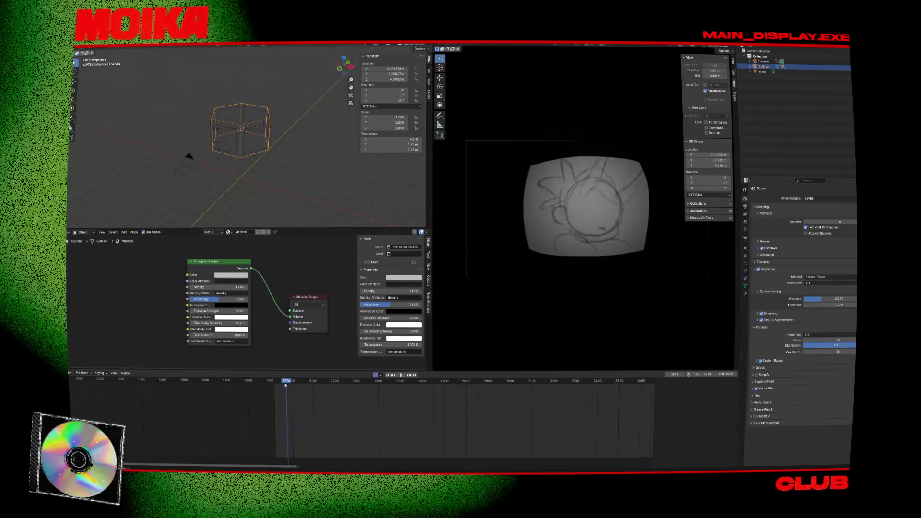
# - In top view, select the hexagonal cylinder and record its keyframe at frame 1920
pyautogui.press('Escape')
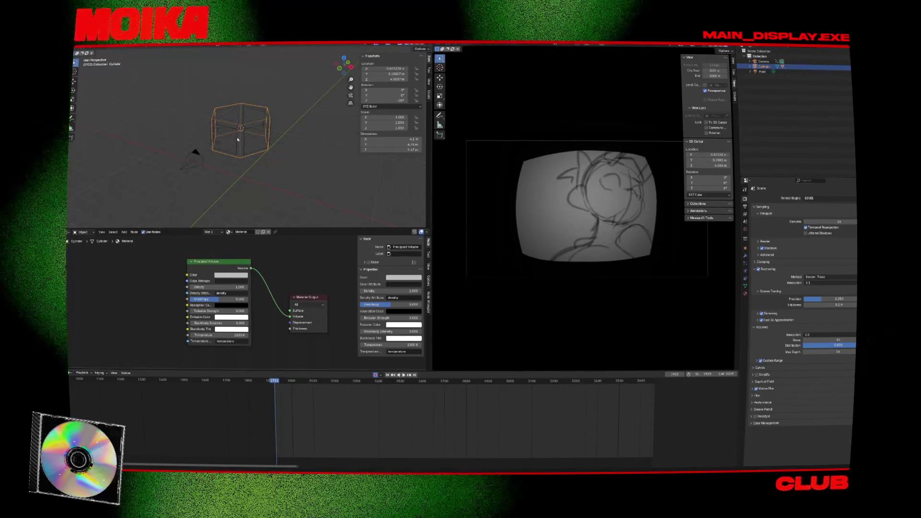
pyautogui.click(196, 151)
pyautogui.press('KP_7')
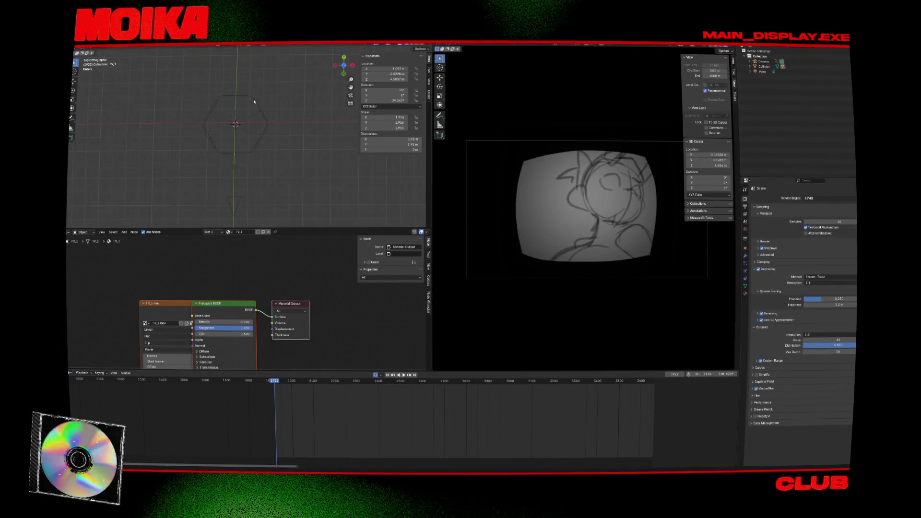
pyautogui.click(254, 101)
pyautogui.moveTo(277, 387); pyautogui.dragTo(274, 387)
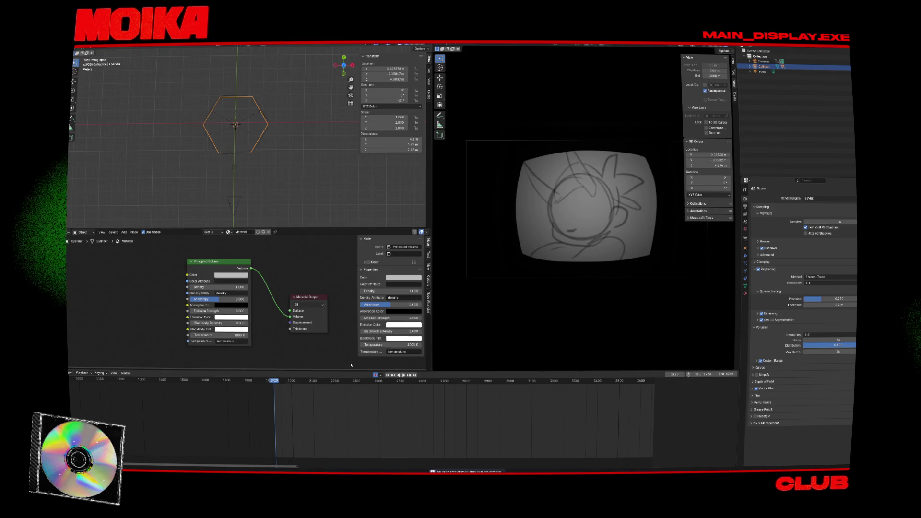
pyautogui.press('g')
pyautogui.press('Return')
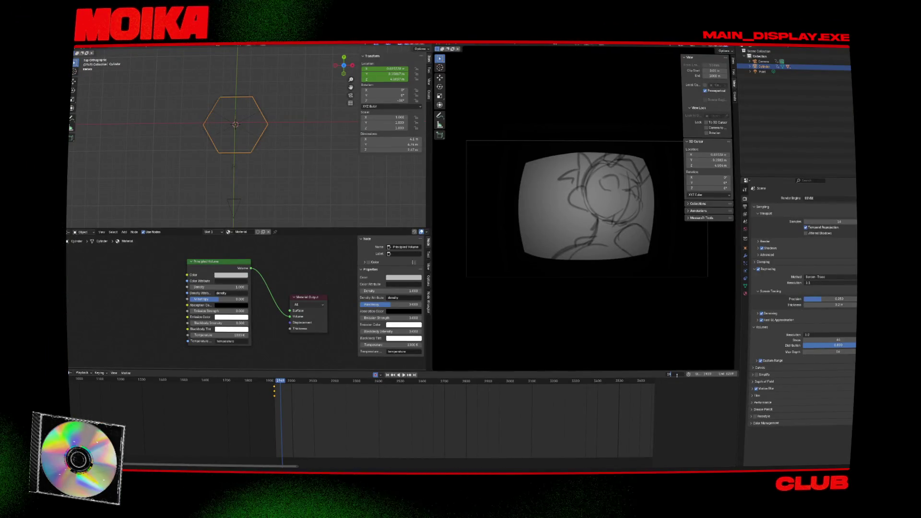
# - Key the cylinder rotated -60° around Z at frame 1942 and play back the turn
pyautogui.press('Return')
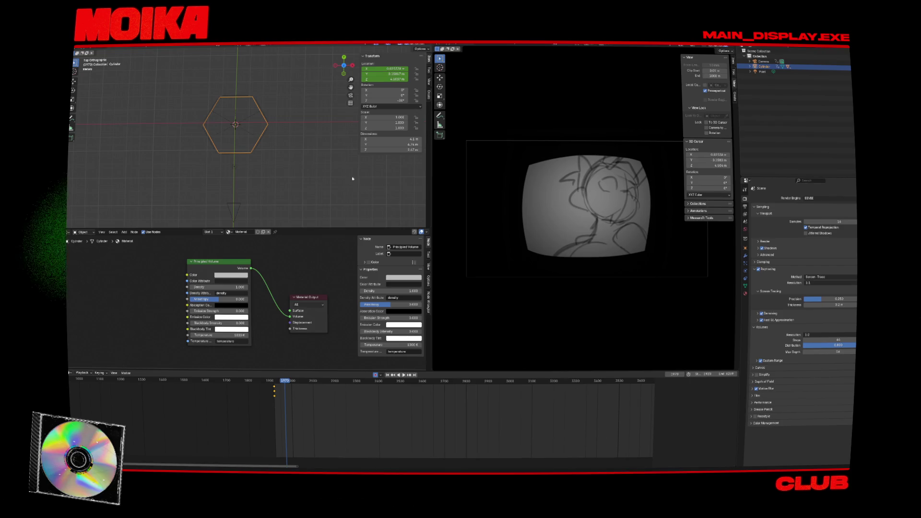
pyautogui.press('r')
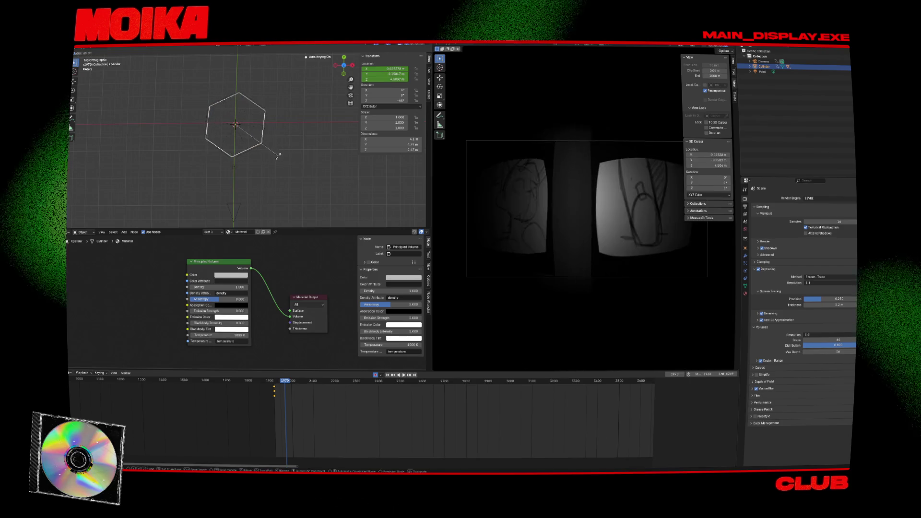
pyautogui.click(264, 177)
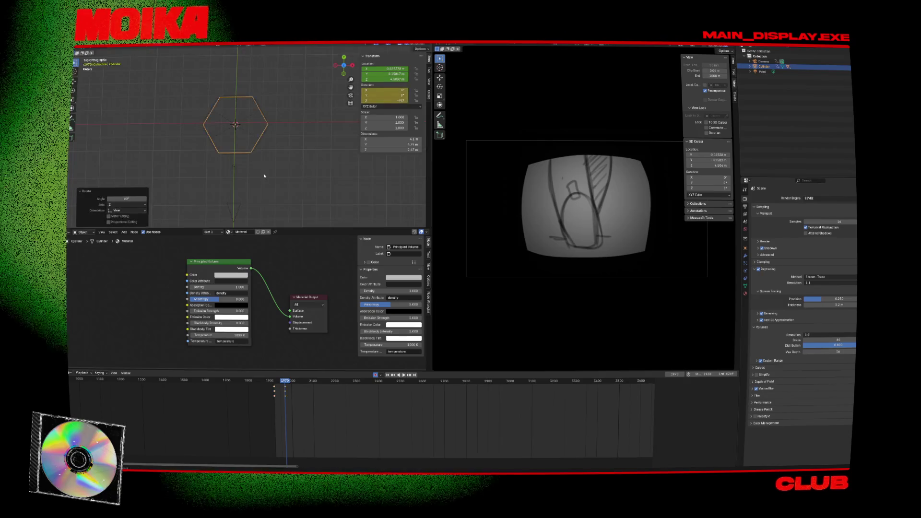
pyautogui.click(275, 381)
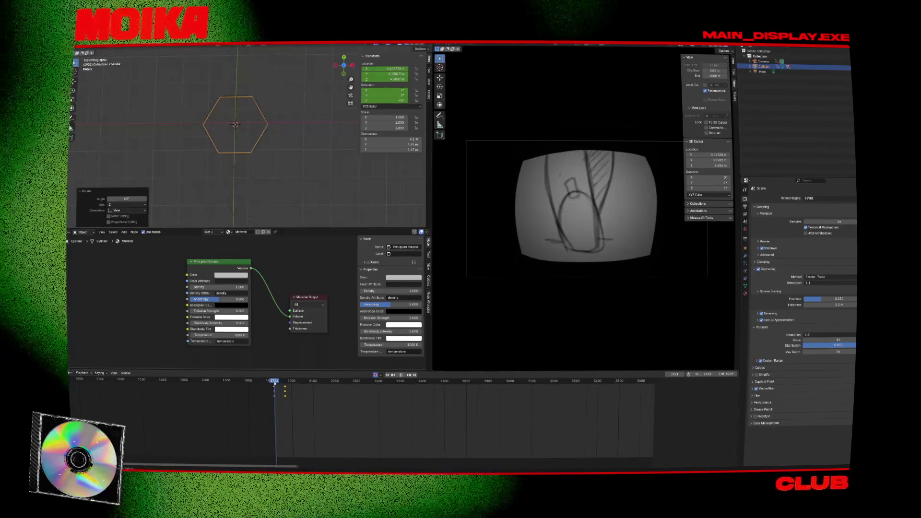
pyautogui.moveTo(275, 382); pyautogui.dragTo(278, 381)
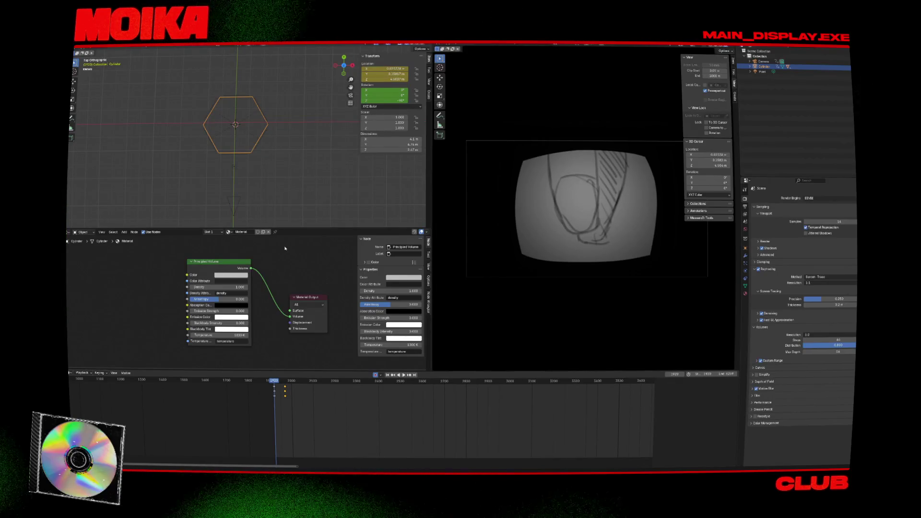
pyautogui.press('r')
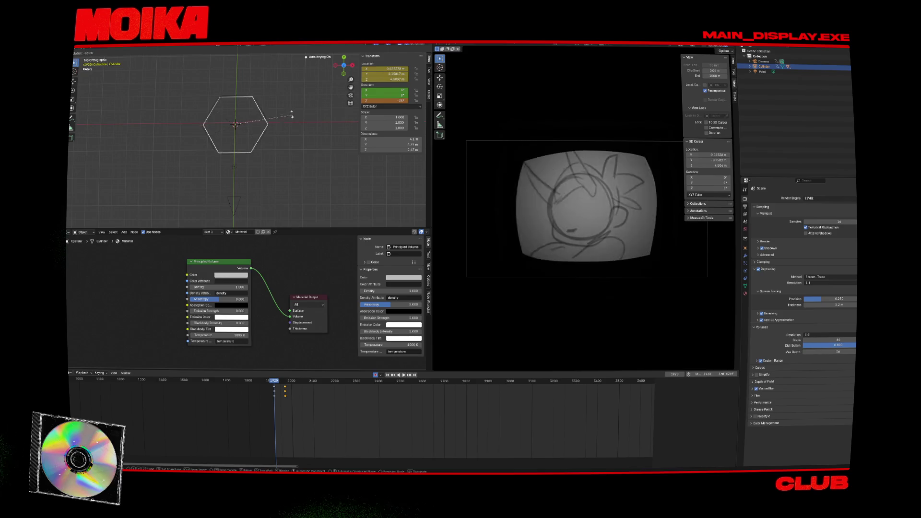
pyautogui.click(291, 117)
pyautogui.press('space')
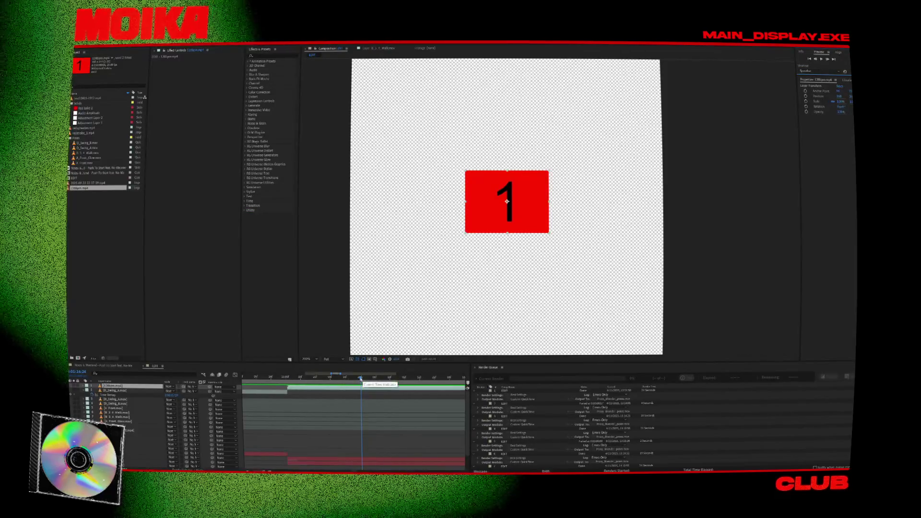
pyautogui.moveTo(360, 379); pyautogui.dragTo(438, 389)
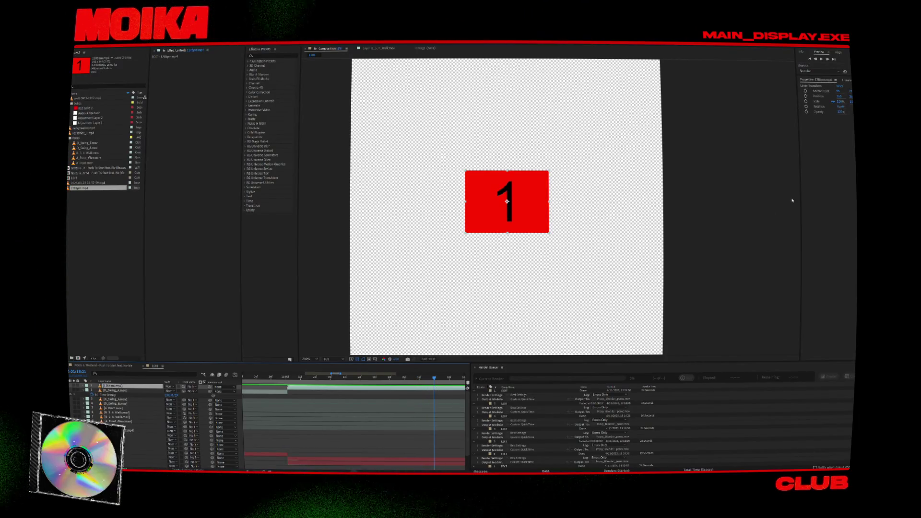
pyautogui.click(816, 59)
pyautogui.click(828, 59)
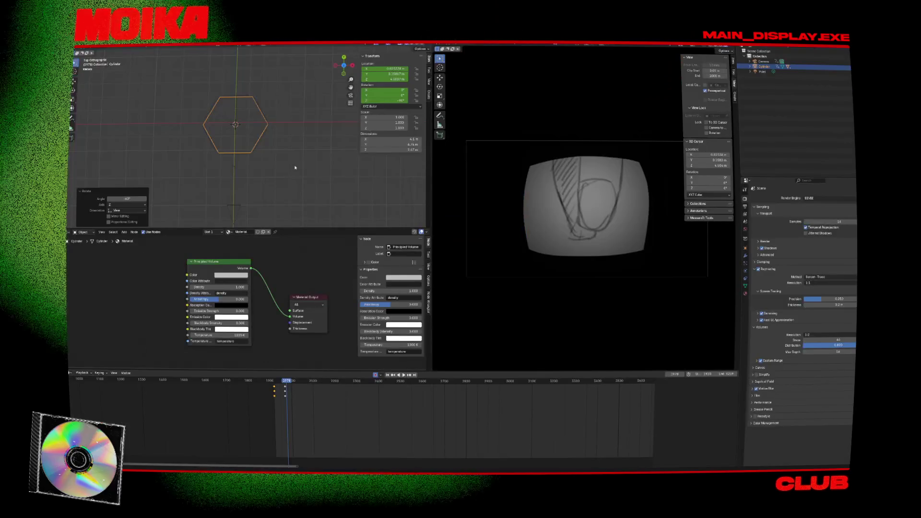
pyautogui.press('r')
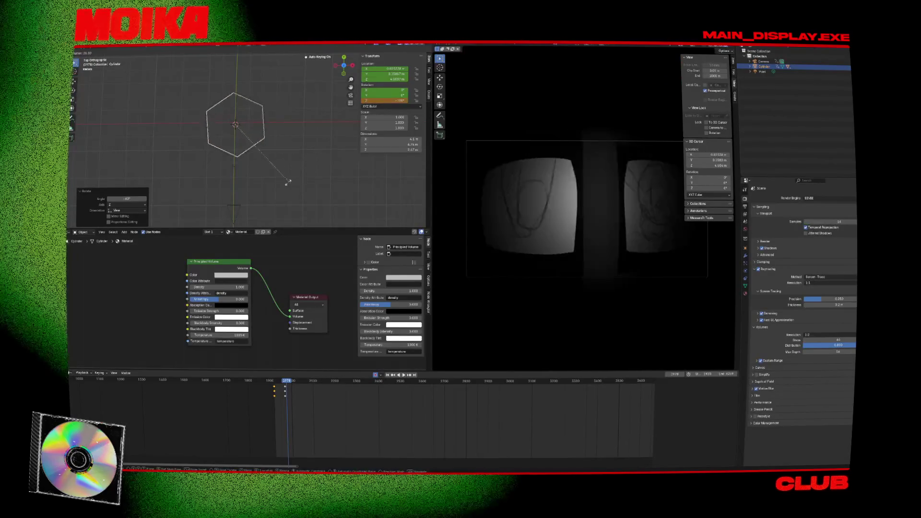
# - Key another -60° cylinder rotation at frame 2018 and save the file
pyautogui.press('Escape')
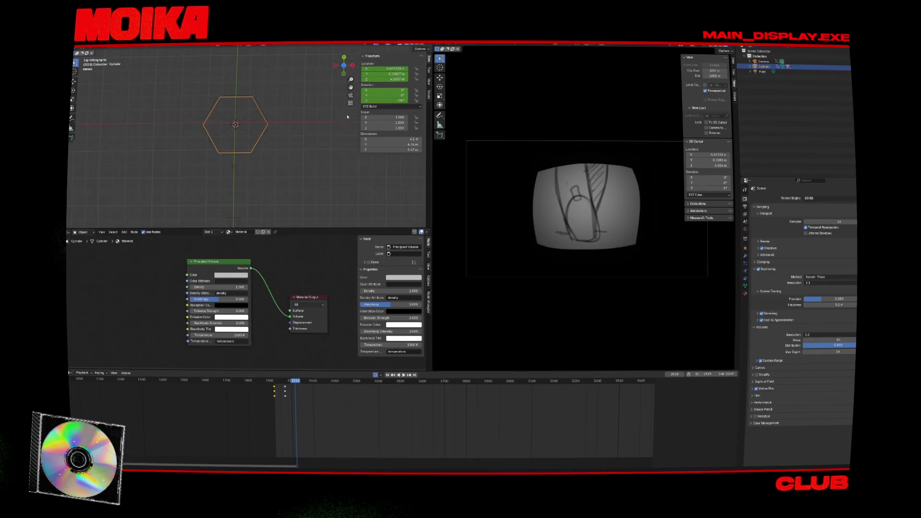
pyautogui.press('r')
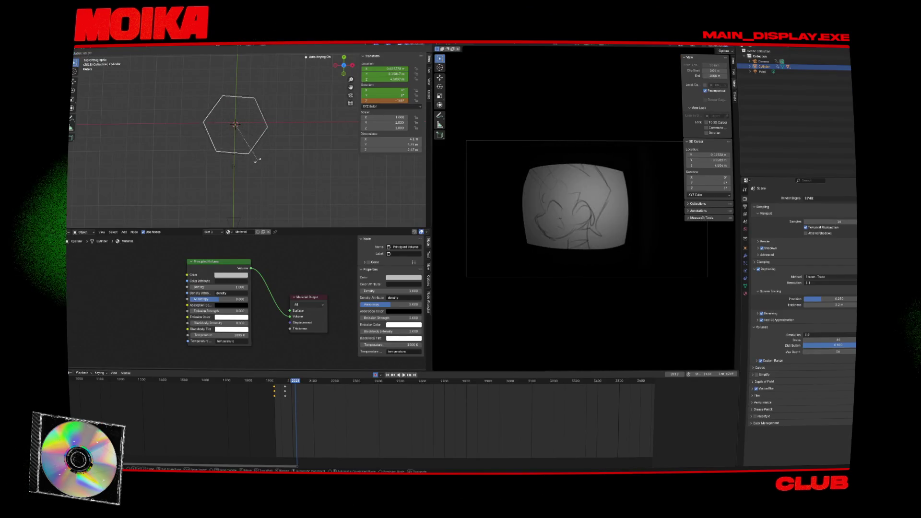
pyautogui.press('Return')
pyautogui.press('i')
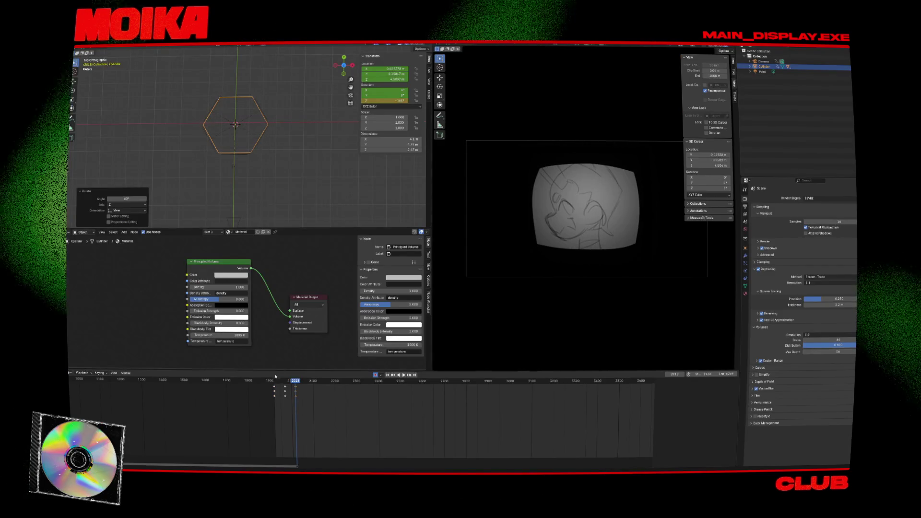
pyautogui.hotkey('ctrl', 's')
# - Play from frame 1920 and set the cylinder's rotation keyframes to Linear interpolation
pyautogui.hotkey('shift', 'Left')
pyautogui.press('space')
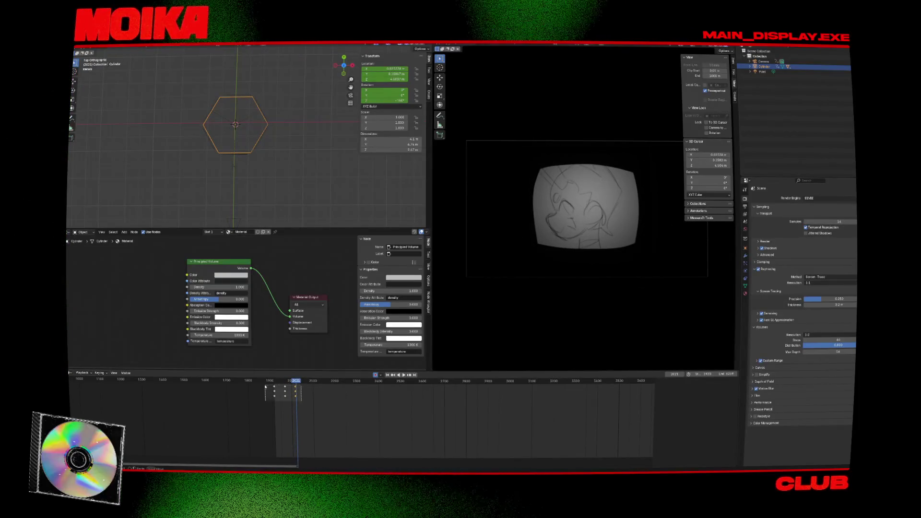
pyautogui.rightClick(276, 388)
pyautogui.moveTo(277, 388)
pyautogui.click(307, 401)
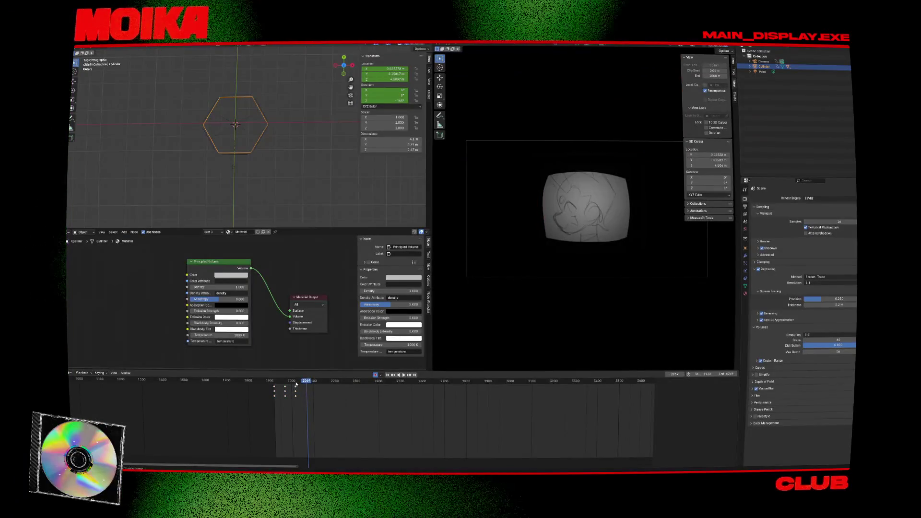
# - Stop playback near frame 2020, try pasting keyframes after 2018, then undo the paste
pyautogui.click(296, 382)
pyautogui.press('space')
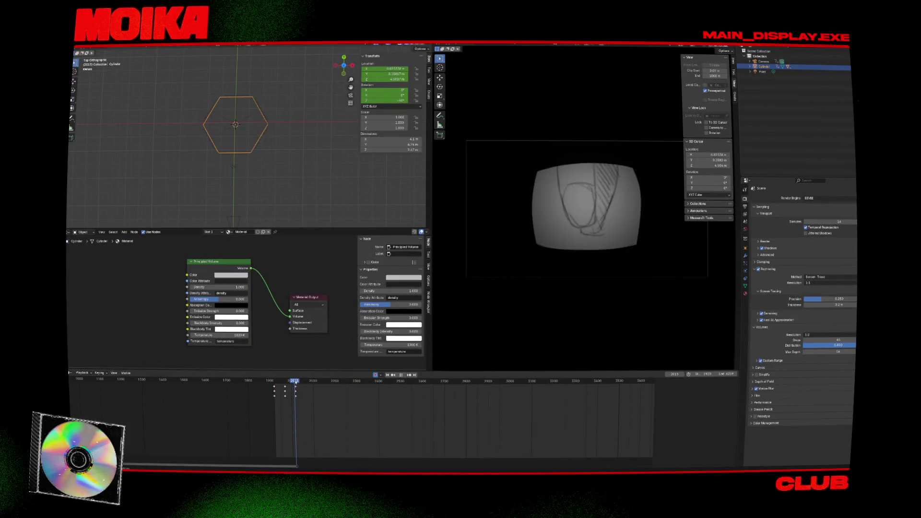
pyautogui.press('Escape')
pyautogui.hotkey('ctrl', 'v')
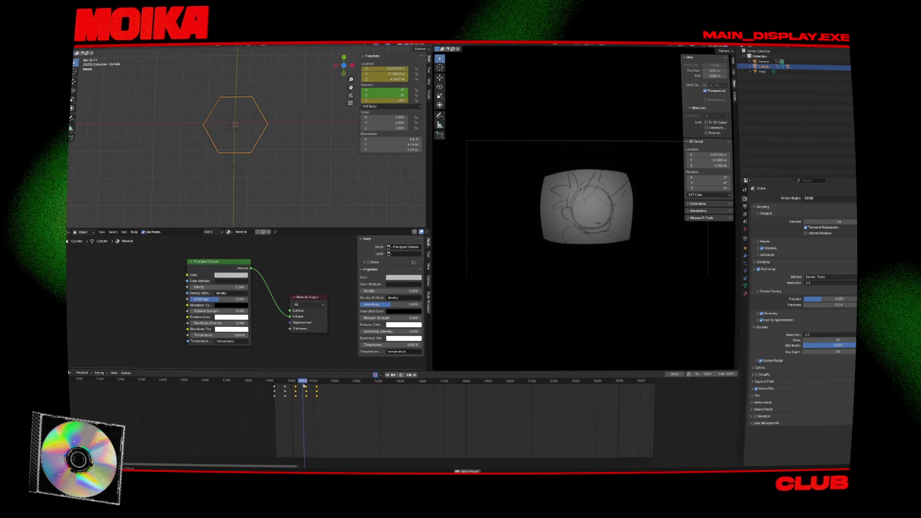
pyautogui.press('Escape')
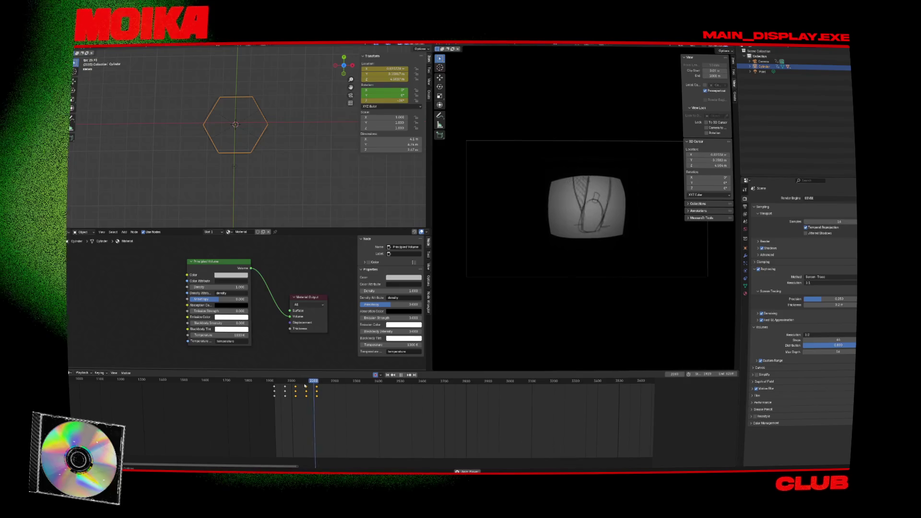
pyautogui.hotkey('ctrl', 'z')
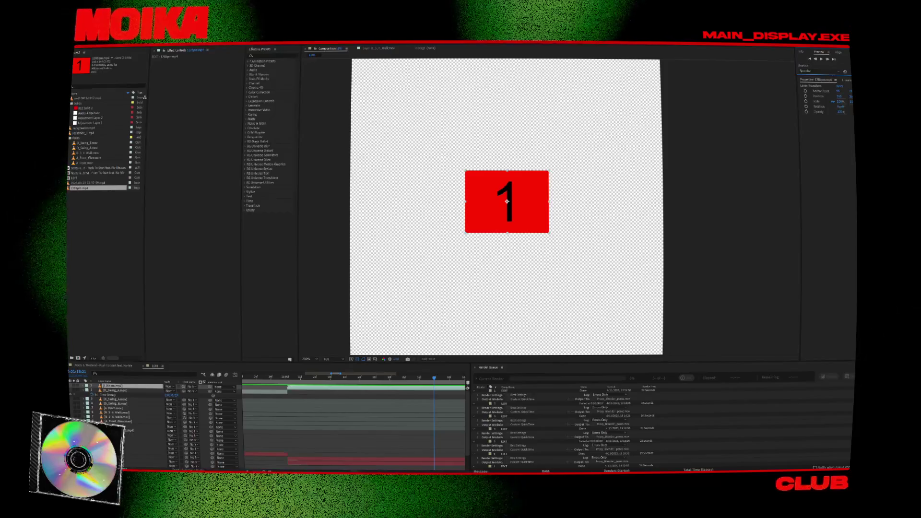
# - Scrub the countdown to the green 2, step back a frame, and return to the red 1
pyautogui.click(317, 379)
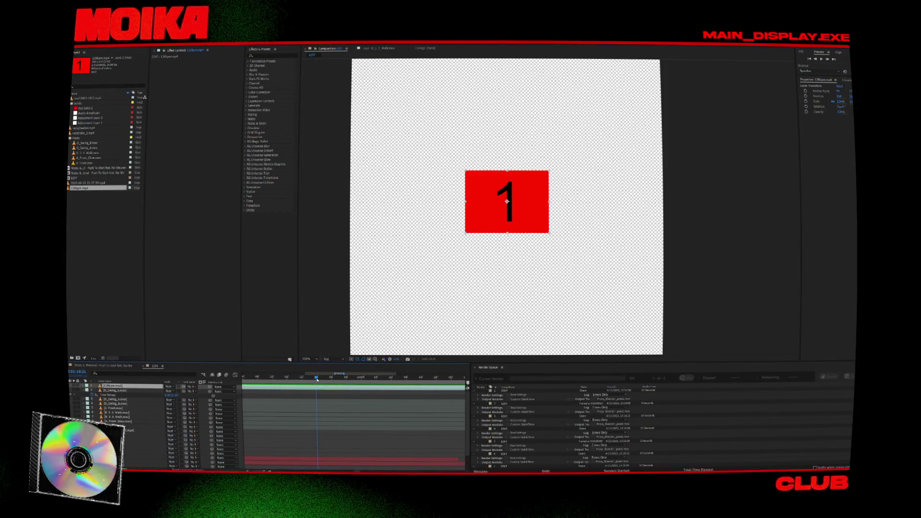
pyautogui.moveTo(332, 383); pyautogui.dragTo(342, 384)
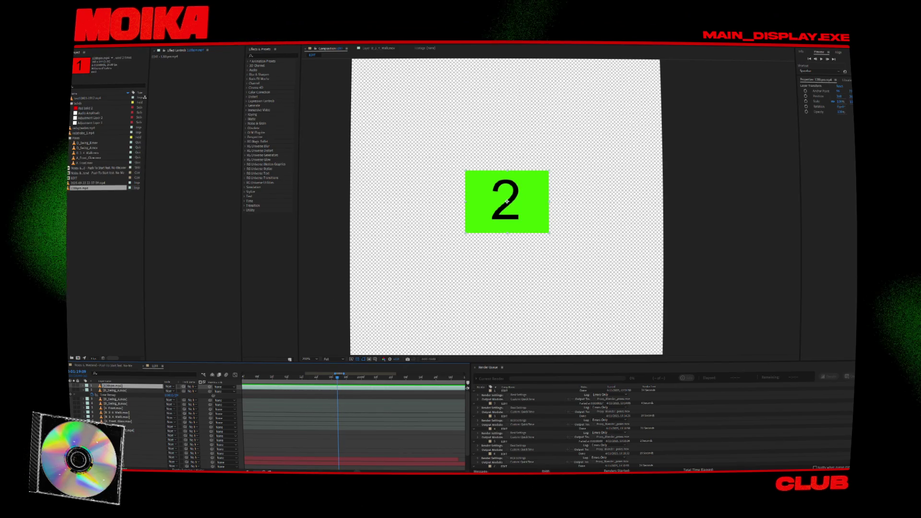
pyautogui.press('pageup')
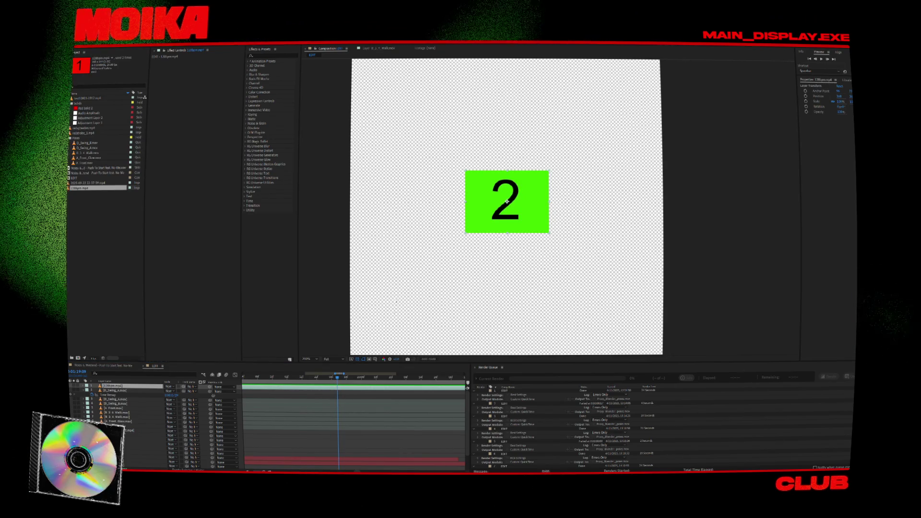
pyautogui.moveTo(335, 378); pyautogui.dragTo(331, 379)
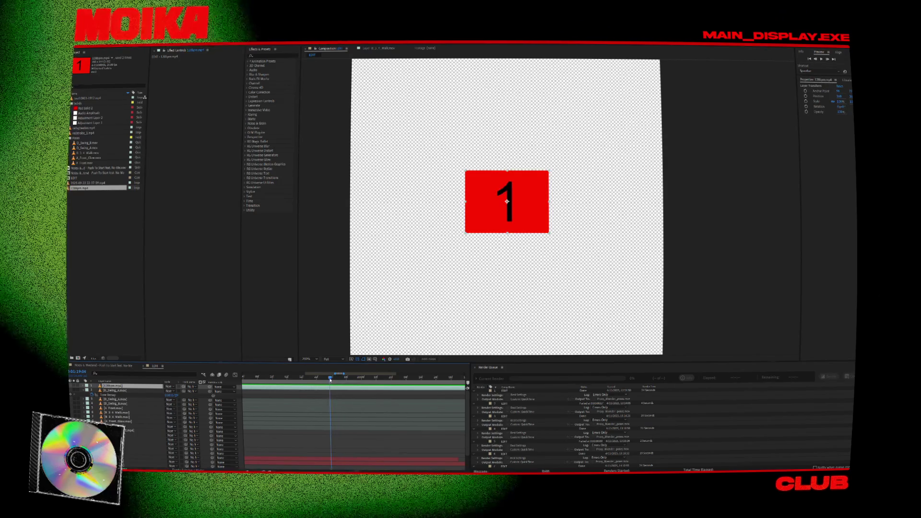
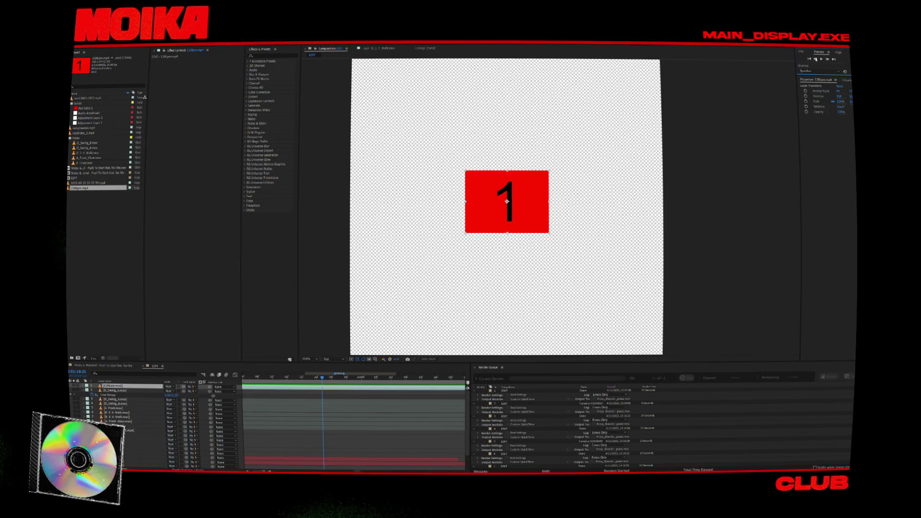
# - In After Effects, step the reference comp between the green 4 card and the next red 1 card
pyautogui.click(817, 60)
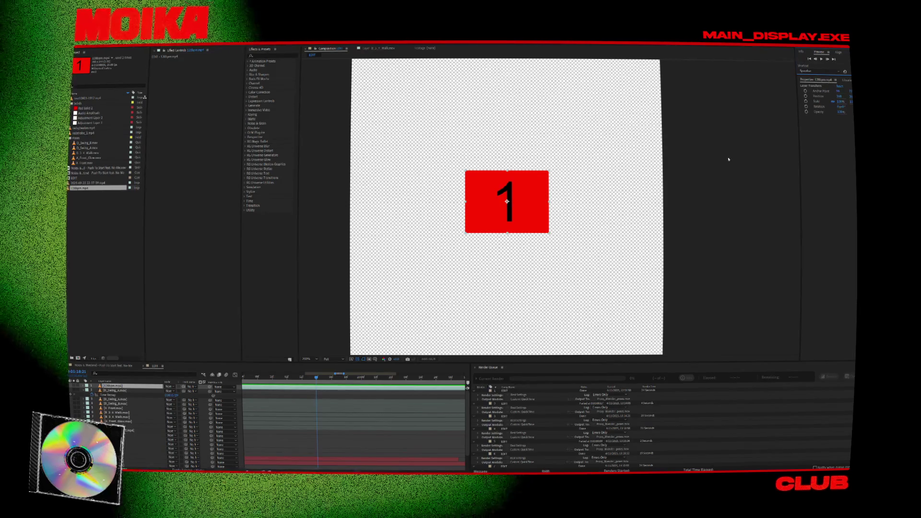
pyautogui.hotkey('alt', 'Tab')
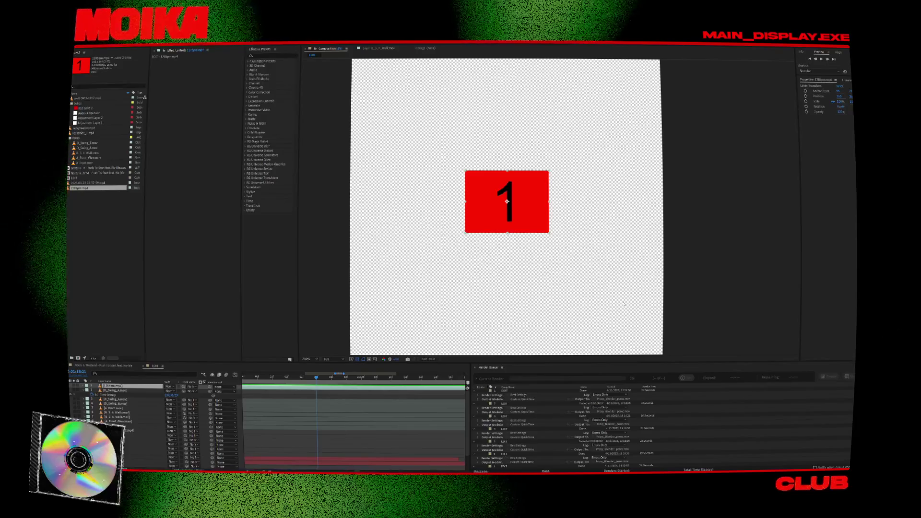
pyautogui.hotkey('alt', 'Tab')
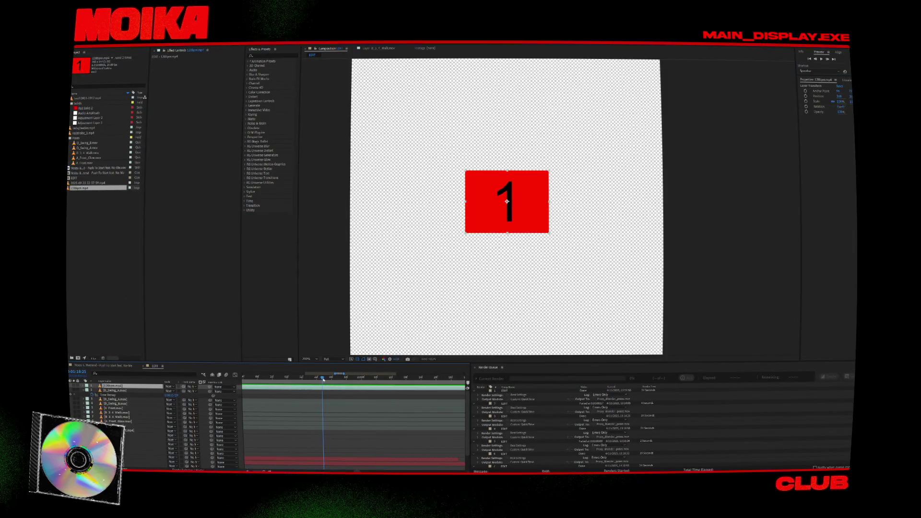
pyautogui.moveTo(329, 382); pyautogui.dragTo(391, 390)
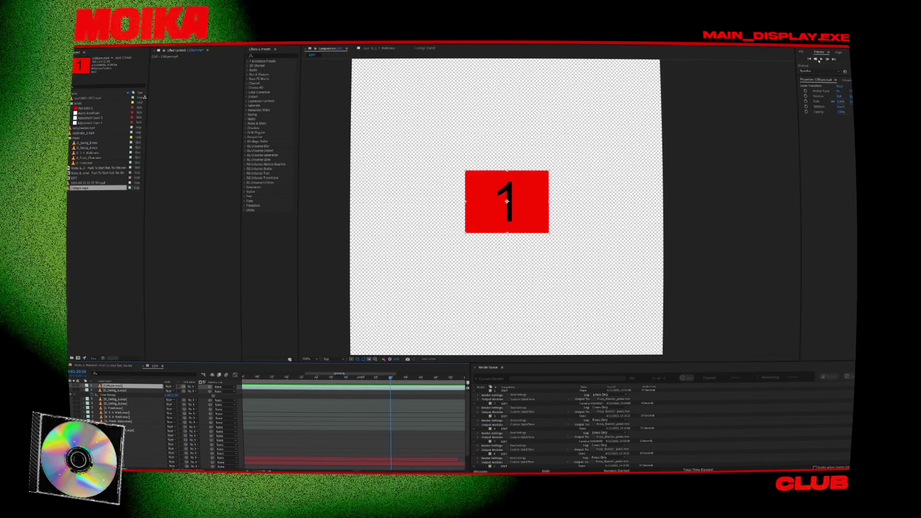
pyautogui.click(818, 61)
pyautogui.click(818, 61)
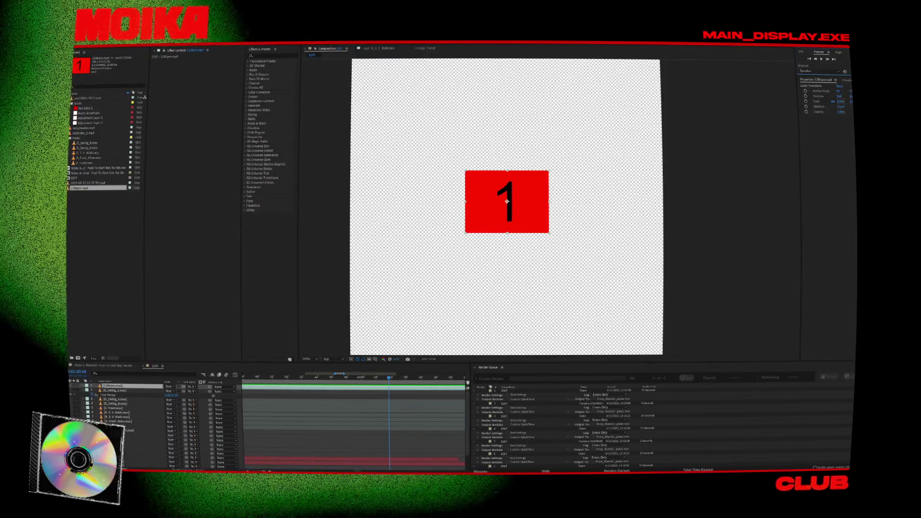
pyautogui.click(828, 59)
pyautogui.click(827, 59)
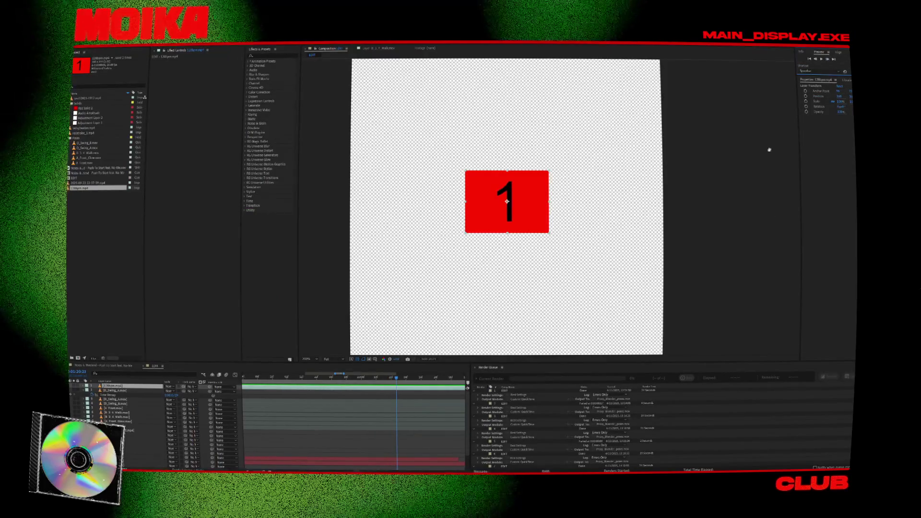
pyautogui.press('k')
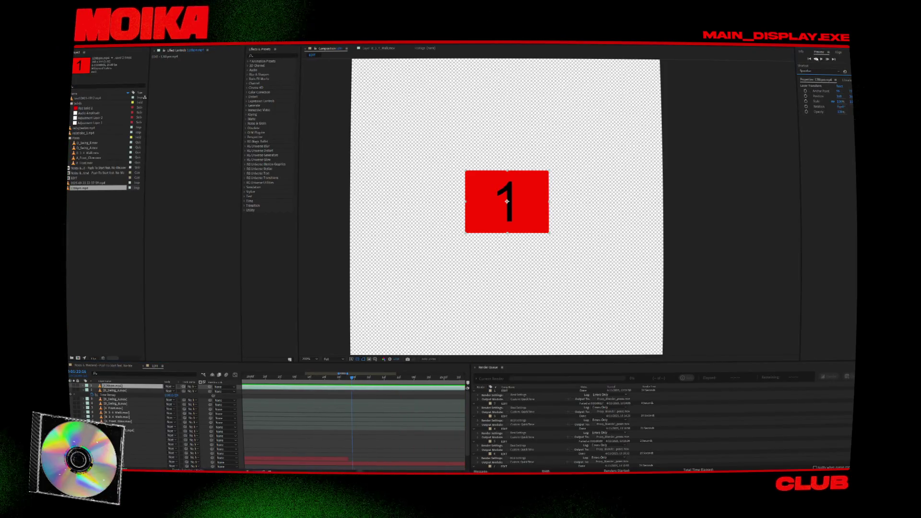
pyautogui.press('pageup')
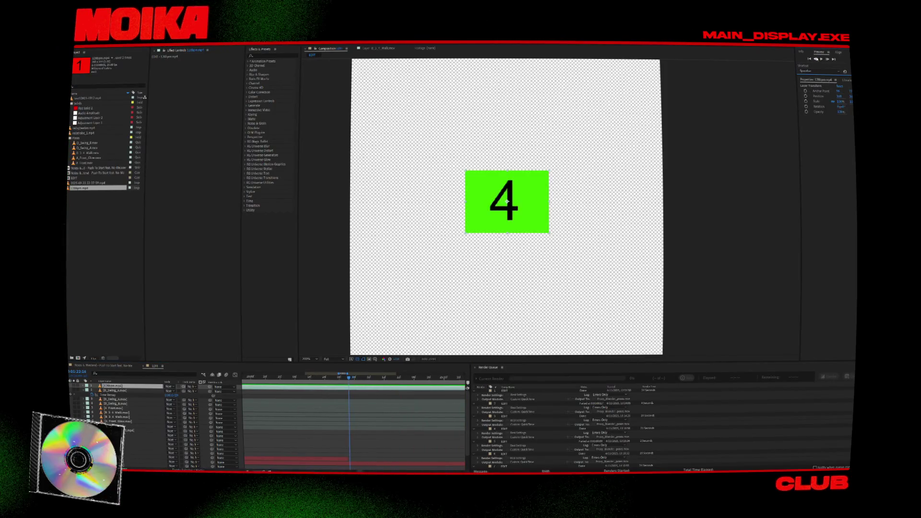
pyautogui.doubleClick(828, 60)
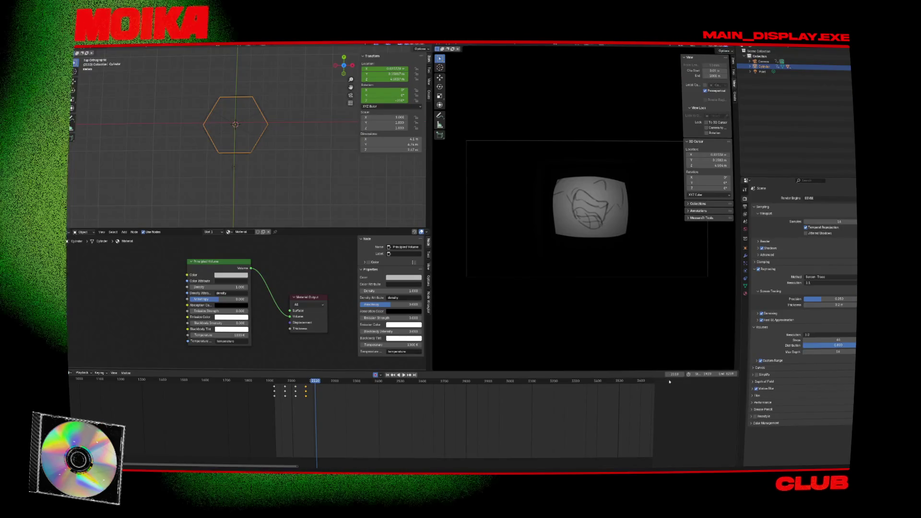
# - At frame 2114, keyframe the cylinder turned a further 60° (r60), then play and stop
pyautogui.click(675, 375)
pyautogui.press('Return')
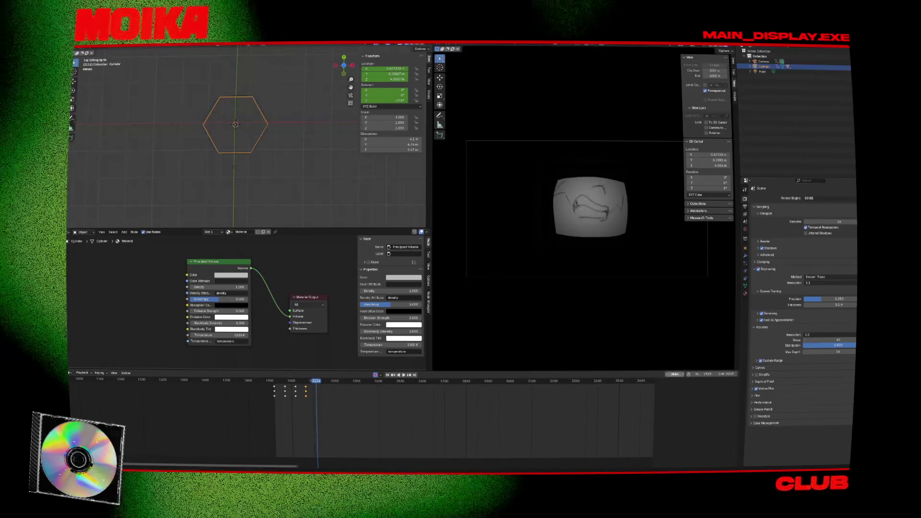
pyautogui.write('r')
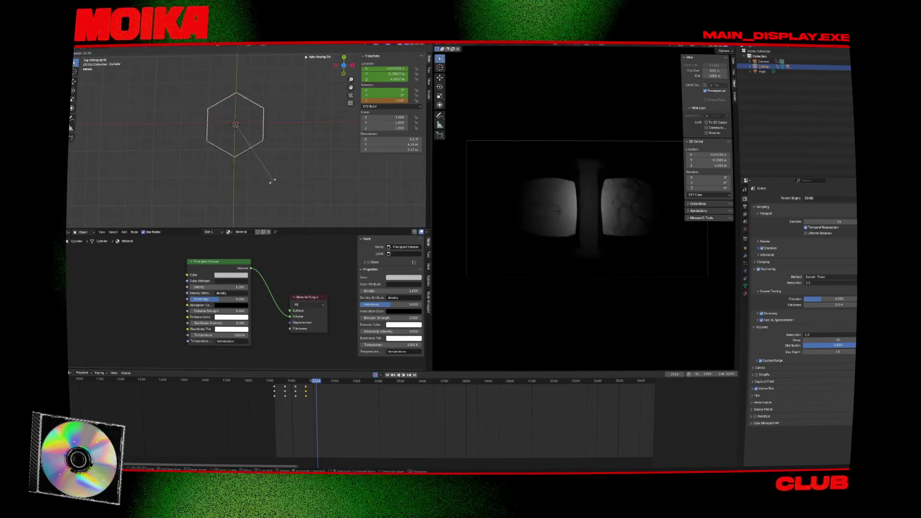
pyautogui.write('60')
pyautogui.press('Return')
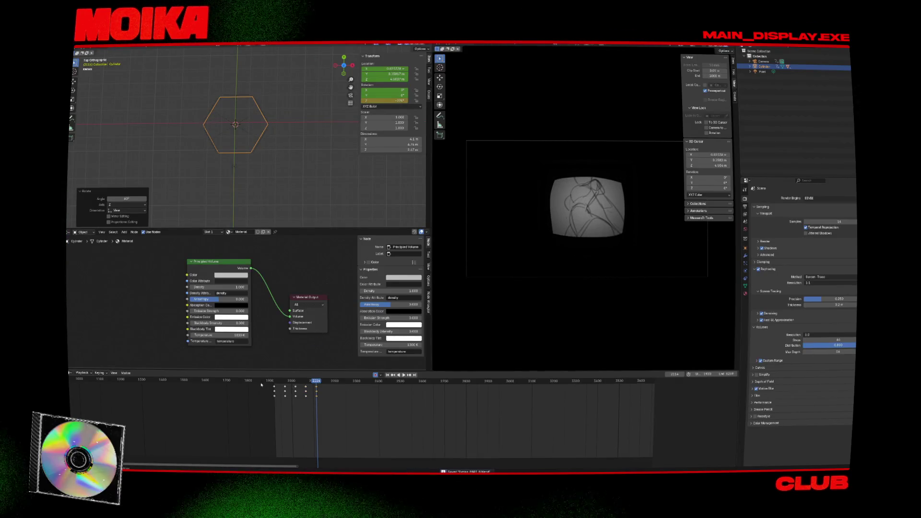
pyautogui.click(275, 383)
pyautogui.press('space')
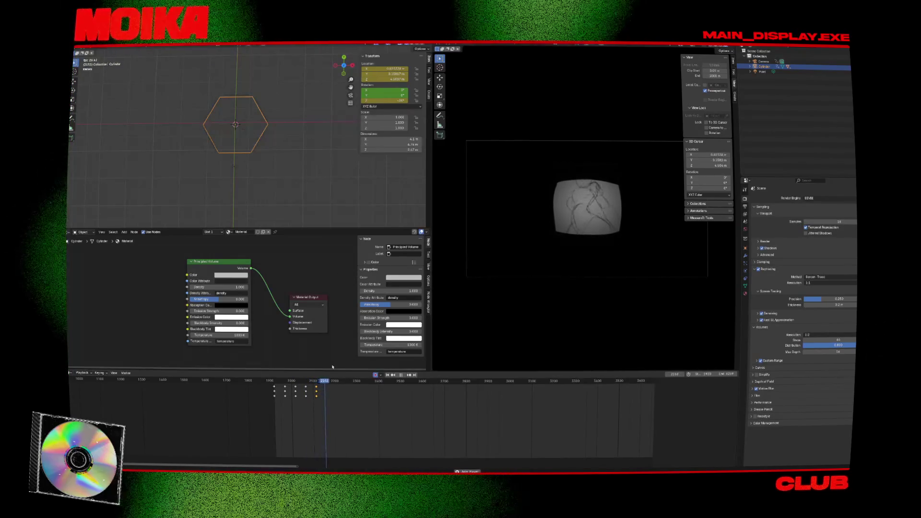
pyautogui.press('space')
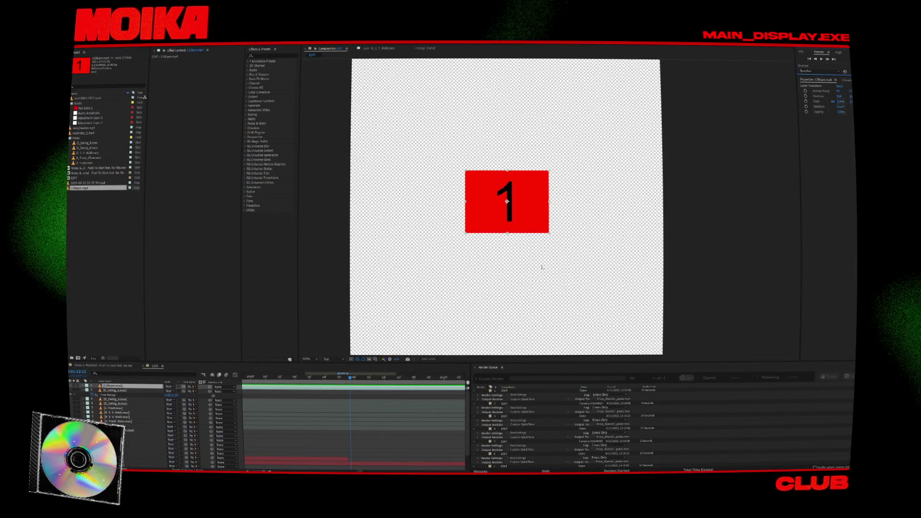
# - Step frame by frame across the green 4 to red 1 card change, then return to Blender
pyautogui.click(592, 242)
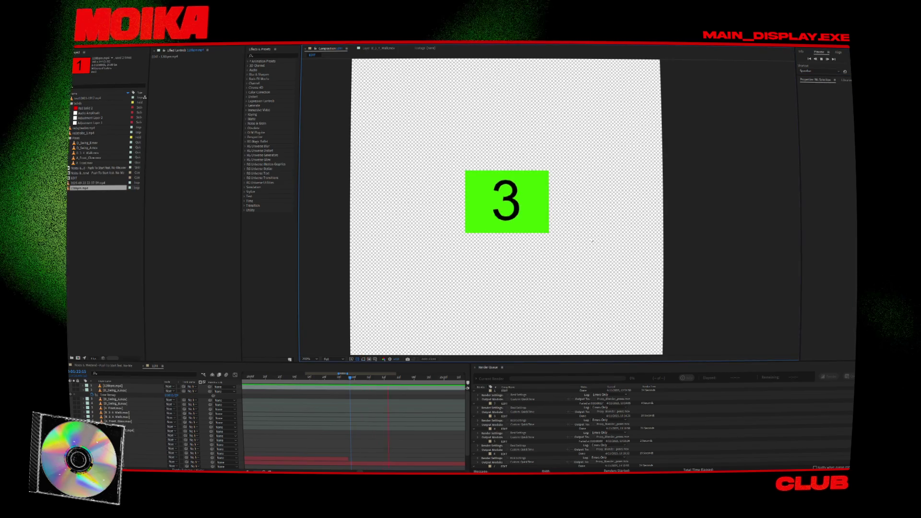
pyautogui.click(816, 60)
pyautogui.tripleClick(816, 59)
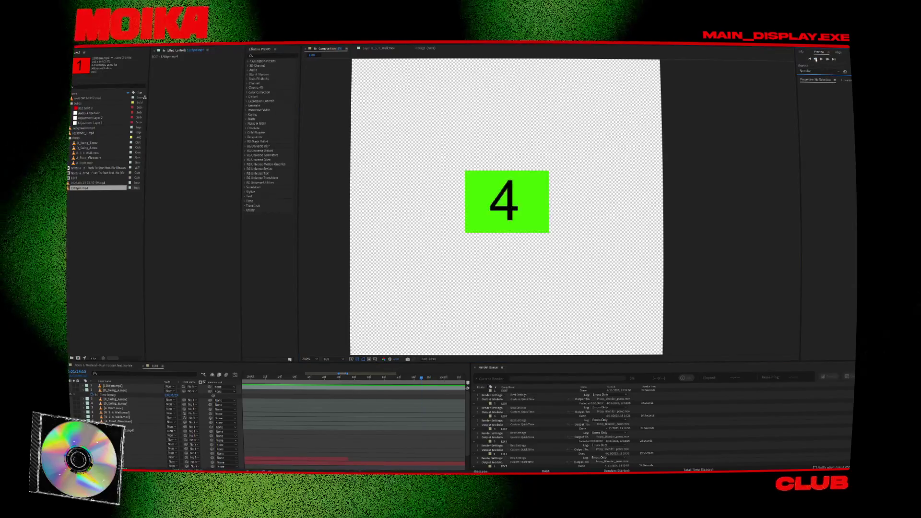
pyautogui.click(828, 60)
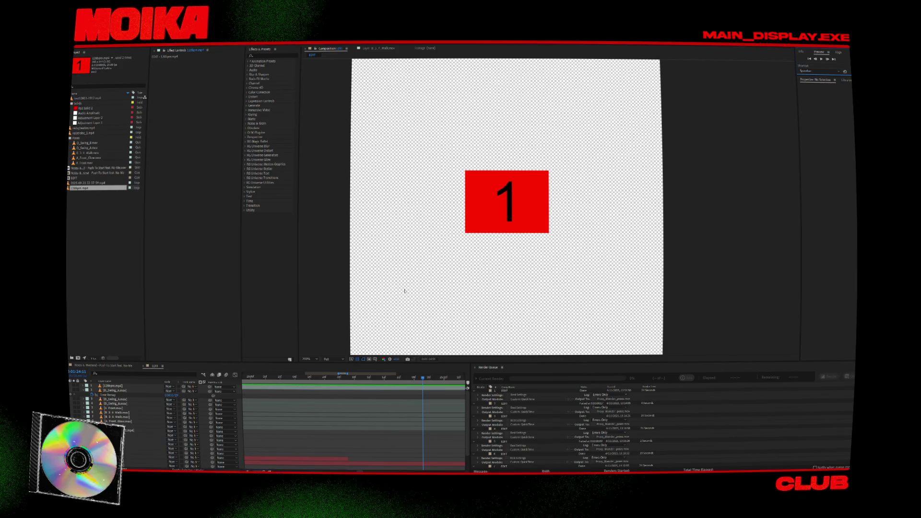
pyautogui.hotkey('alt', 'Tab')
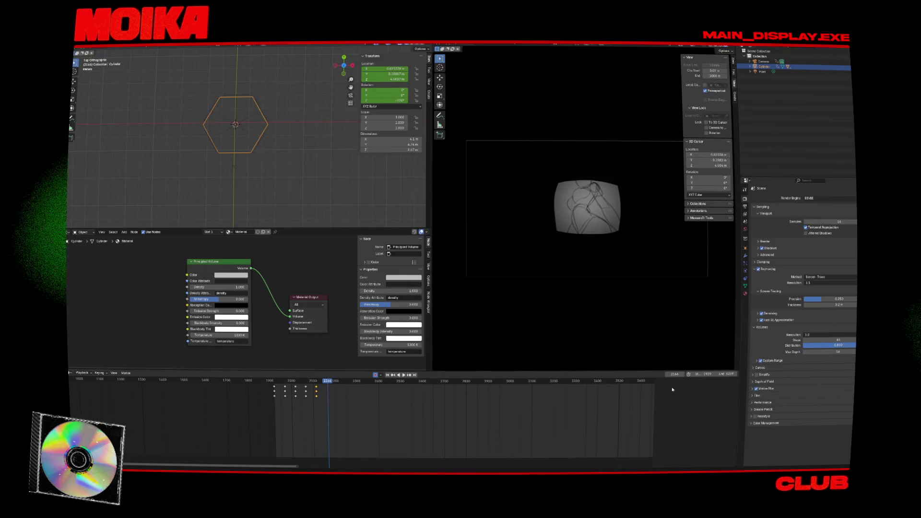
# - Go to frame 2162 and keyframe the cylinder turned another 60°
pyautogui.click(678, 374)
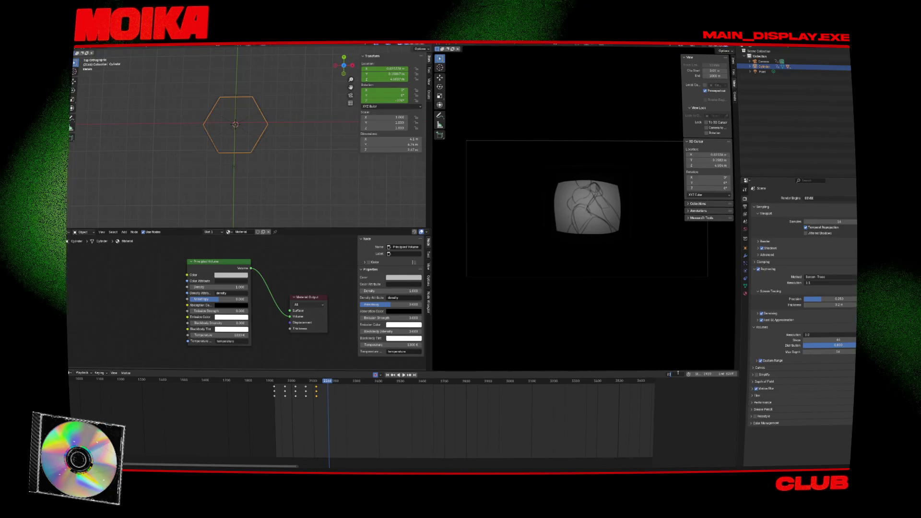
pyautogui.write('2162')
pyautogui.press('Return')
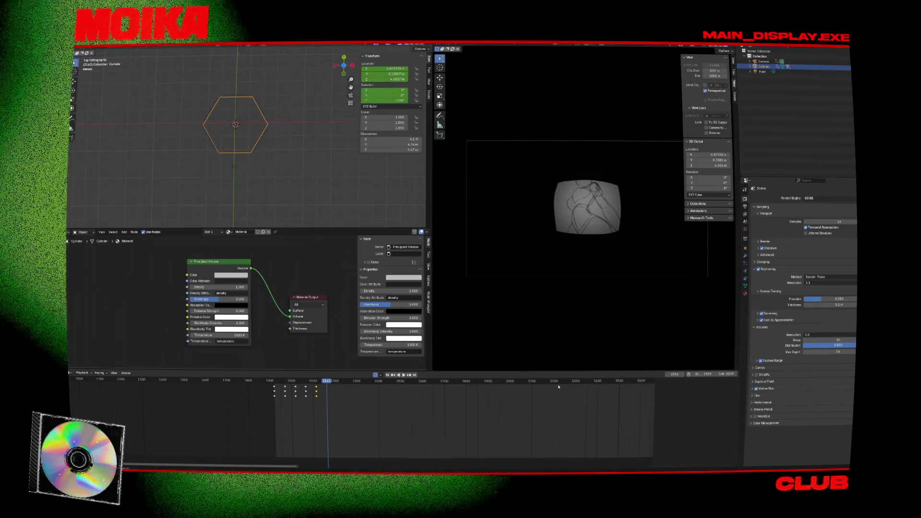
pyautogui.write('r')
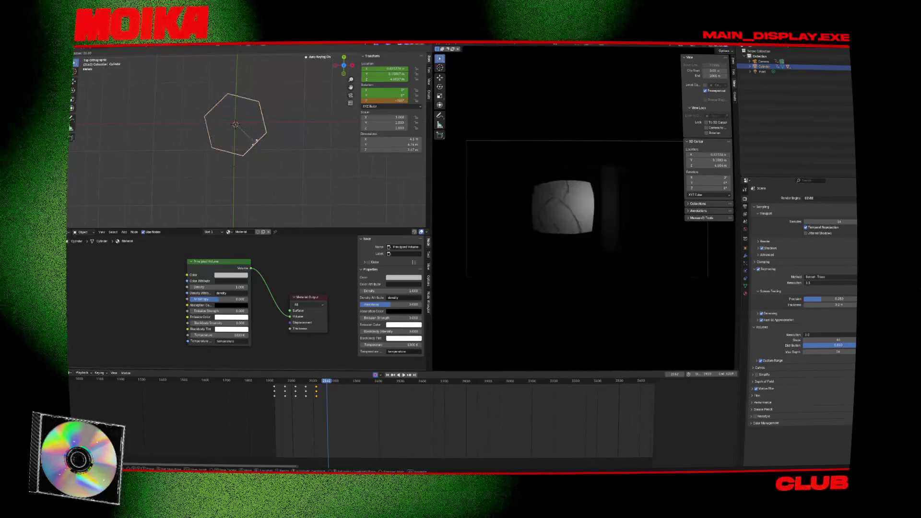
pyautogui.write('60')
pyautogui.press('Return')
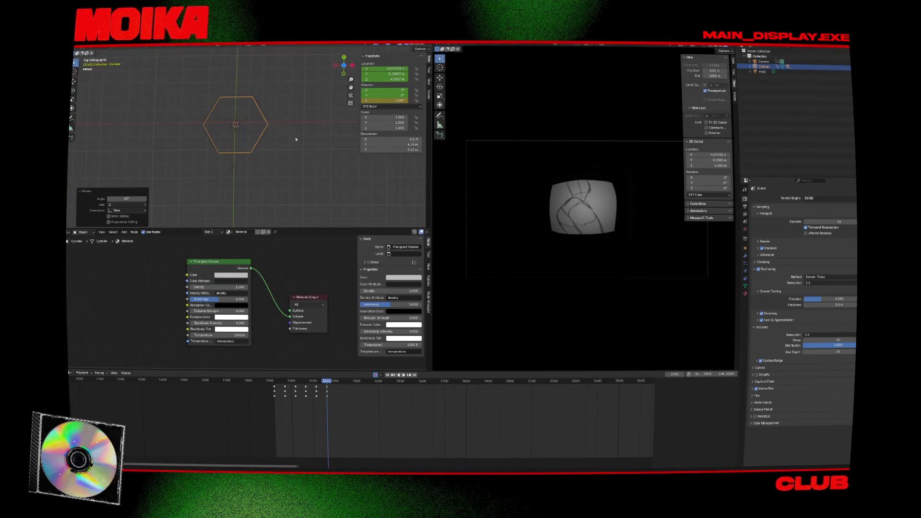
# - Orbit to an angled view and play the animation backward and forward to review the turn
pyautogui.press('r')
pyautogui.press('Escape')
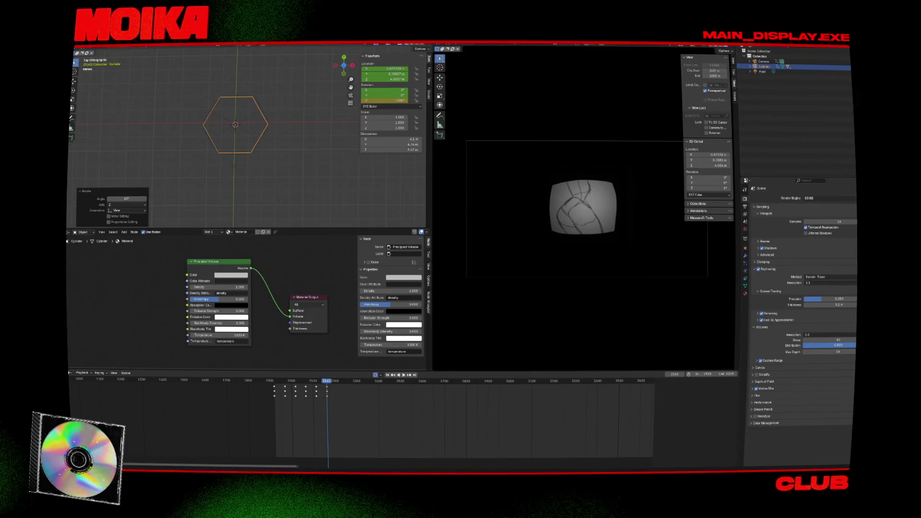
pyautogui.press('r')
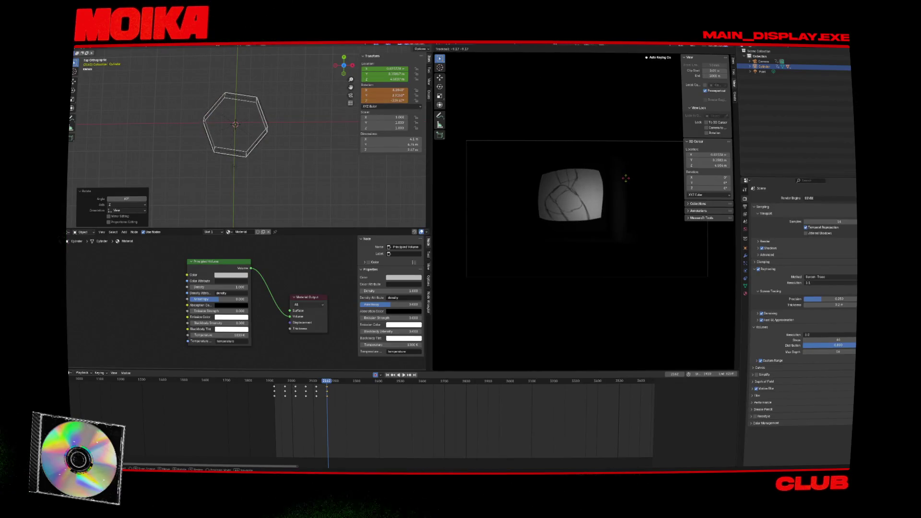
pyautogui.press('Escape')
pyautogui.moveTo(365, 182); pyautogui.dragTo(291, 143, button='middle')
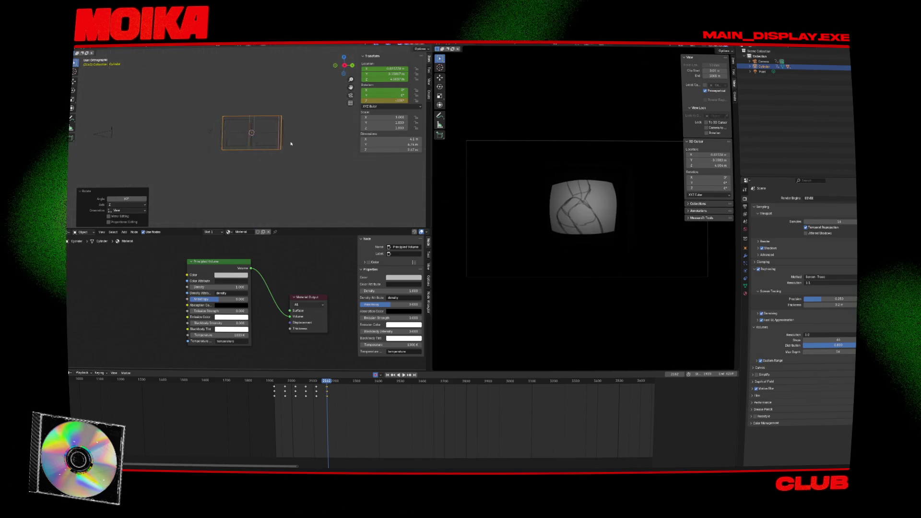
pyautogui.press('r')
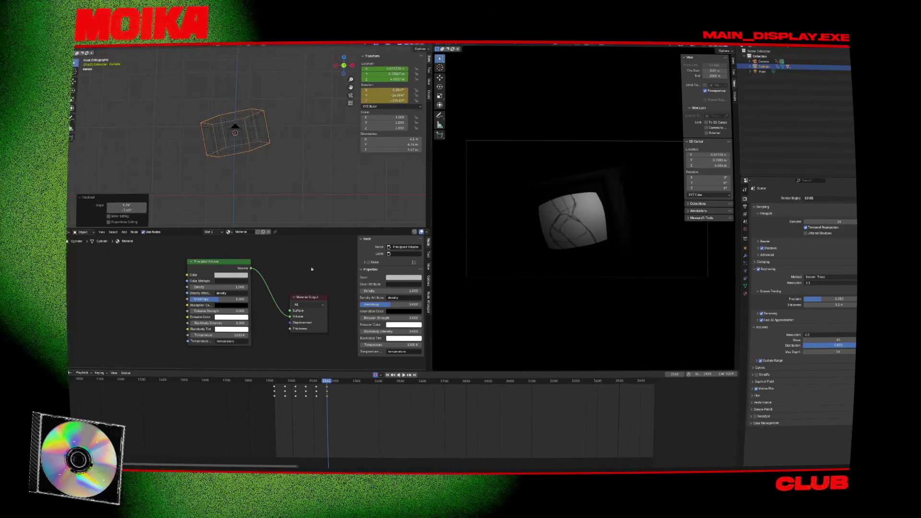
pyautogui.hotkey('ctrl', 'shift', 'space')
pyautogui.press('space')
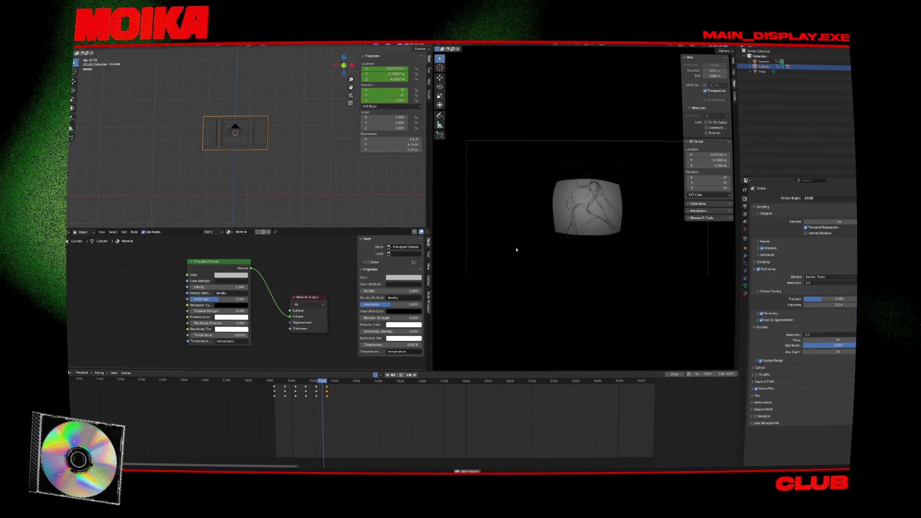
pyautogui.press('space')
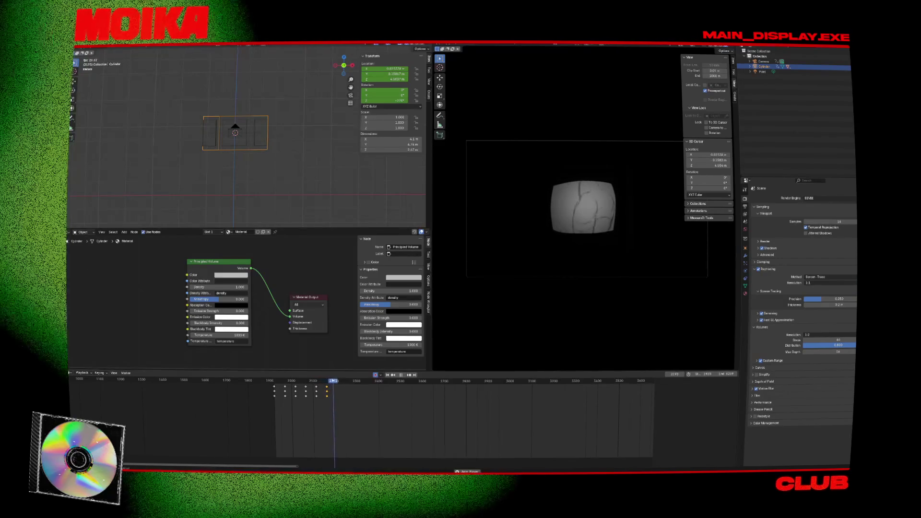
pyautogui.press('space')
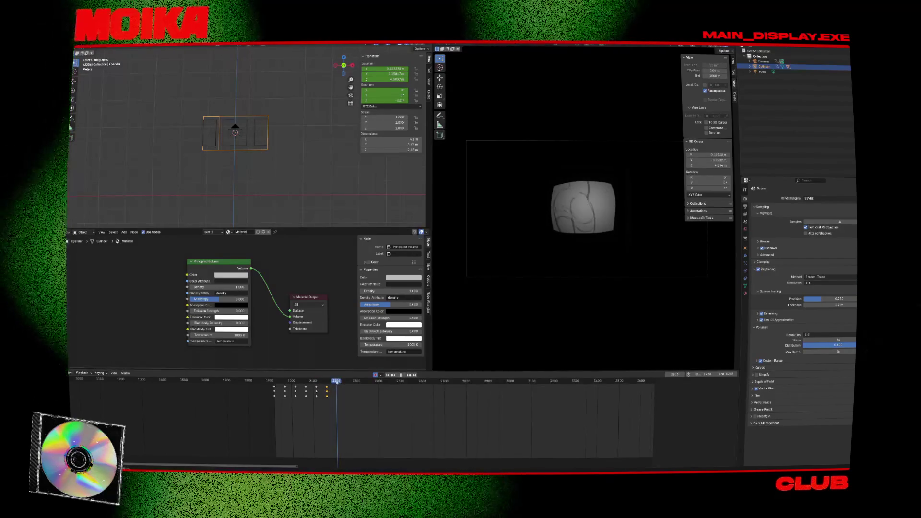
# - Apply one more 60° cylinder turn, stop playback and save the .blend file
pyautogui.write('r')
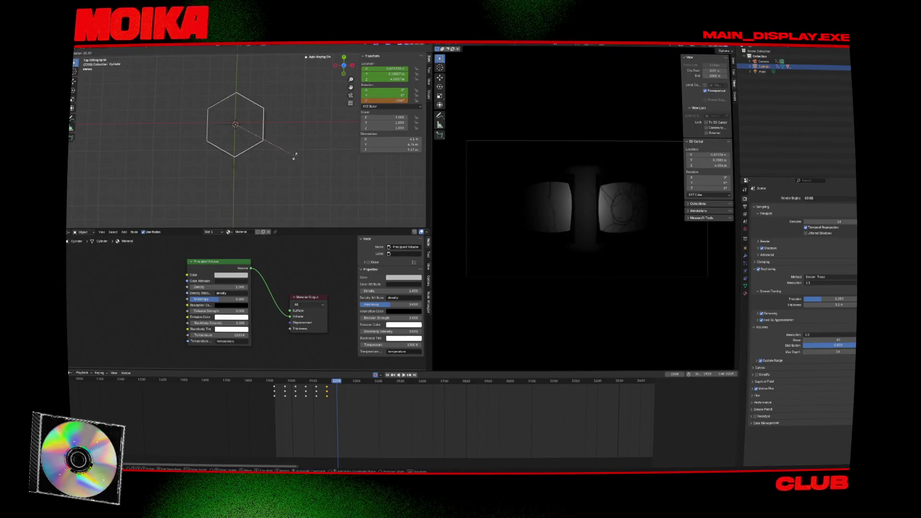
pyautogui.write('60')
pyautogui.press('Return')
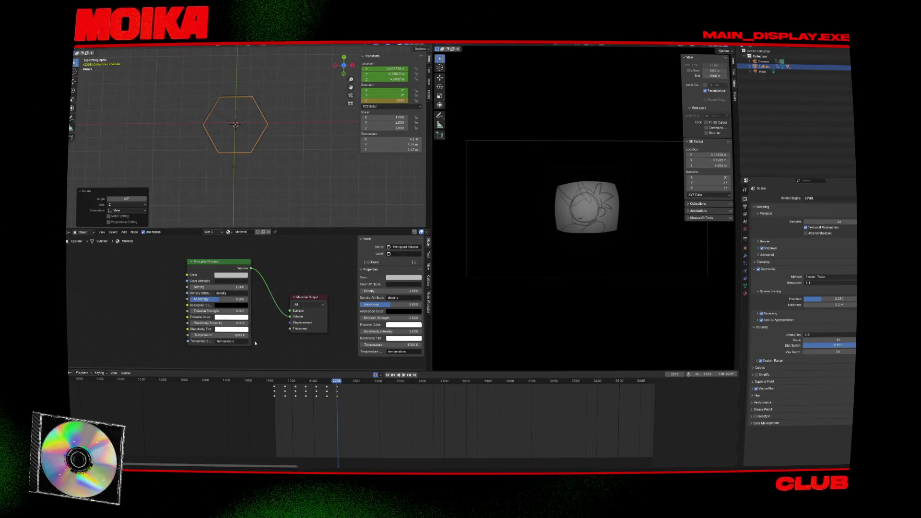
pyautogui.click(274, 384)
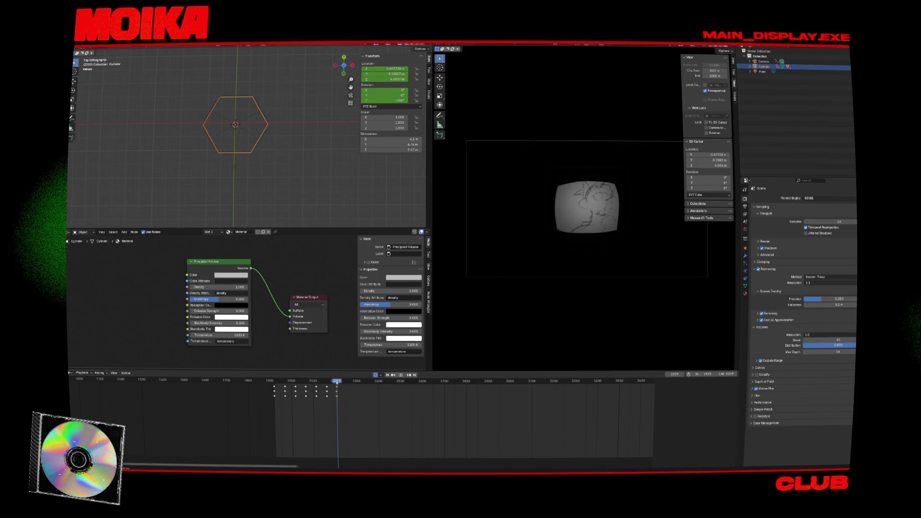
pyautogui.press('Escape')
pyautogui.hotkey('ctrl', 's')
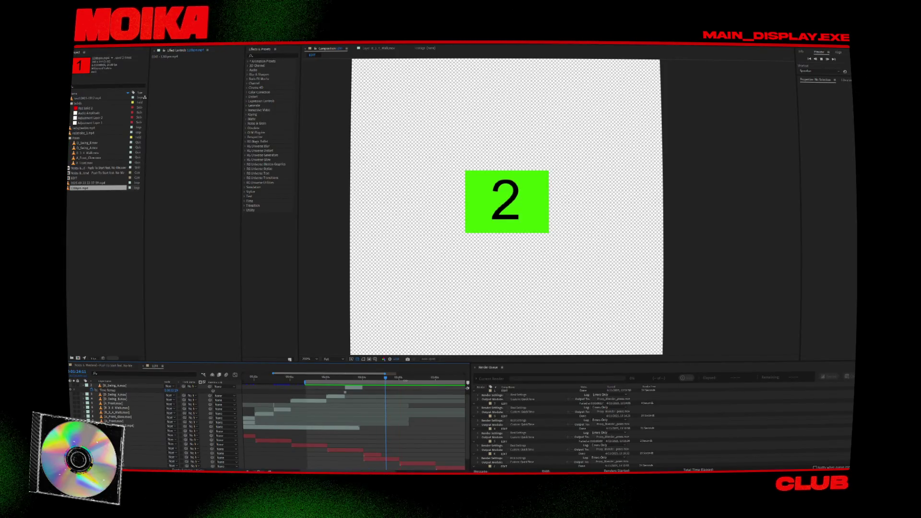
# - Jump back in the composition timeline to replay the numbered placeholder panels
pyautogui.click(397, 378)
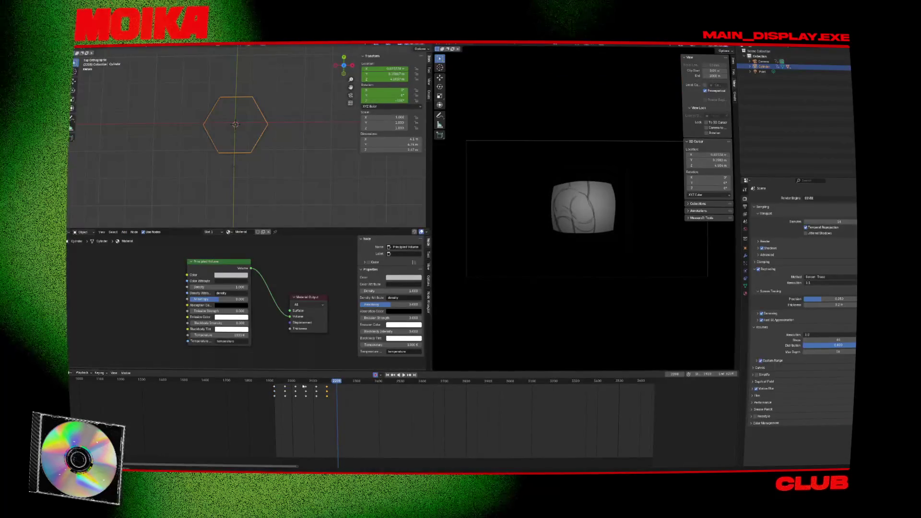
# - Select the first keyframe column and scrub the timeline to check the panel rotation
pyautogui.moveTo(288, 381); pyautogui.dragTo(281, 386)
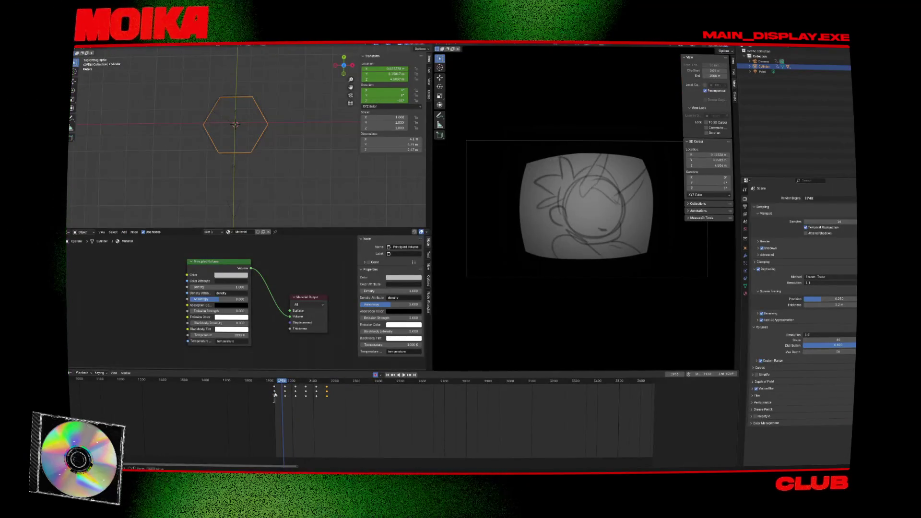
pyautogui.keyDown('alt'); pyautogui.click(275, 395); pyautogui.keyUp('alt')
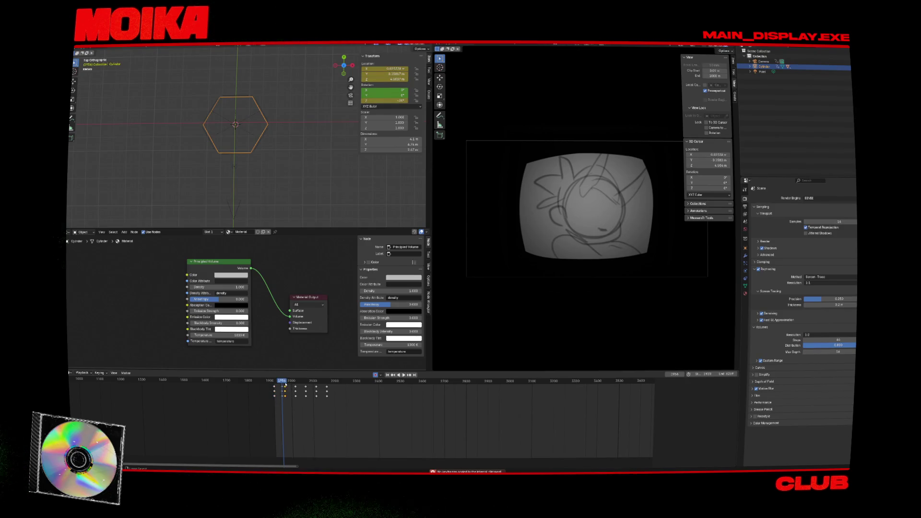
pyautogui.moveTo(285, 385); pyautogui.dragTo(294, 402)
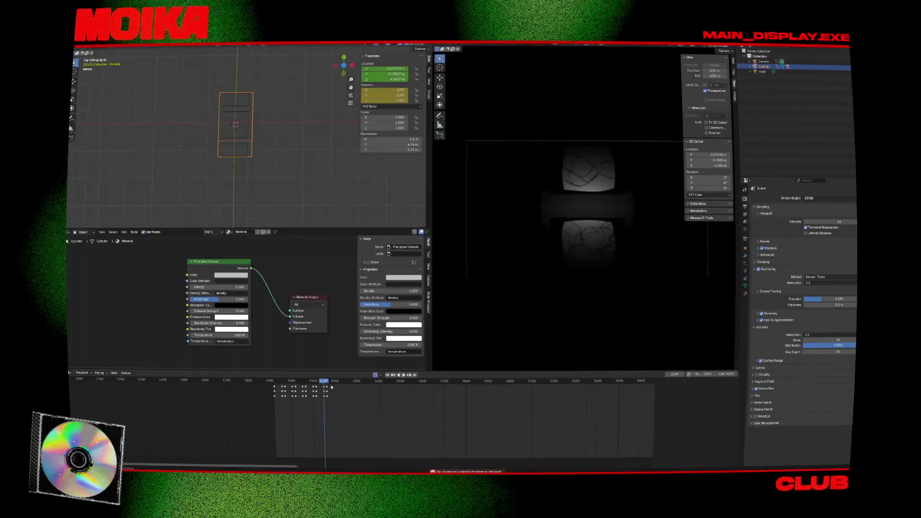
pyautogui.click(300, 382)
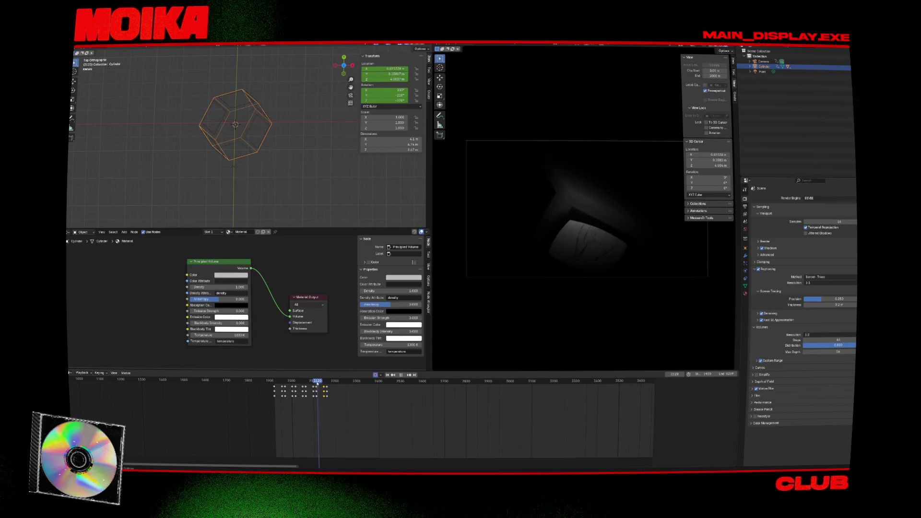
pyautogui.moveTo(300, 383); pyautogui.dragTo(283, 383)
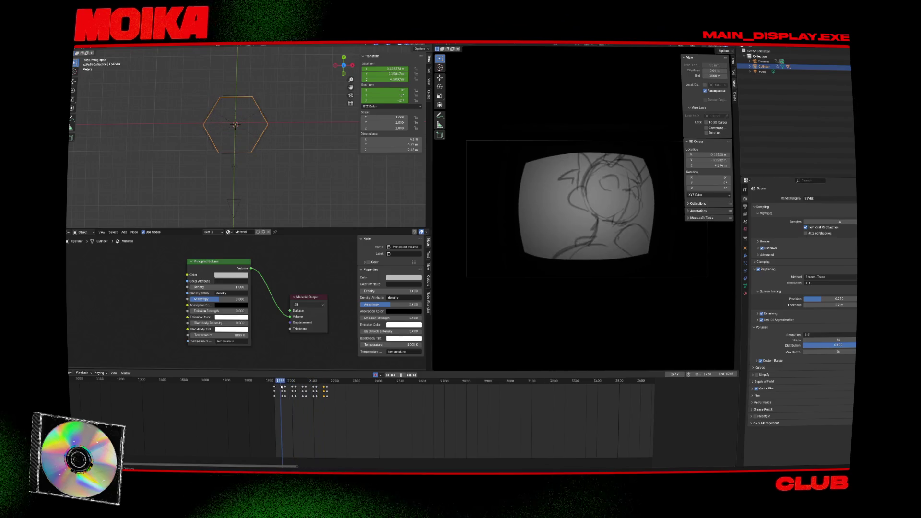
# - Set the rotation keyframes to Bezier interpolation and play the animation
pyautogui.rightClick(326, 390)
pyautogui.click(349, 407)
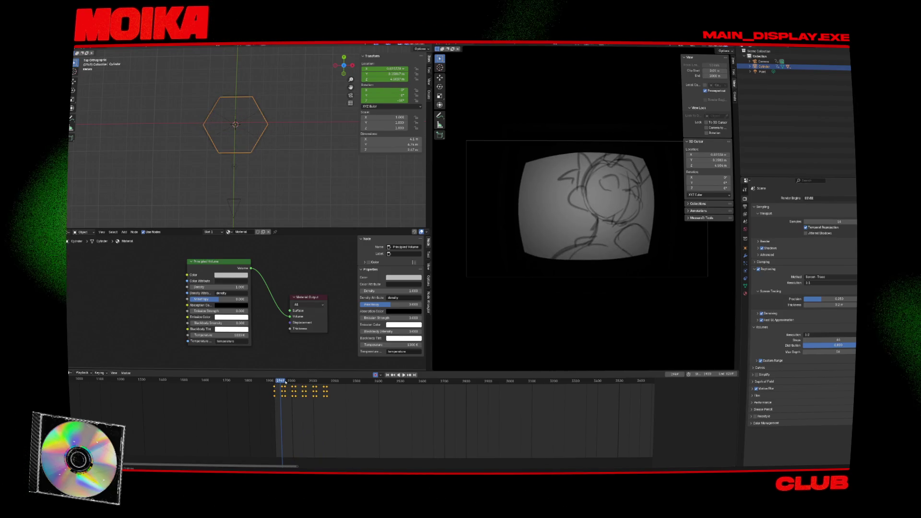
pyautogui.press('space')
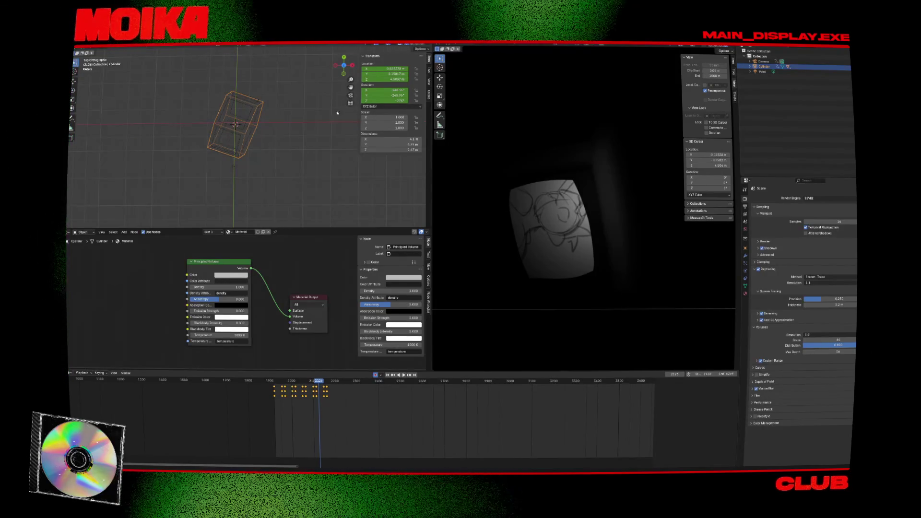
# - Jump between keyframes around frame 2100 and play back the rotation
pyautogui.press('Down')
pyautogui.press('Down')
pyautogui.press('Down')
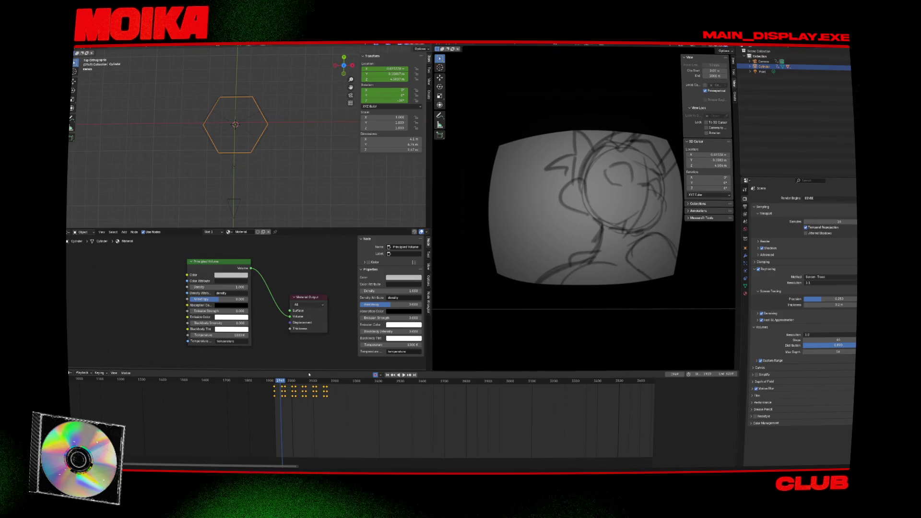
pyautogui.click(316, 381)
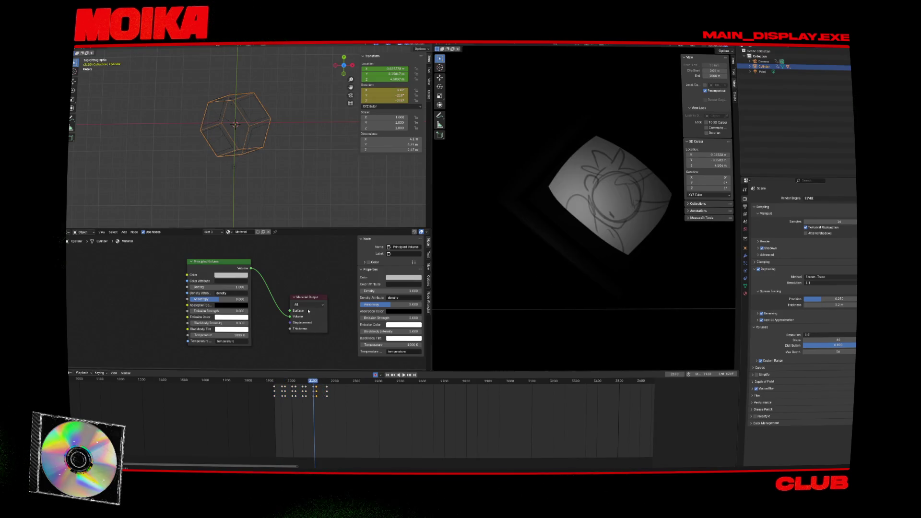
pyautogui.press('Down')
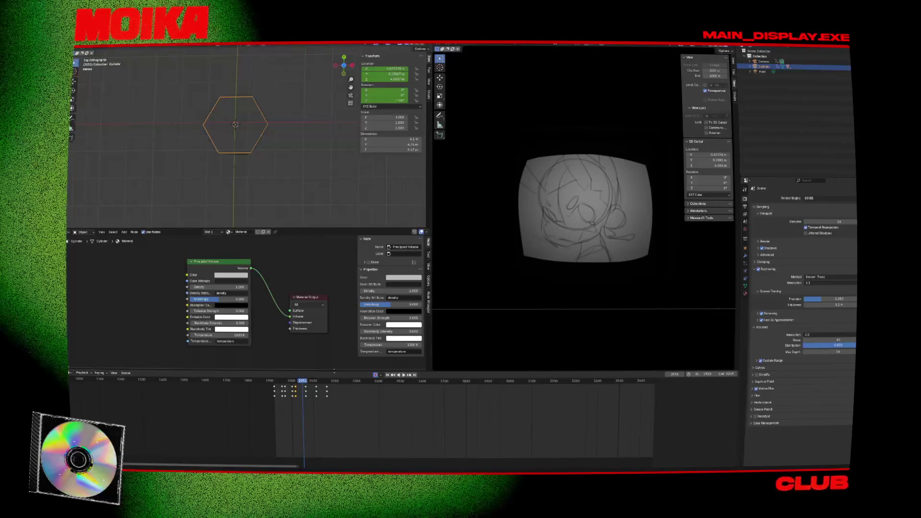
pyautogui.press('space')
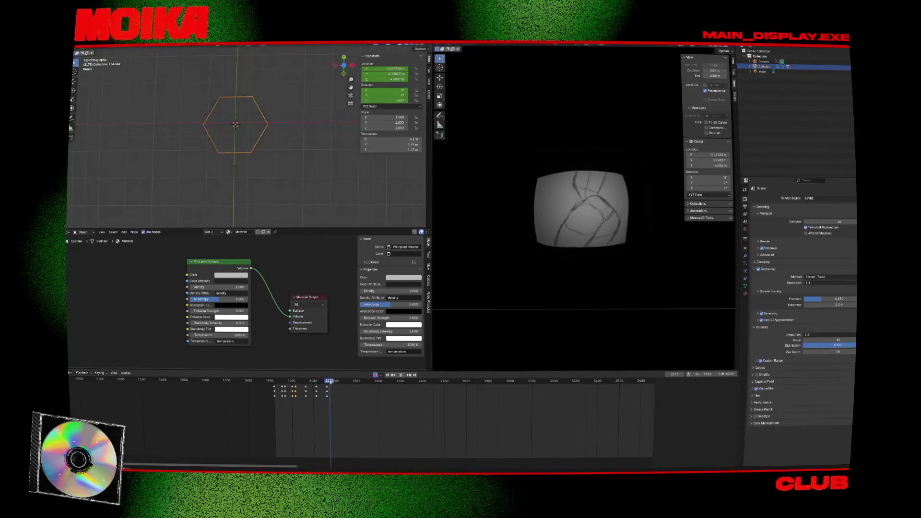
pyautogui.moveTo(330, 382); pyautogui.dragTo(280, 380)
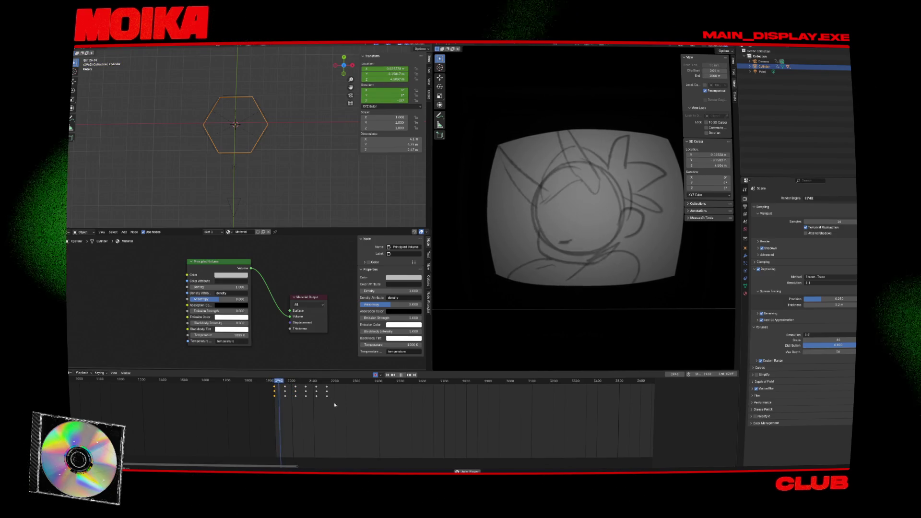
# - Box-select the rotation keyframes, pick a new interpolation mode, and replay the animation
pyautogui.moveTo(339, 408); pyautogui.dragTo(281, 390)
pyautogui.rightClick(281, 390)
pyautogui.moveTo(269, 379)
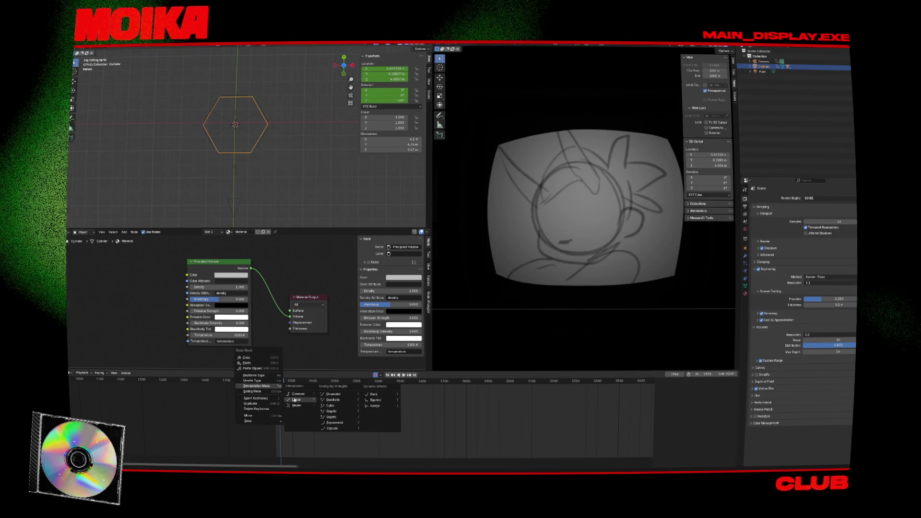
pyautogui.click(307, 408)
pyautogui.press('space')
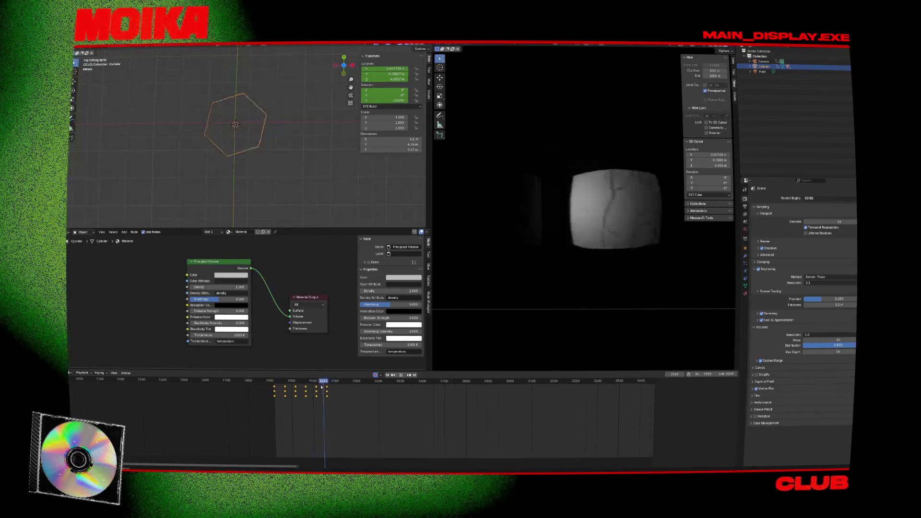
# - Stop playback, raise the volume's Emission Strength to 0.400, and save the file
pyautogui.moveTo(314, 382); pyautogui.dragTo(277, 387)
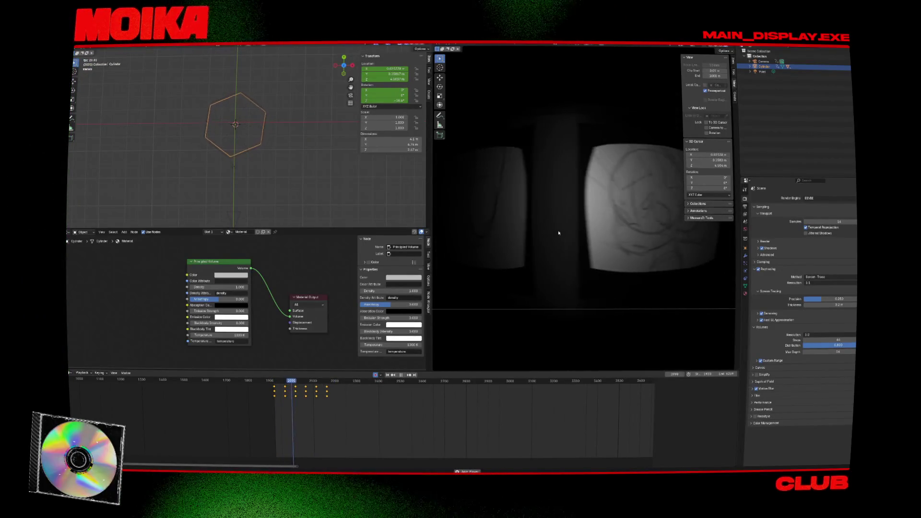
pyautogui.press('space')
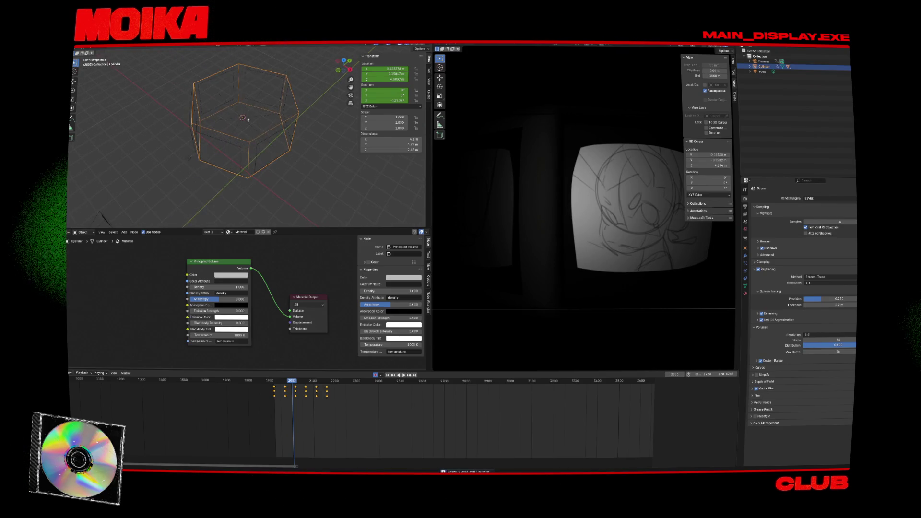
pyautogui.moveTo(248, 120); pyautogui.dragTo(263, 126, button='middle')
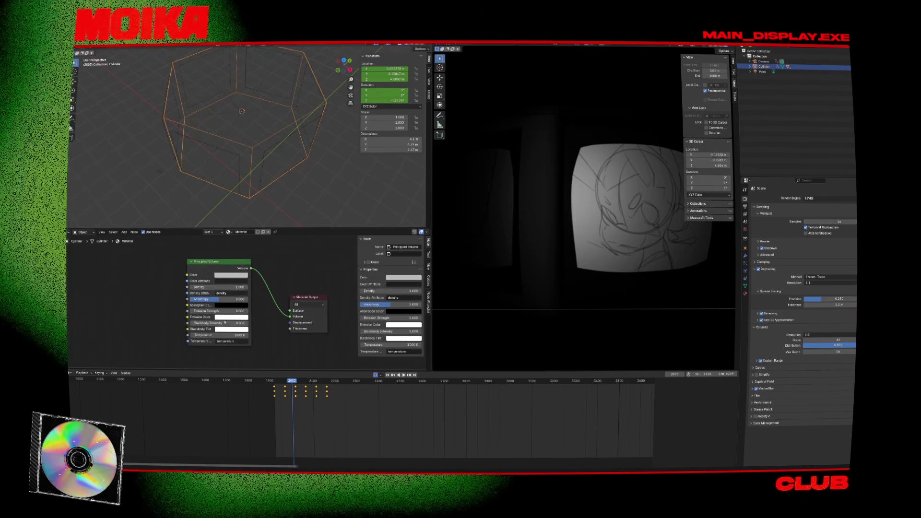
pyautogui.moveTo(218, 311); pyautogui.dragTo(235, 311)
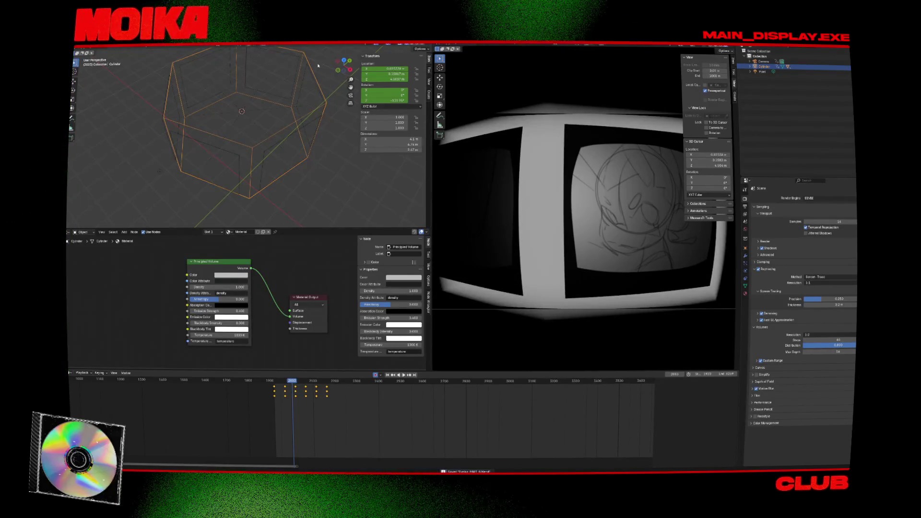
pyautogui.hotkey('ctrl', 's')
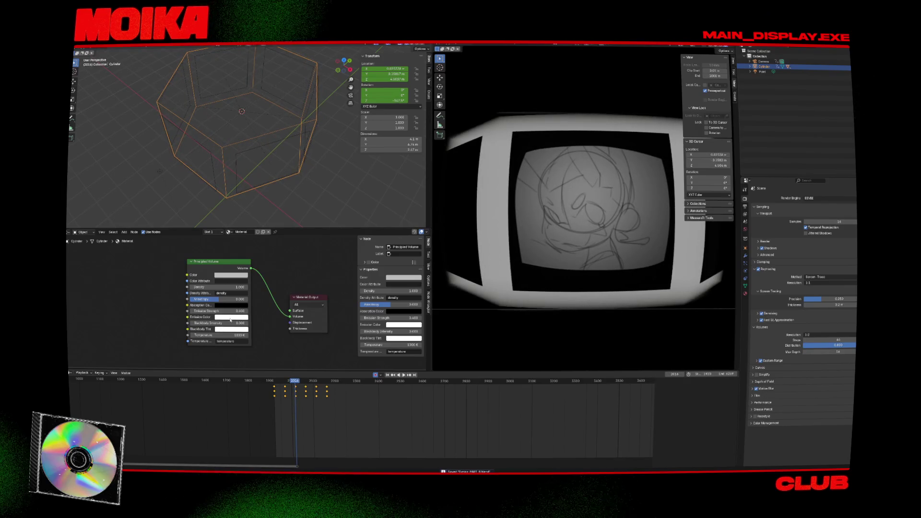
# - Tint the volume emission blue and delete the volume cylinder
pyautogui.click(232, 318)
pyautogui.moveTo(255, 243); pyautogui.dragTo(242, 230)
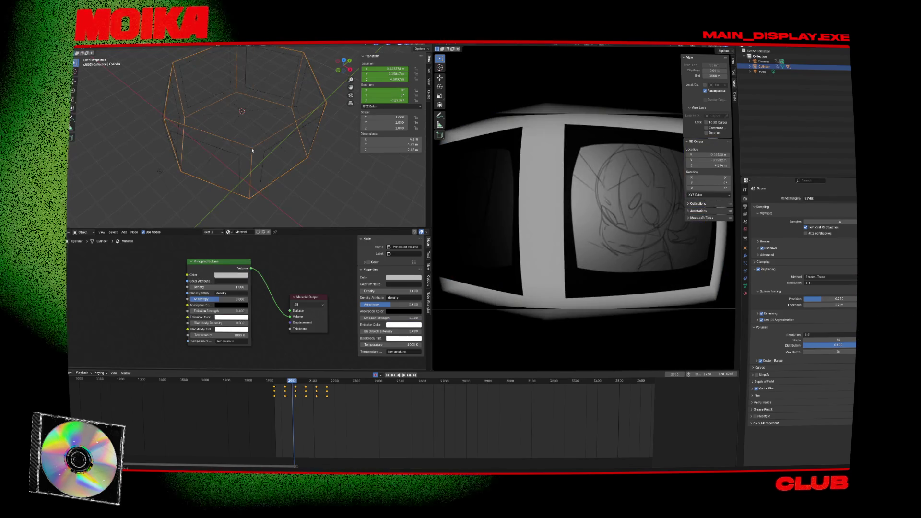
pyautogui.press('Delete')
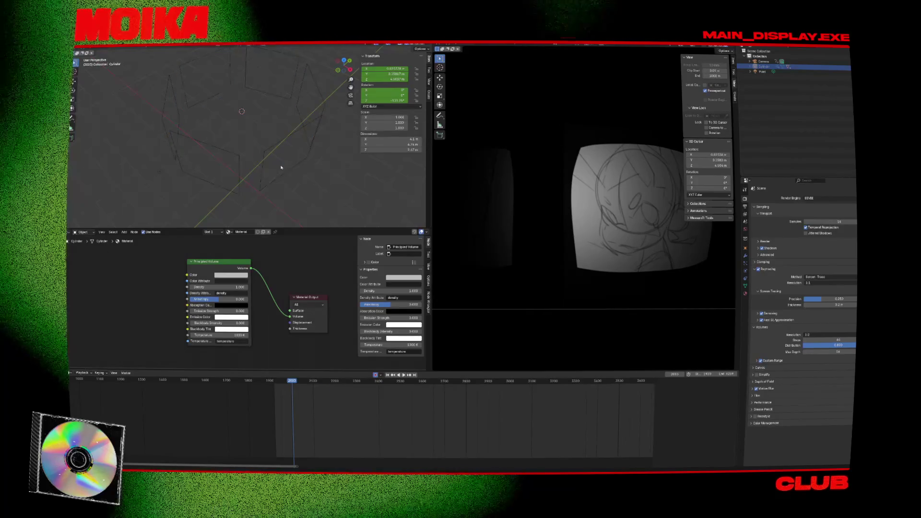
# - Add a cube mesh and scale it up to enclose the scene
pyautogui.hotkey('ctrl', 's')
pyautogui.press('space')
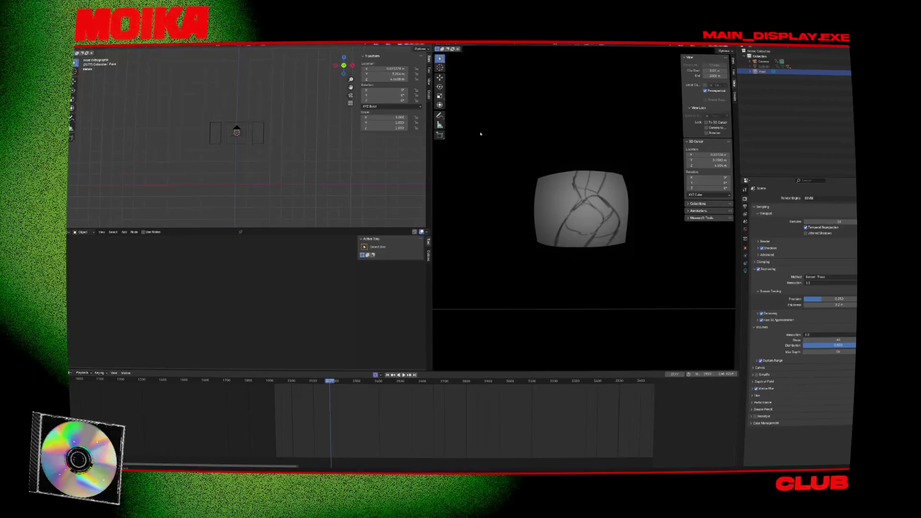
pyautogui.hotkey('shift', 'a')
pyautogui.moveTo(317, 157)
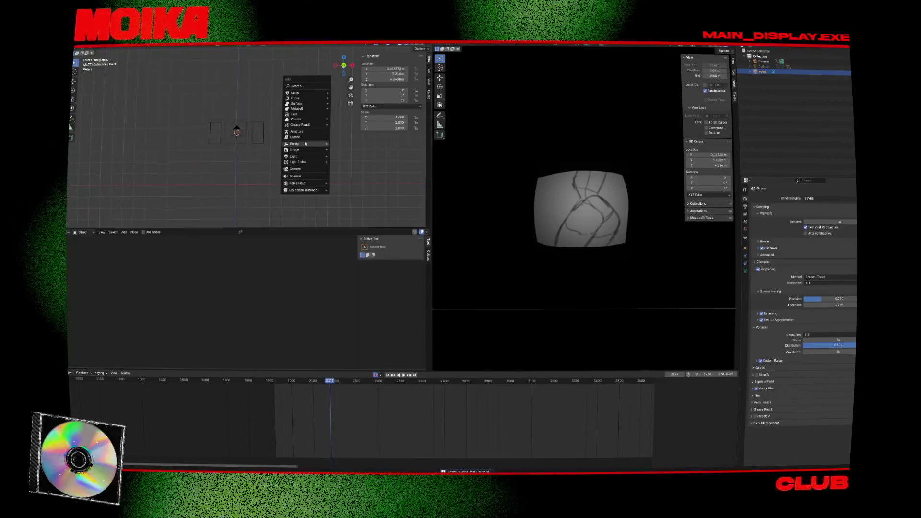
pyautogui.moveTo(301, 96)
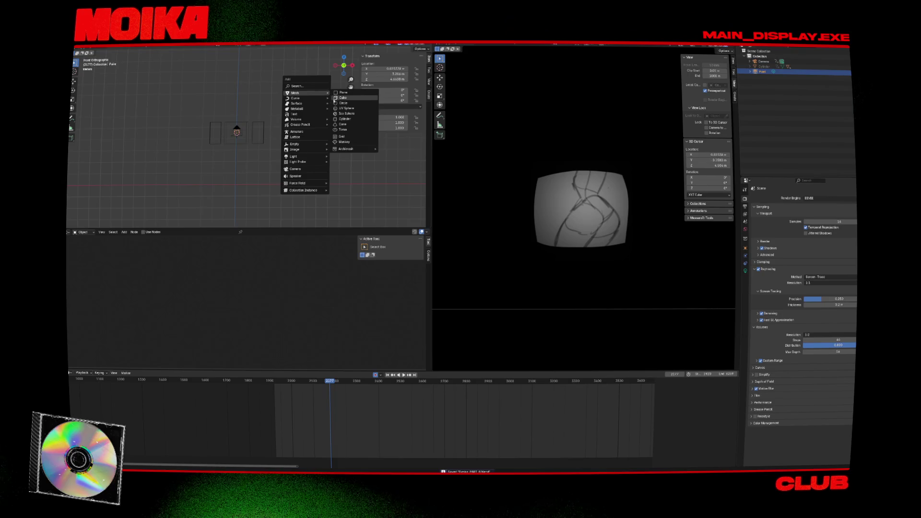
pyautogui.click(343, 98)
pyautogui.press('s')
pyautogui.click(316, 256)
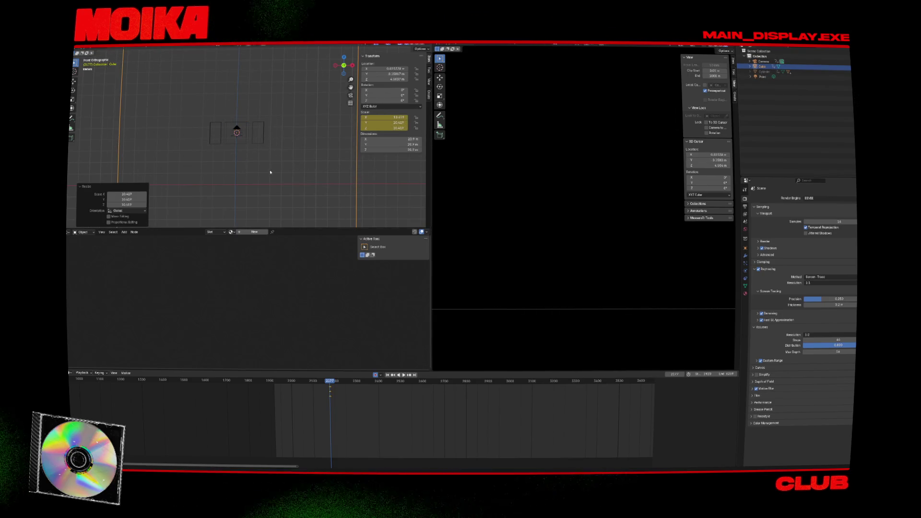
pyautogui.press('s')
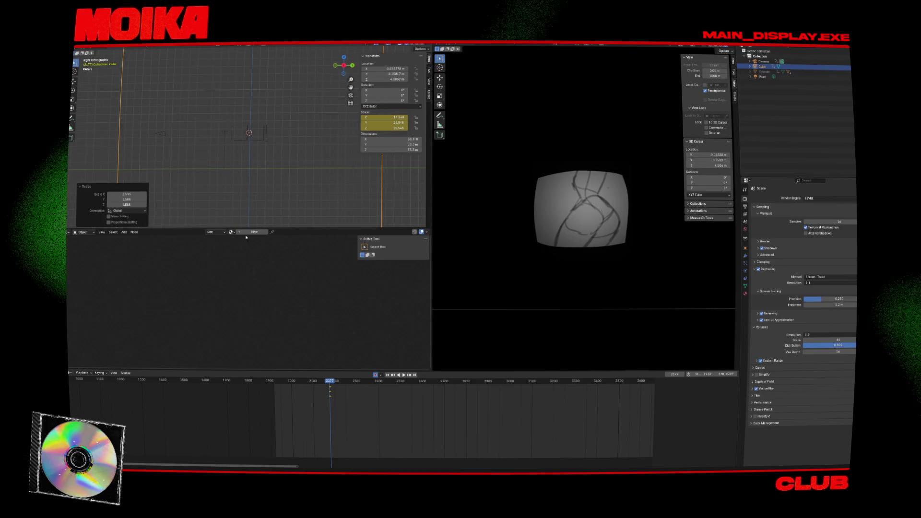
# - Give the cube a new material using a Principled Volume node with Density 0.2
pyautogui.click(250, 233)
pyautogui.click(253, 305)
pyautogui.press('x')
pyautogui.hotkey('shift', 'a')
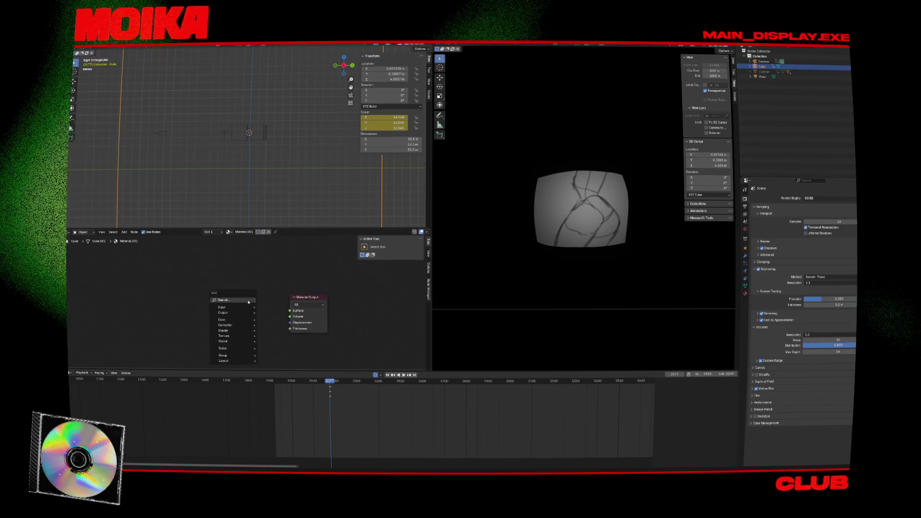
pyautogui.write('vol')
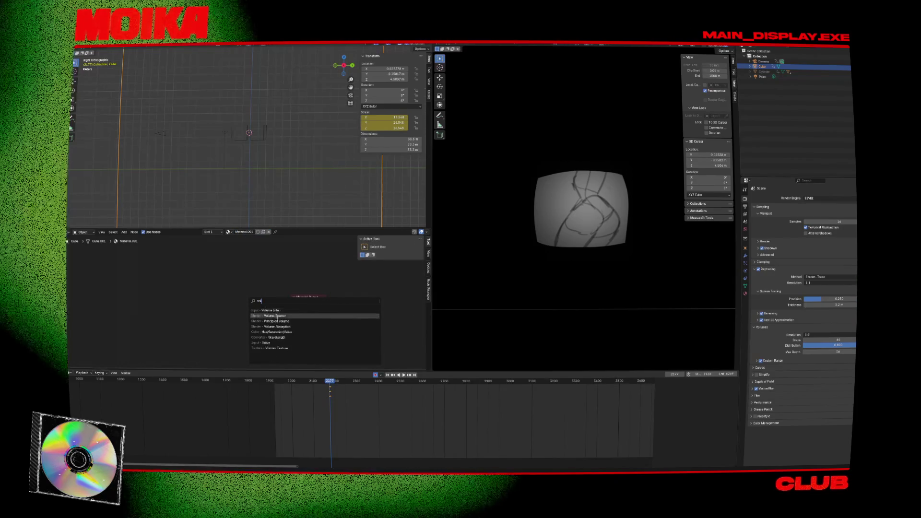
pyautogui.click(277, 321)
pyautogui.click(284, 291)
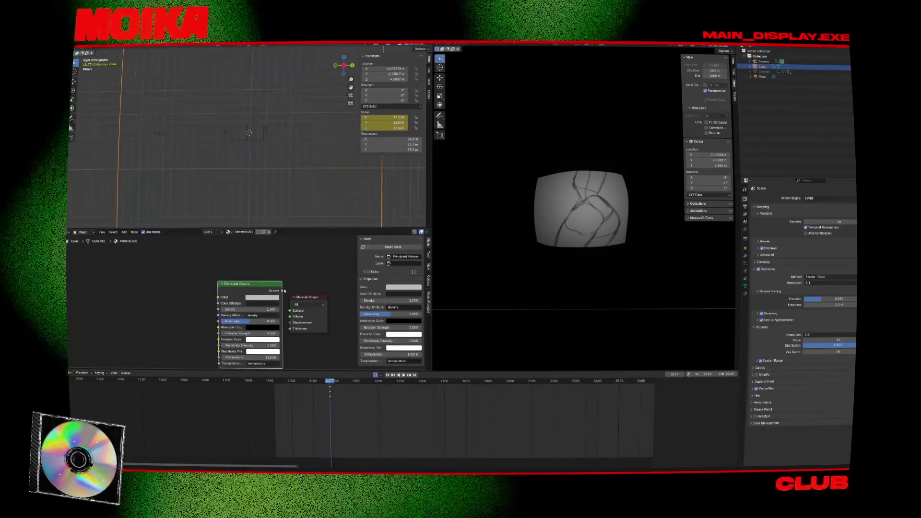
pyautogui.moveTo(286, 321); pyautogui.dragTo(289, 316)
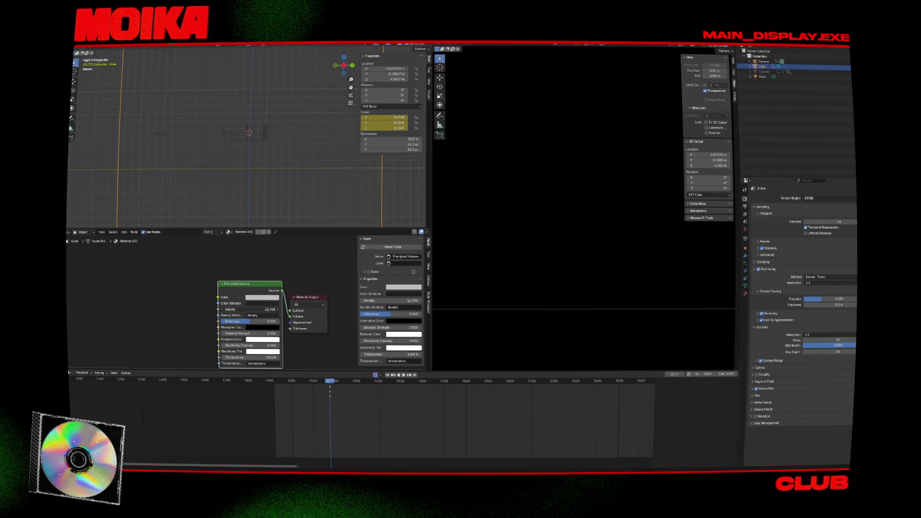
pyautogui.moveTo(261, 309); pyautogui.dragTo(247, 310)
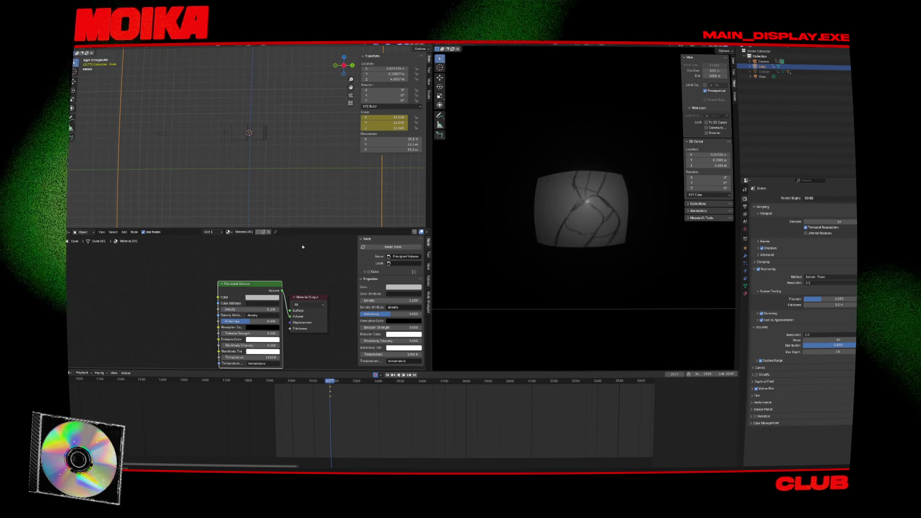
# - Preview the animation and delete the cube's scale keyframes
pyautogui.press('space')
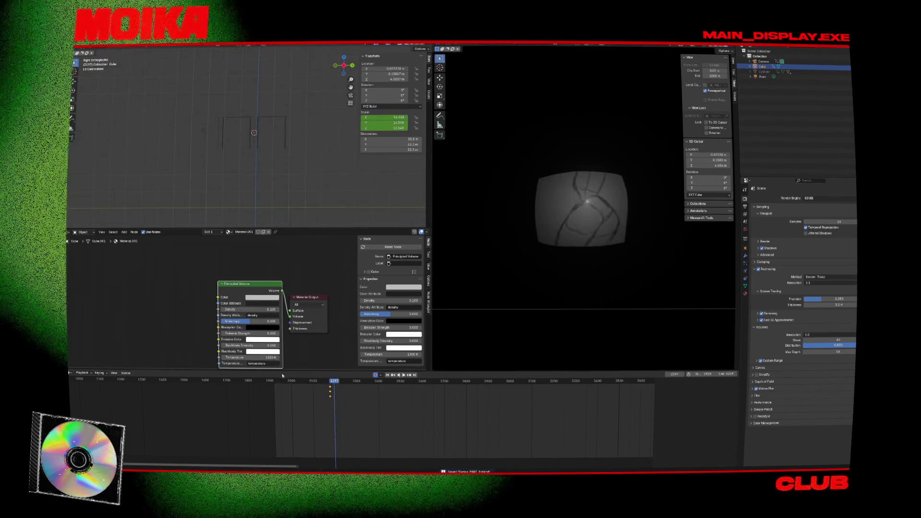
pyautogui.click(287, 382)
pyautogui.moveTo(345, 385); pyautogui.dragTo(344, 385)
pyautogui.press('Delete')
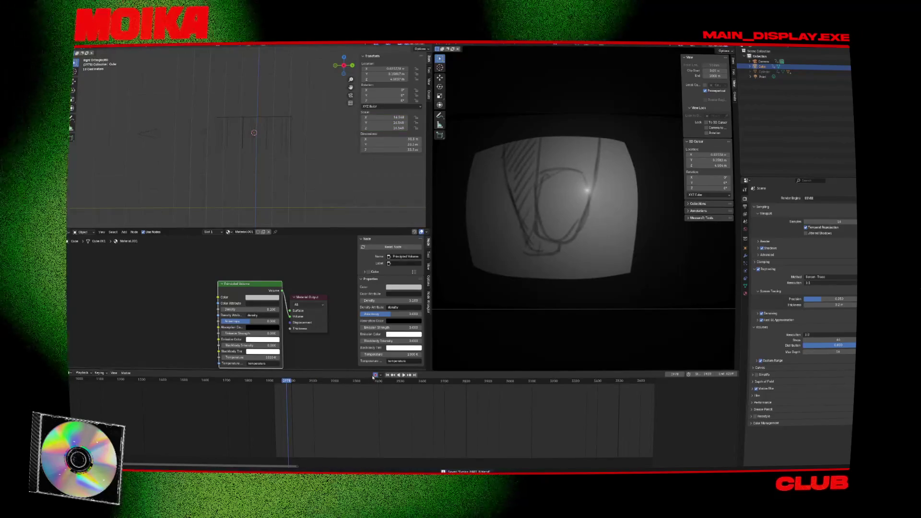
pyautogui.scroll(-4, 269, 168)
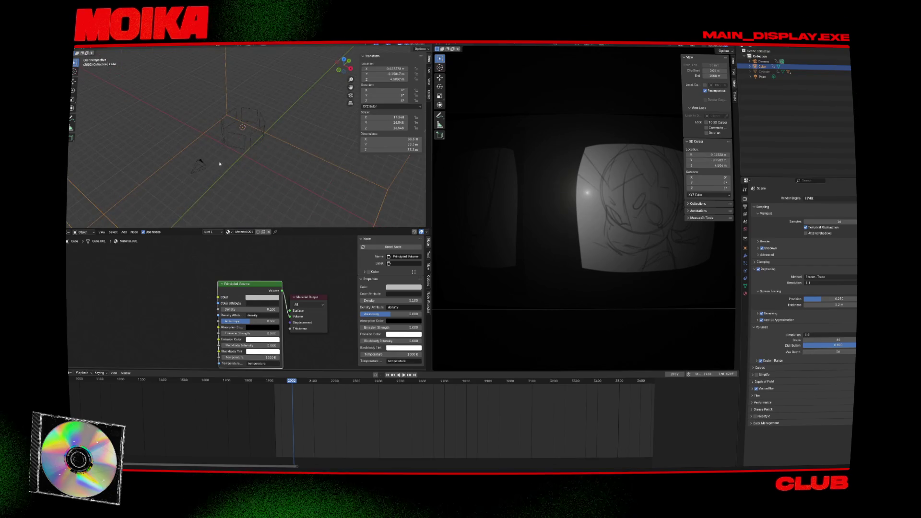
# - Make the point light an area light, rotate and move it toward the panels
pyautogui.click(224, 144)
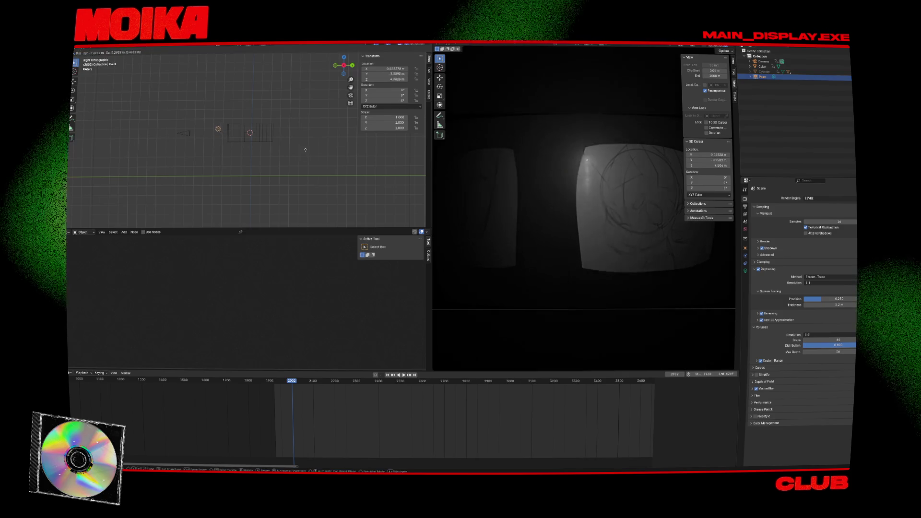
pyautogui.click(745, 272)
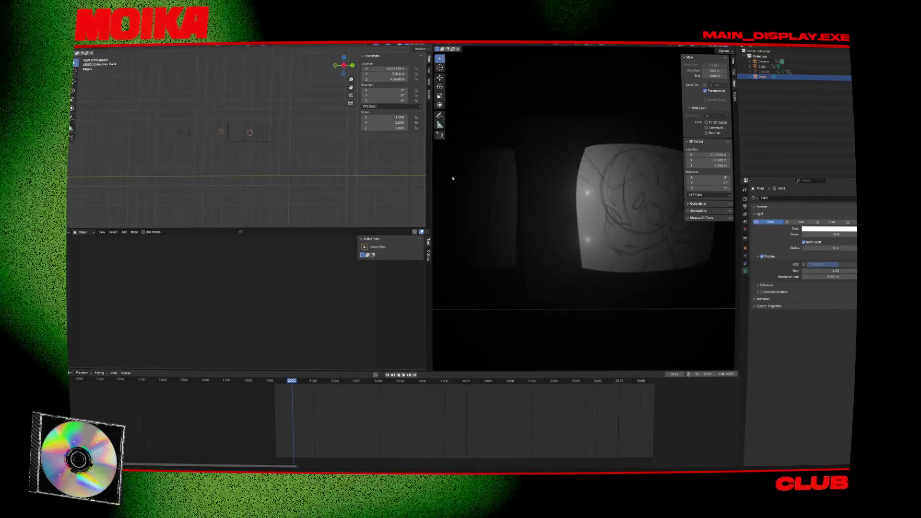
pyautogui.click(802, 222)
pyautogui.click(832, 222)
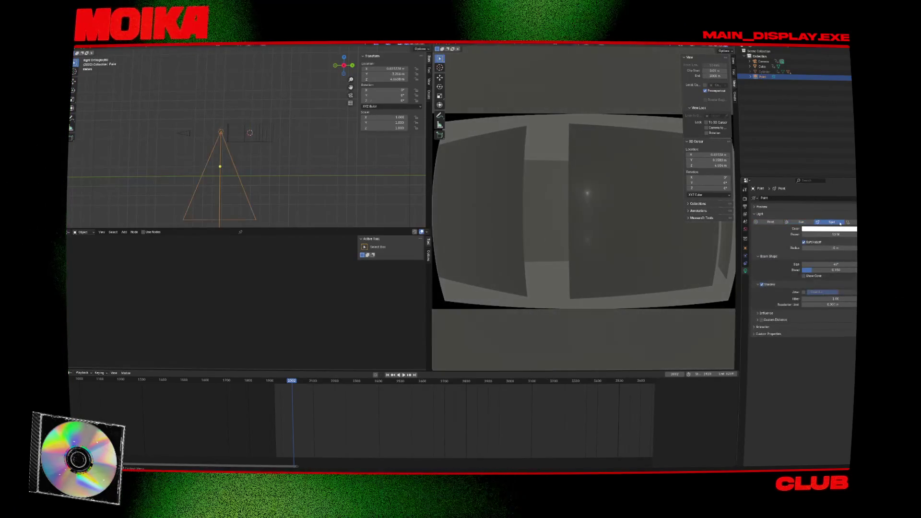
pyautogui.click(848, 222)
pyautogui.press('r')
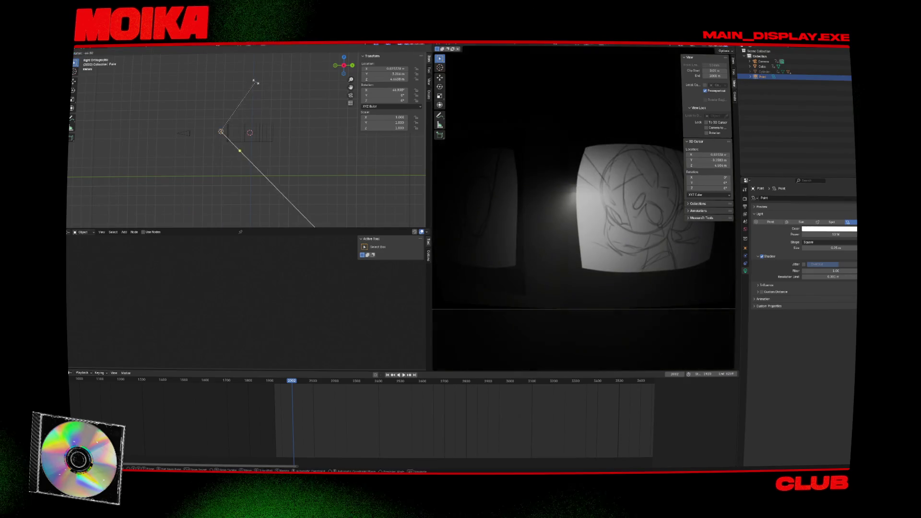
pyautogui.press('Return')
pyautogui.press('g')
pyautogui.click(221, 91)
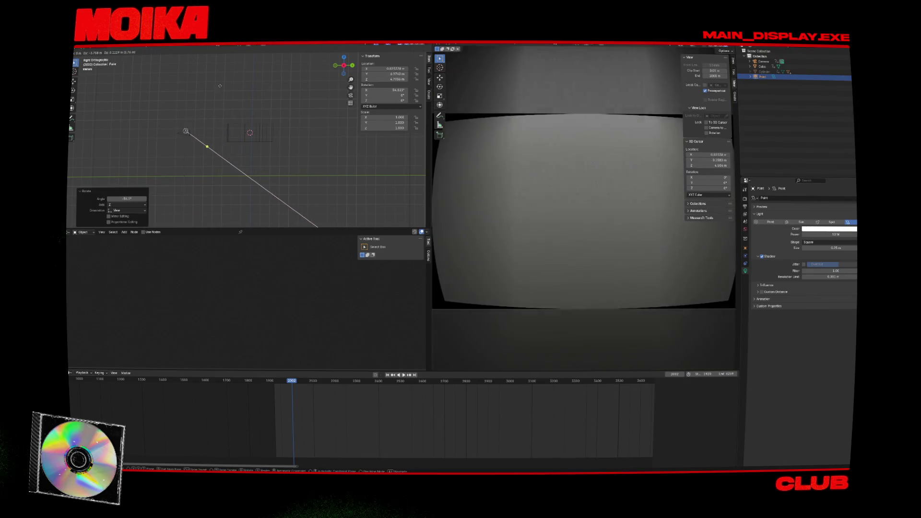
pyautogui.press('space')
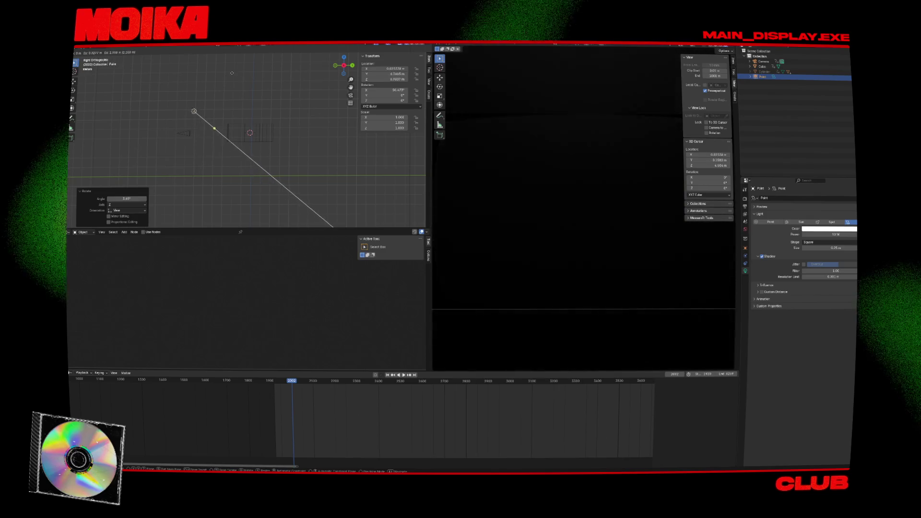
pyautogui.press('space')
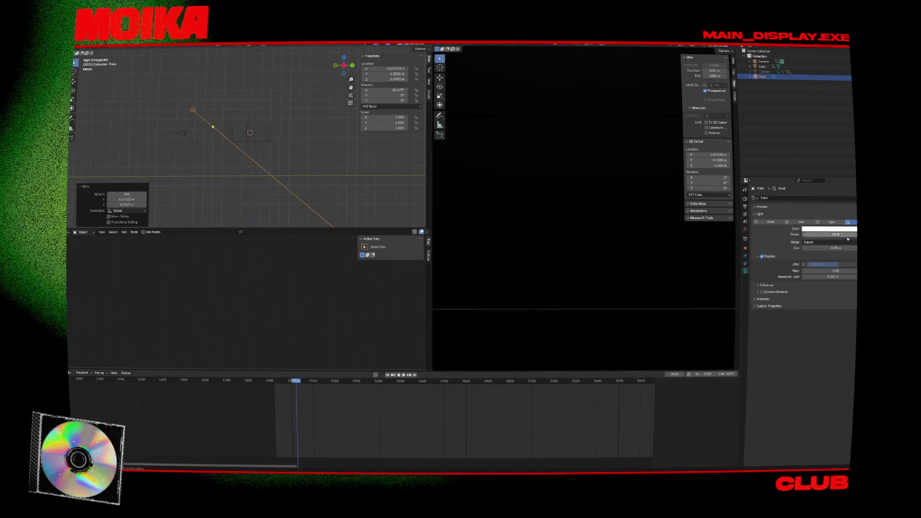
# - Switch the light to a spot, aim it at the panel and raise its power to 107 W
pyautogui.click(831, 221)
pyautogui.press('r')
pyautogui.click(308, 144)
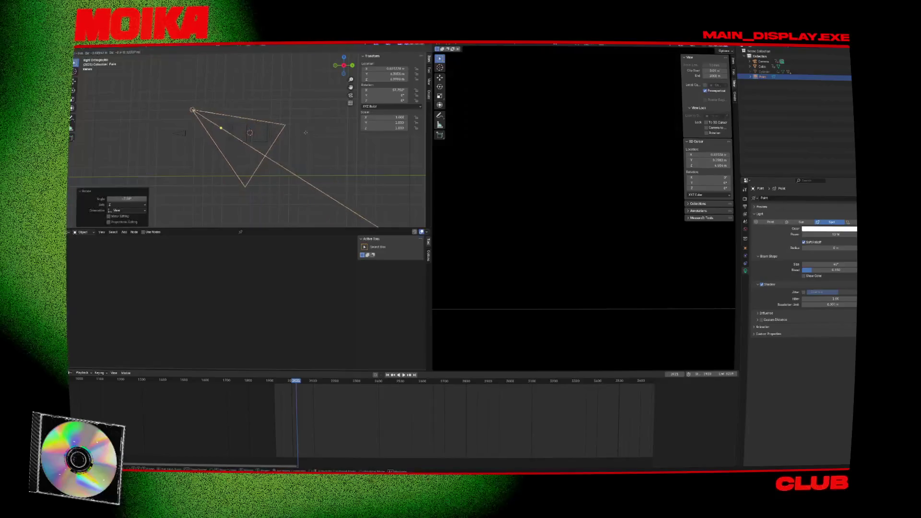
pyautogui.press('g')
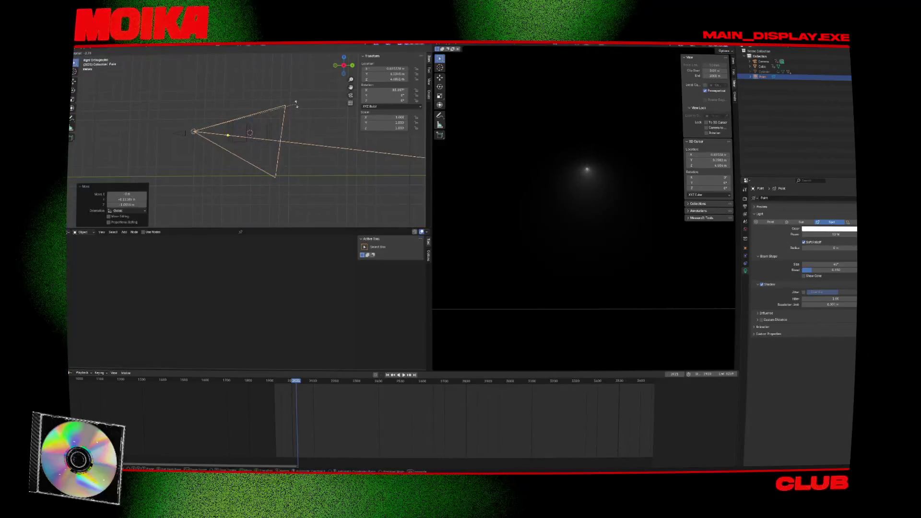
pyautogui.press('Escape')
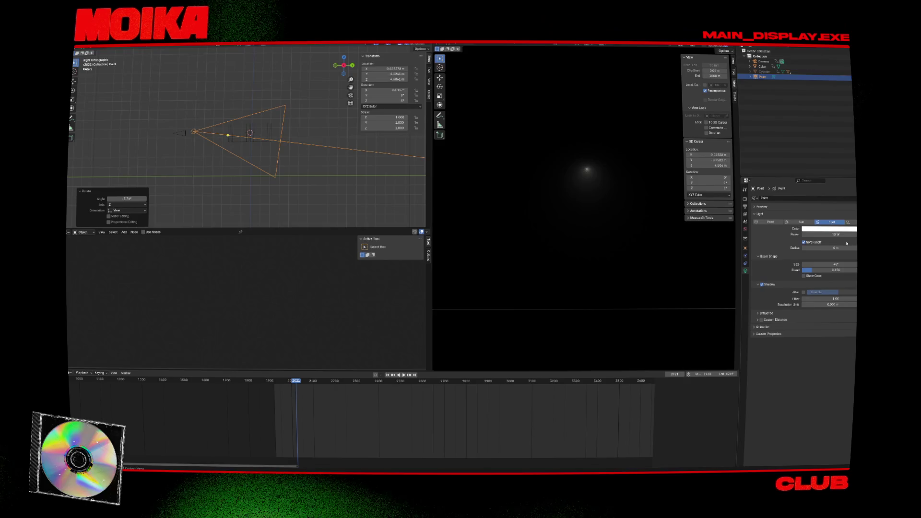
pyautogui.moveTo(830, 235); pyautogui.dragTo(849, 234)
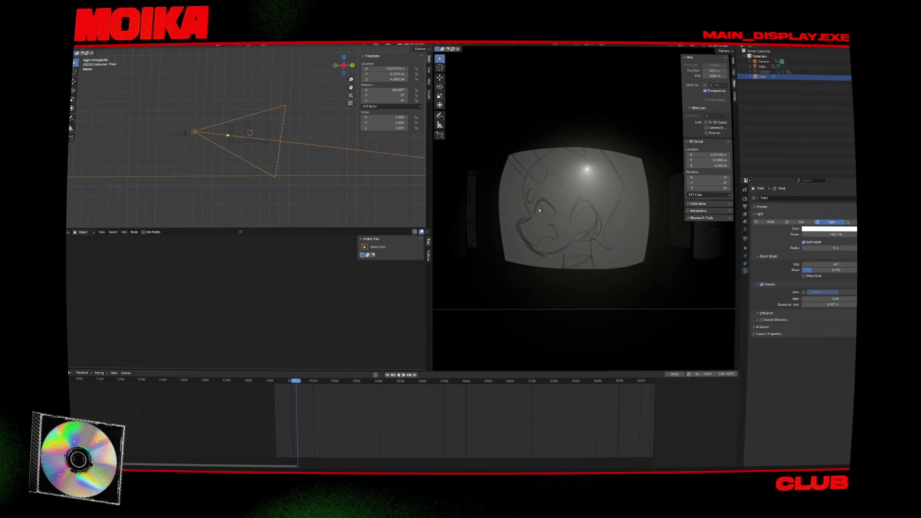
pyautogui.press('g')
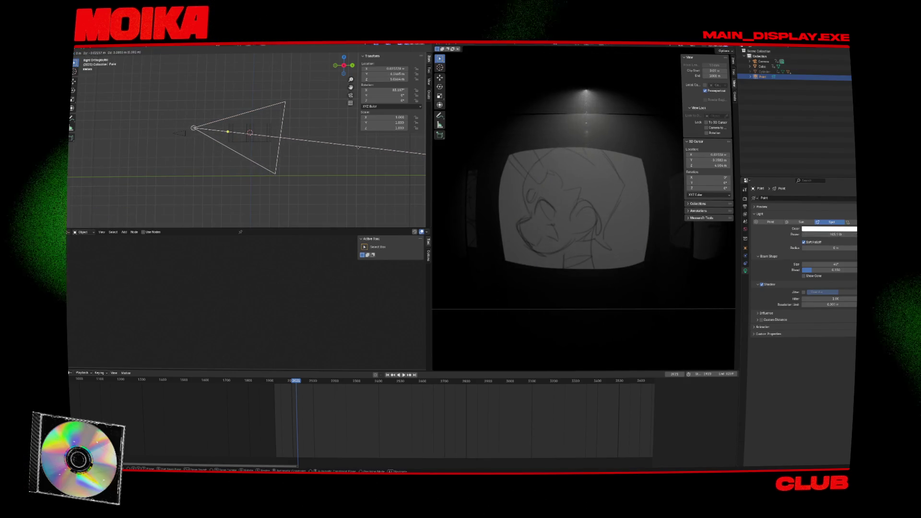
pyautogui.click(193, 128)
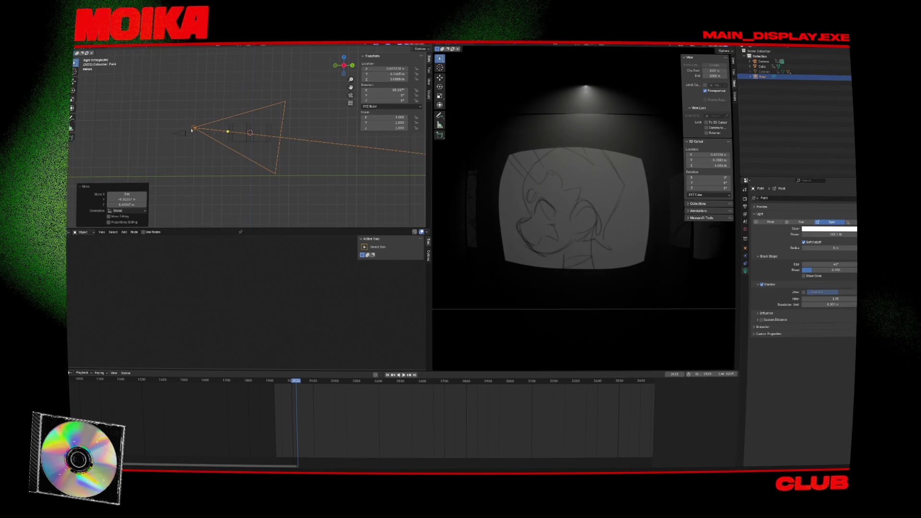
pyautogui.click(182, 133)
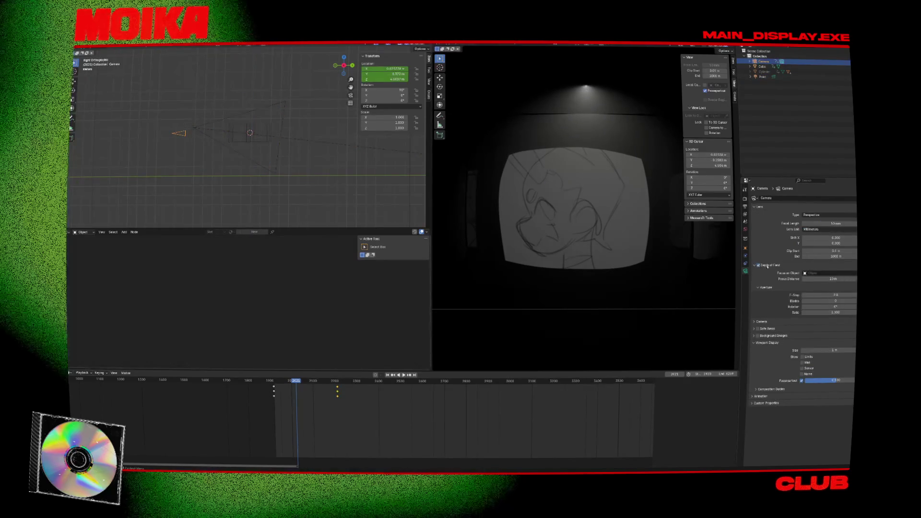
# - Set the camera's depth of field to focus on the Cylinder with F-Stop 0.8
pyautogui.press('e')
pyautogui.click(571, 200)
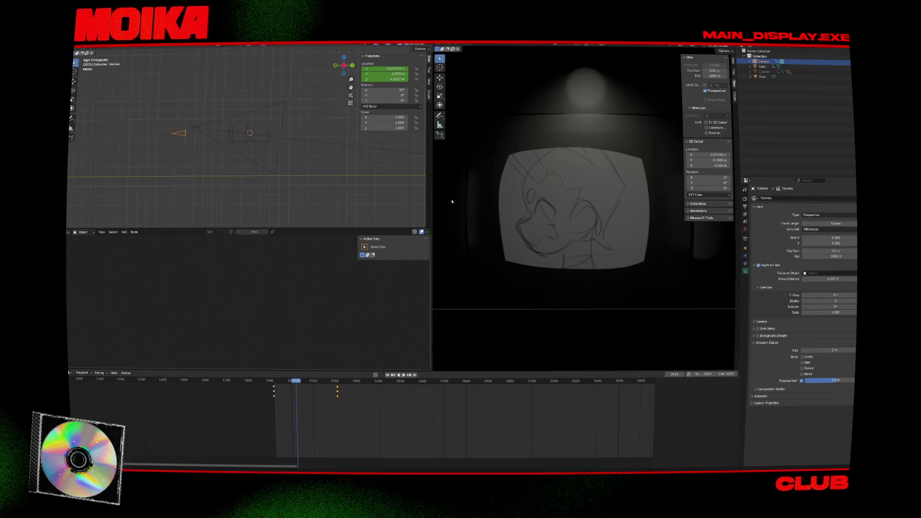
pyautogui.press('space')
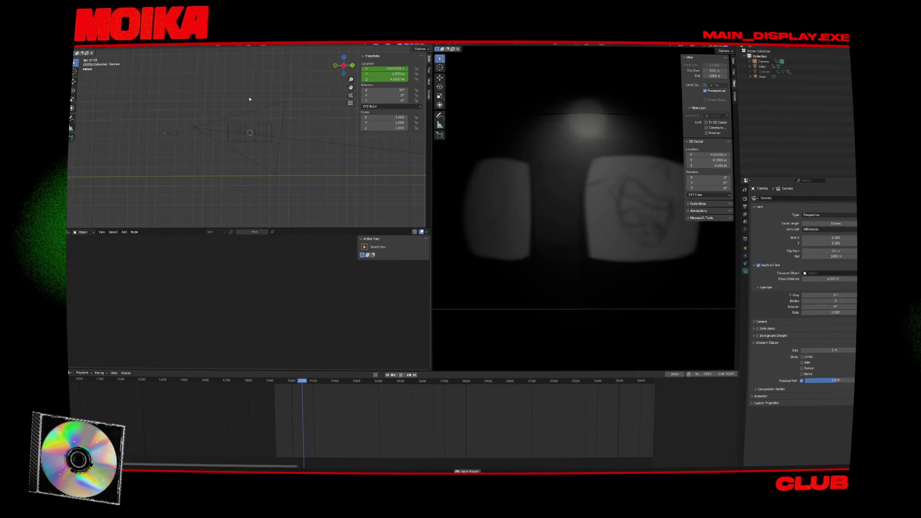
pyautogui.press('space')
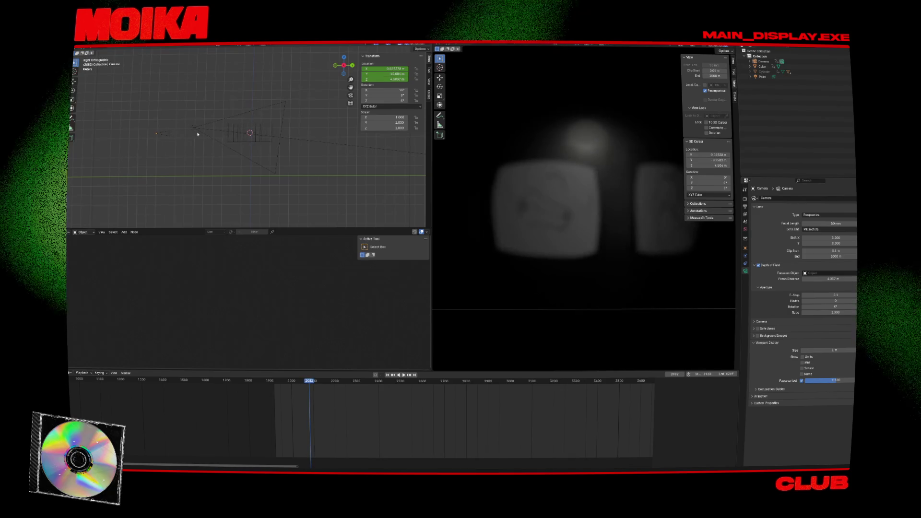
pyautogui.click(231, 133)
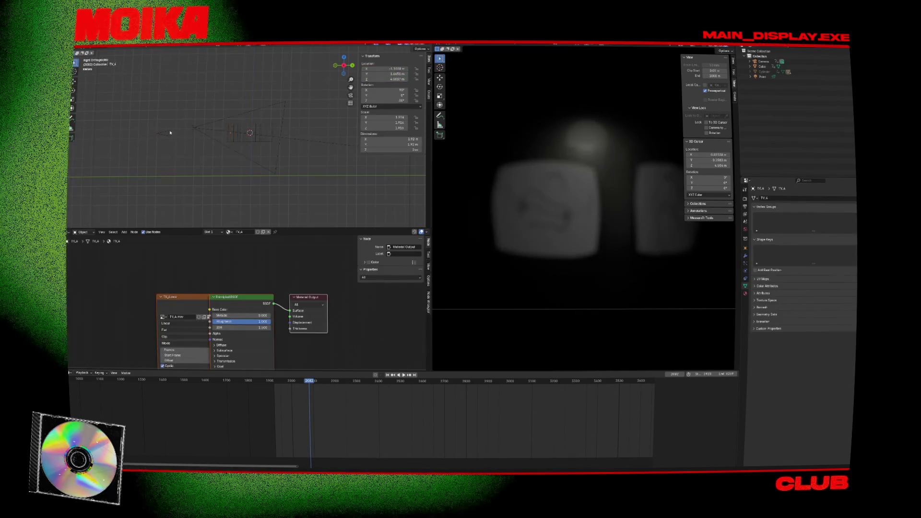
pyautogui.click(169, 133)
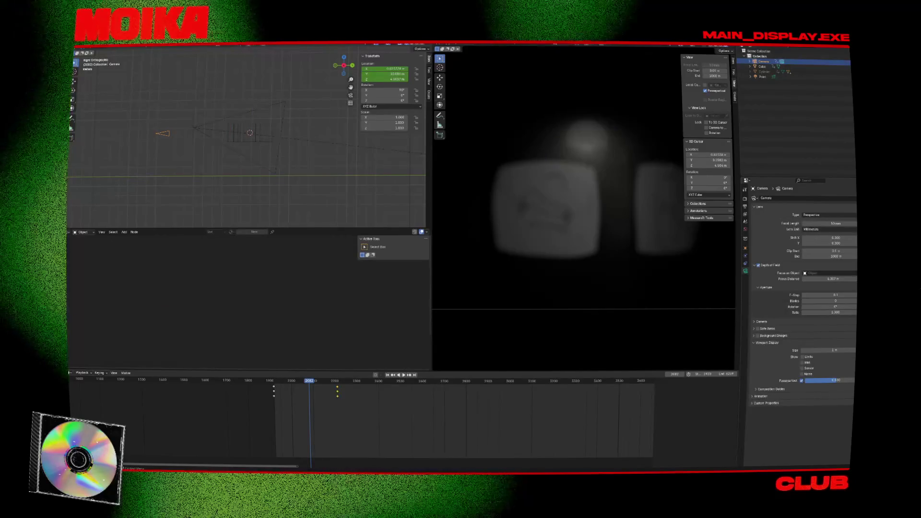
pyautogui.click(765, 71)
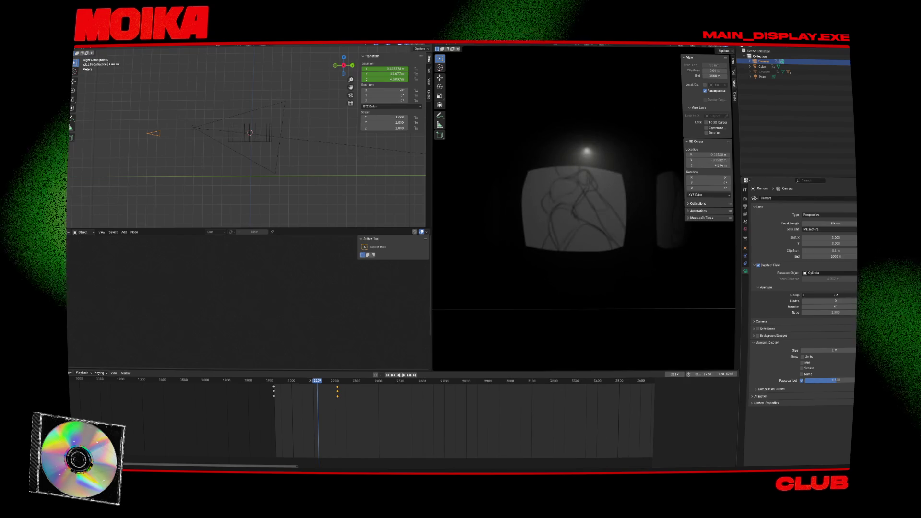
pyautogui.moveTo(816, 295); pyautogui.dragTo(823, 295)
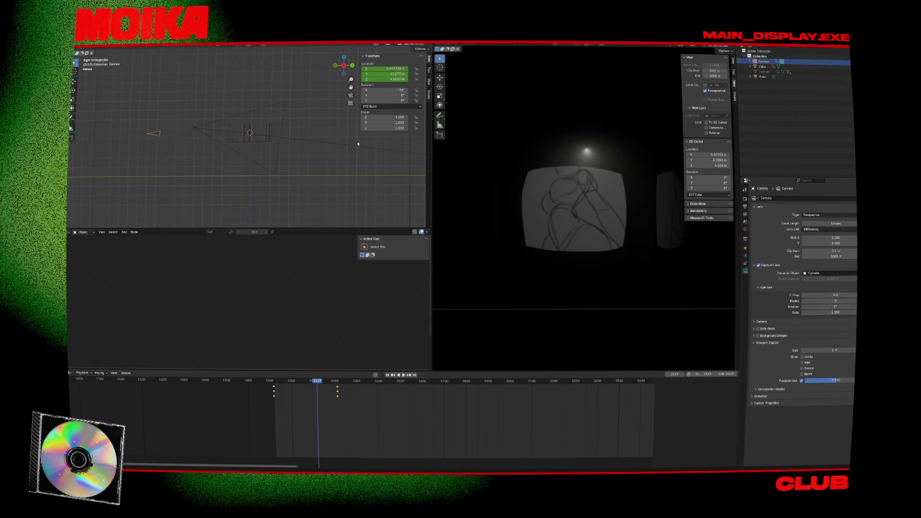
pyautogui.press('space')
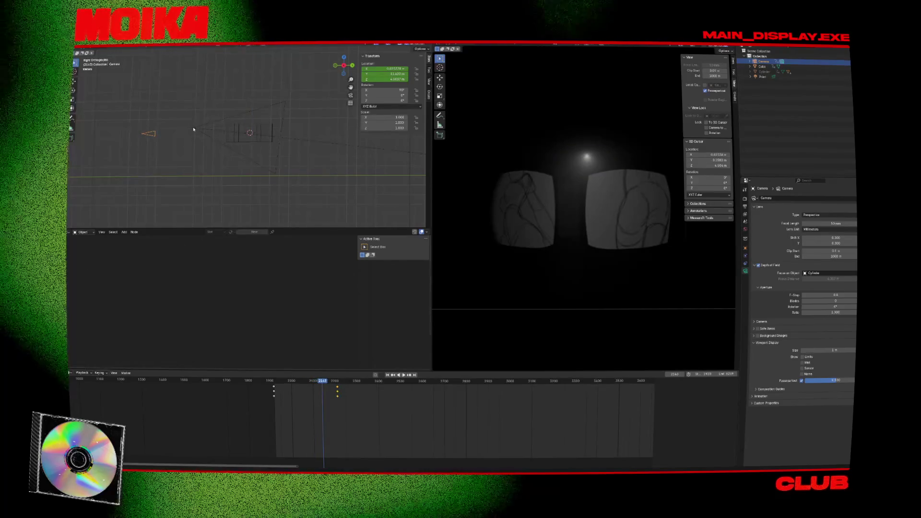
# - Return the light to a point lamp, delete the Cylinder's Principled Volume node, and save
pyautogui.moveTo(198, 129); pyautogui.dragTo(221, 133)
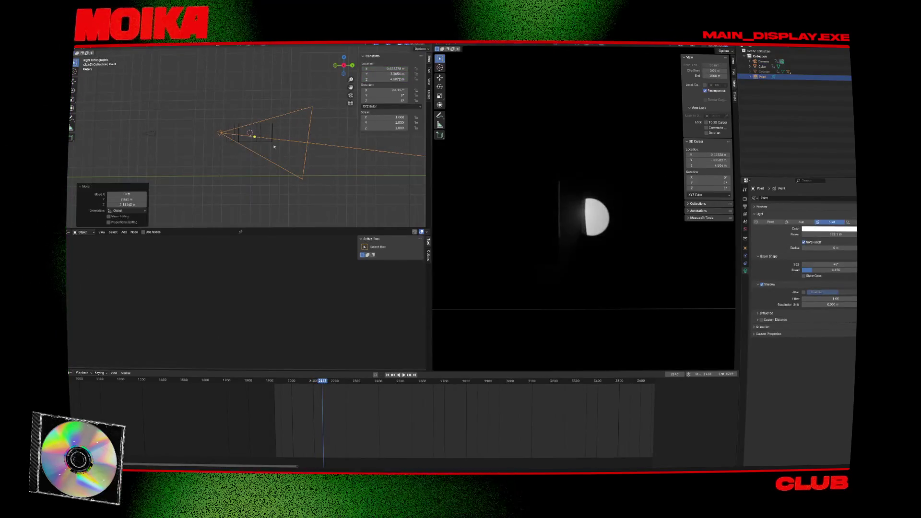
pyautogui.click(770, 222)
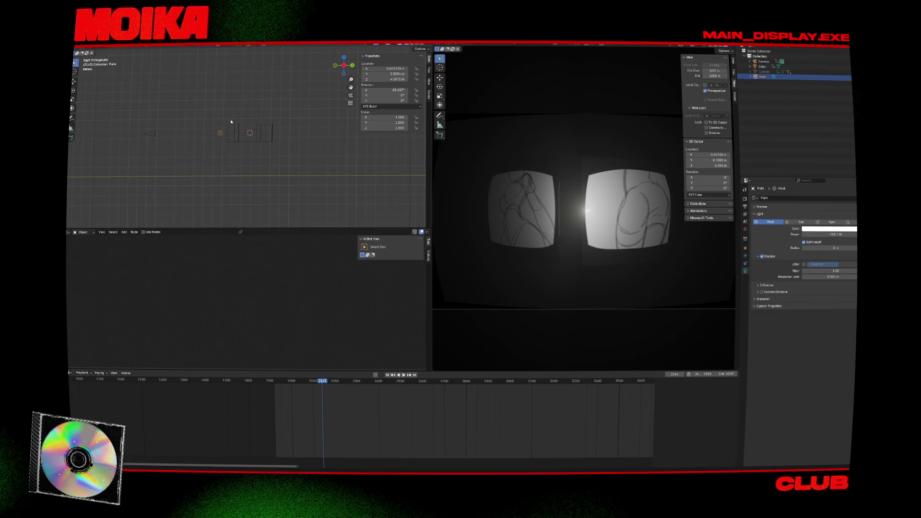
pyautogui.click(246, 127)
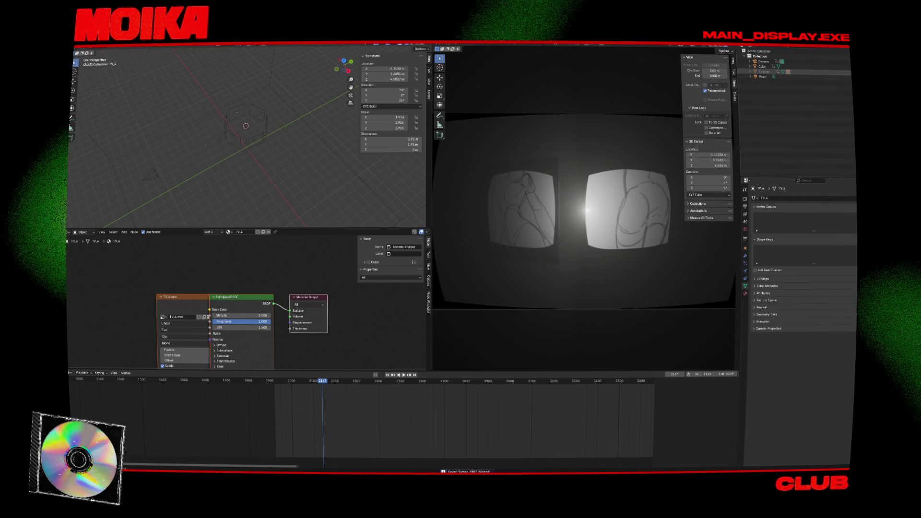
pyautogui.click(246, 126)
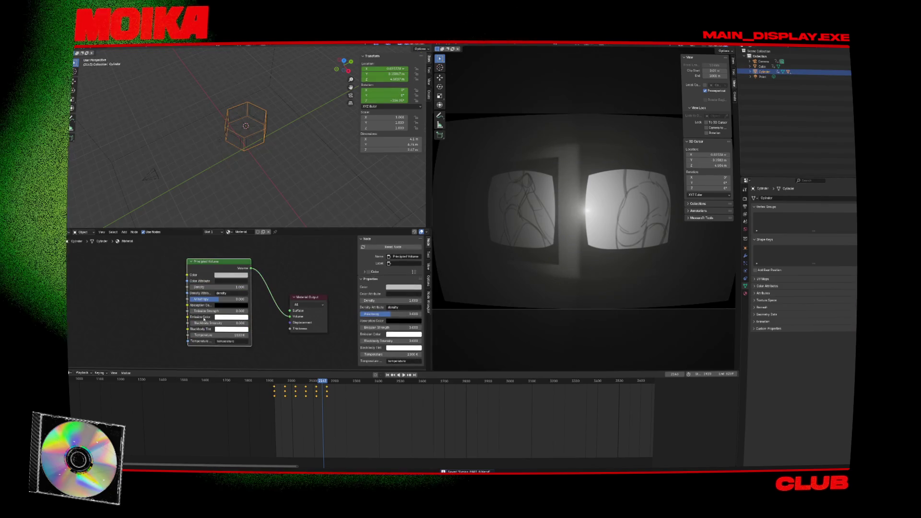
pyautogui.press('x')
pyautogui.press('x')
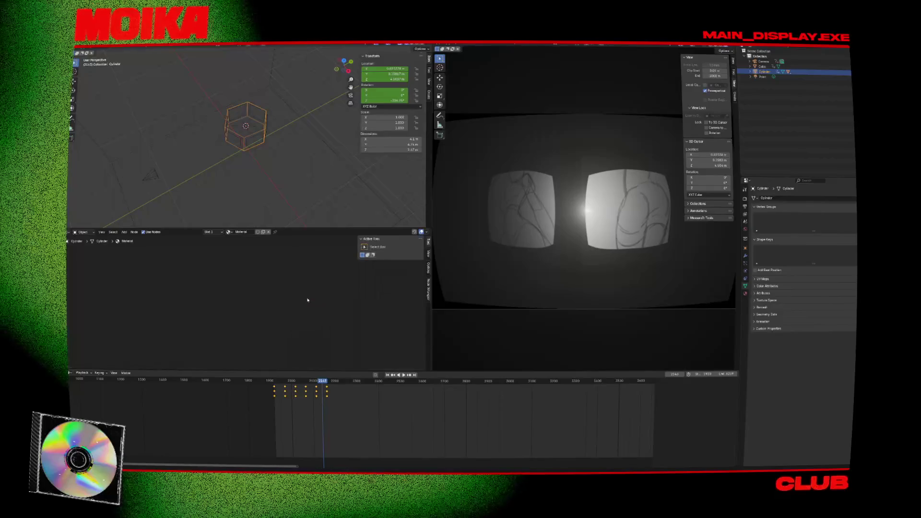
pyautogui.hotkey('ctrl', 's')
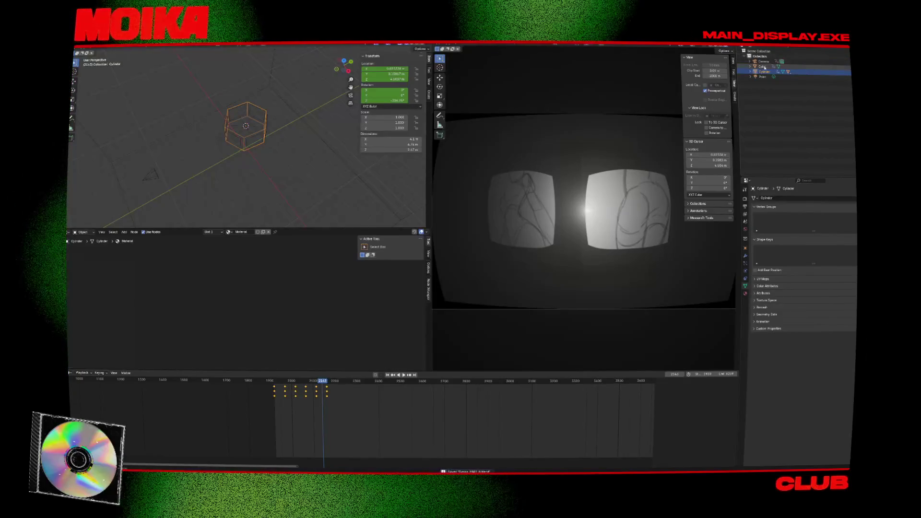
# - Delete the volume Cube and move the point light beside the panel cylinder in Right Ortho view
pyautogui.click(764, 67)
pyautogui.press('Delete')
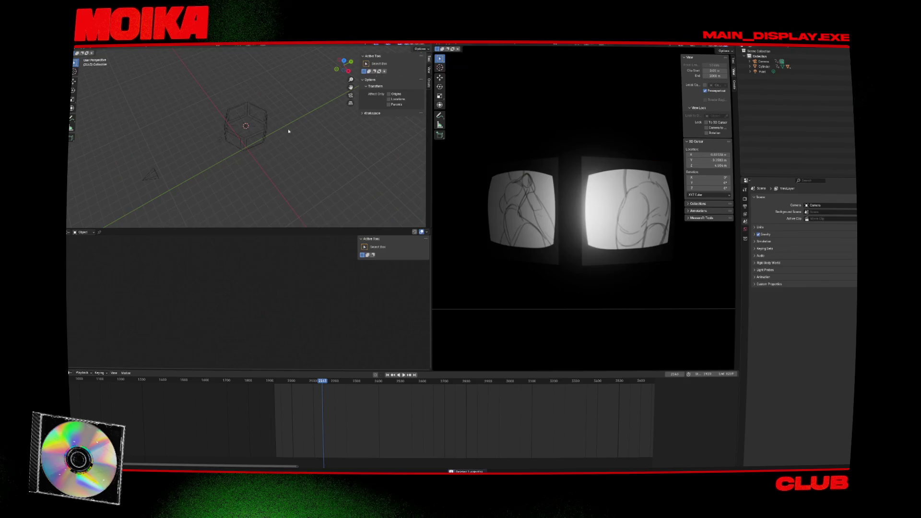
pyautogui.click(228, 139)
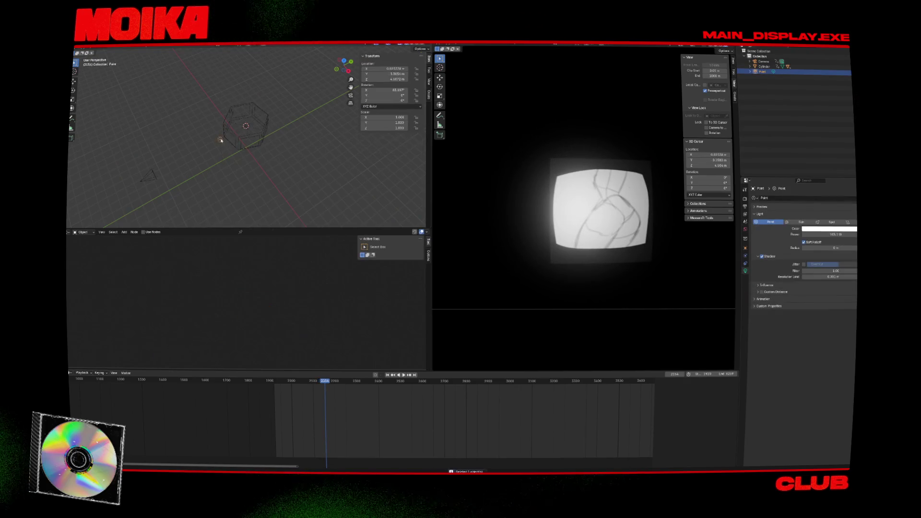
pyautogui.press('KP_3')
pyautogui.press('g')
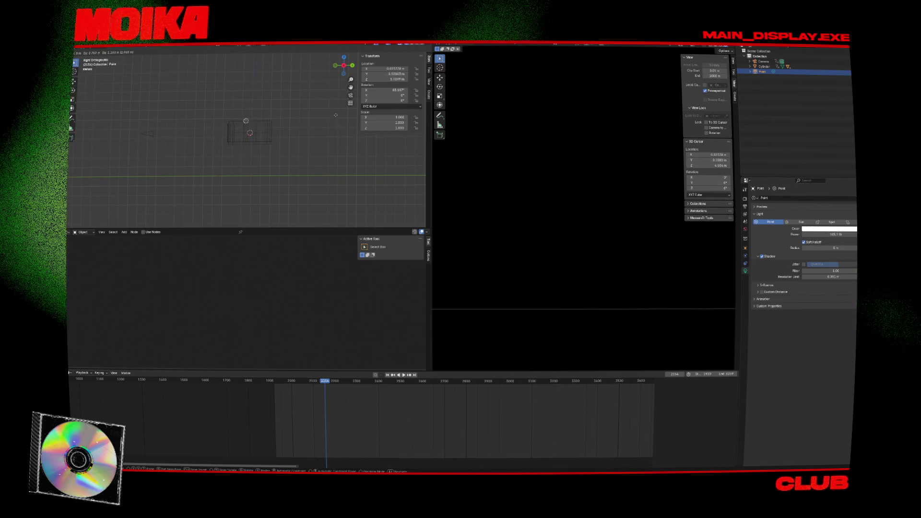
pyautogui.click(308, 109)
# - Orbit back to perspective and save the blend file
pyautogui.moveTo(259, 122); pyautogui.dragTo(251, 140, button='middle')
pyautogui.hotkey('ctrl', 's')
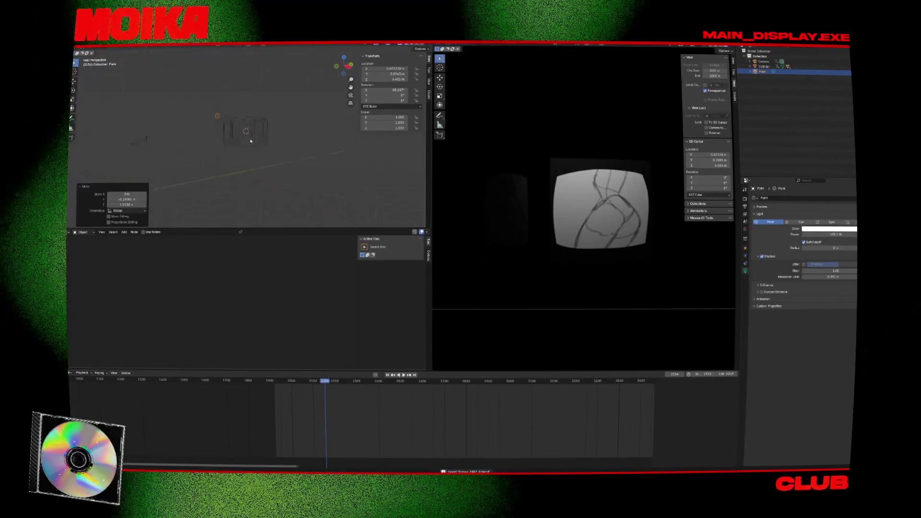
pyautogui.click(234, 140)
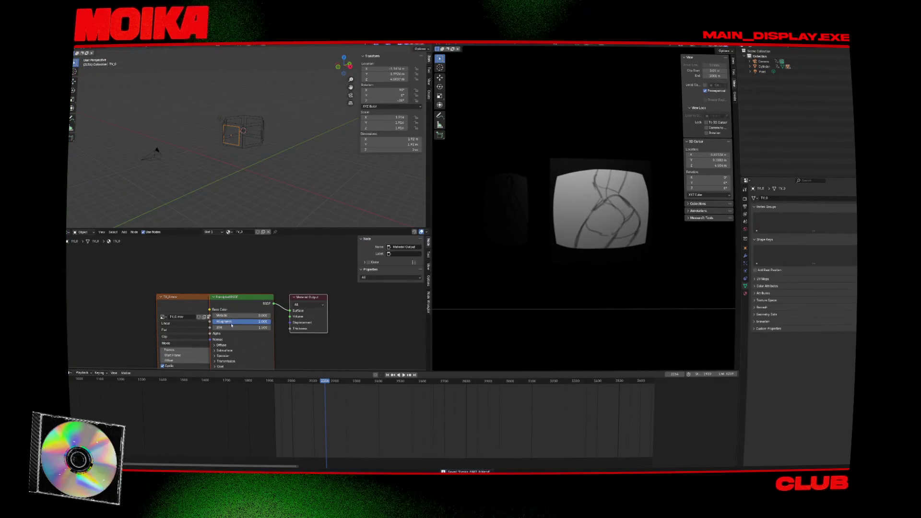
# - Raise TV_0's Metallic to 1.000, then orbit the cylinder to select TV_1 through TV_3
pyautogui.moveTo(218, 316); pyautogui.dragTo(271, 315)
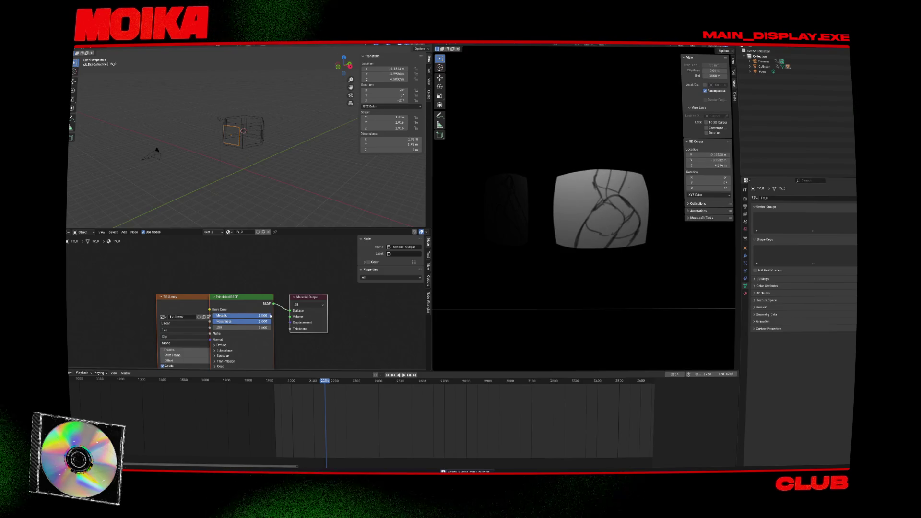
pyautogui.press('space')
pyautogui.click(249, 141)
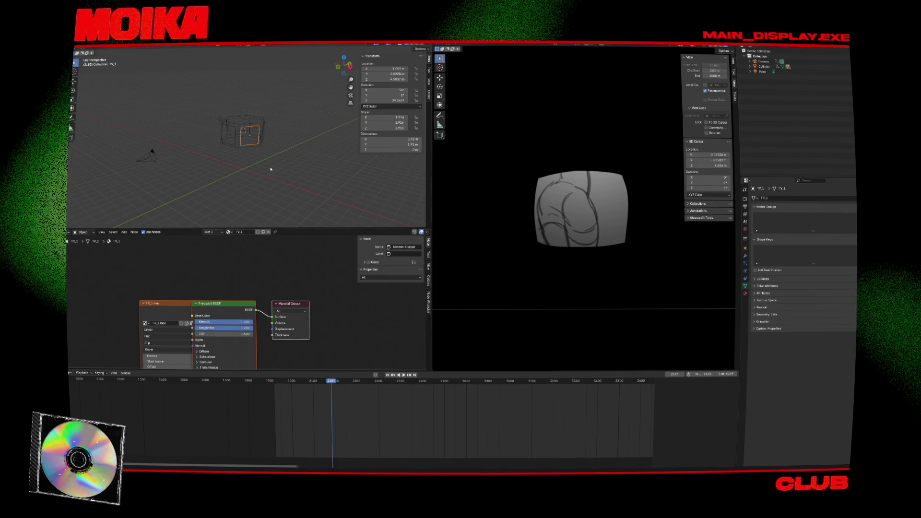
pyautogui.moveTo(248, 140); pyautogui.dragTo(226, 153, button='middle')
pyautogui.click(259, 143)
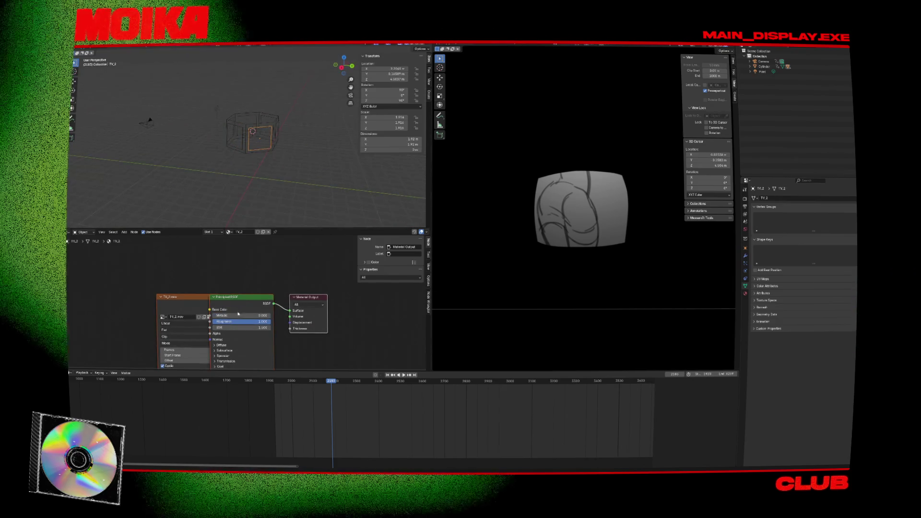
pyautogui.moveTo(277, 189); pyautogui.dragTo(225, 138, button='middle')
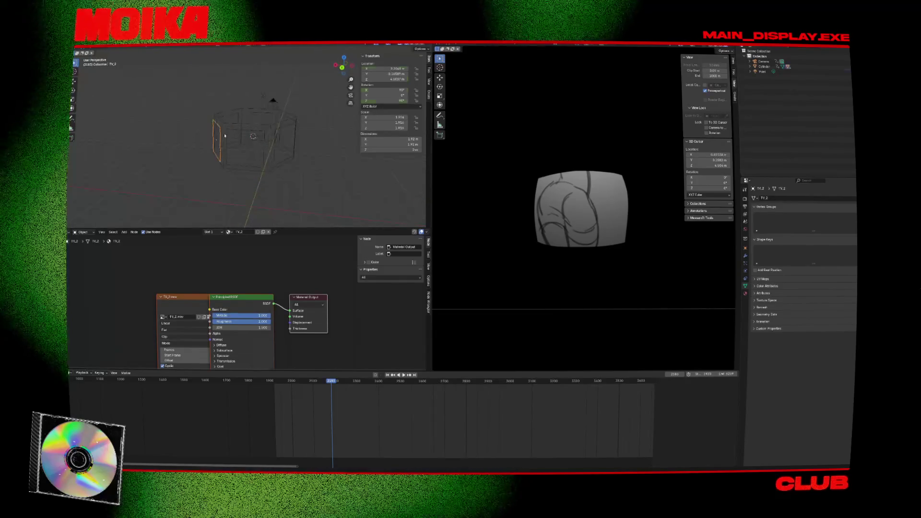
pyautogui.click(225, 137)
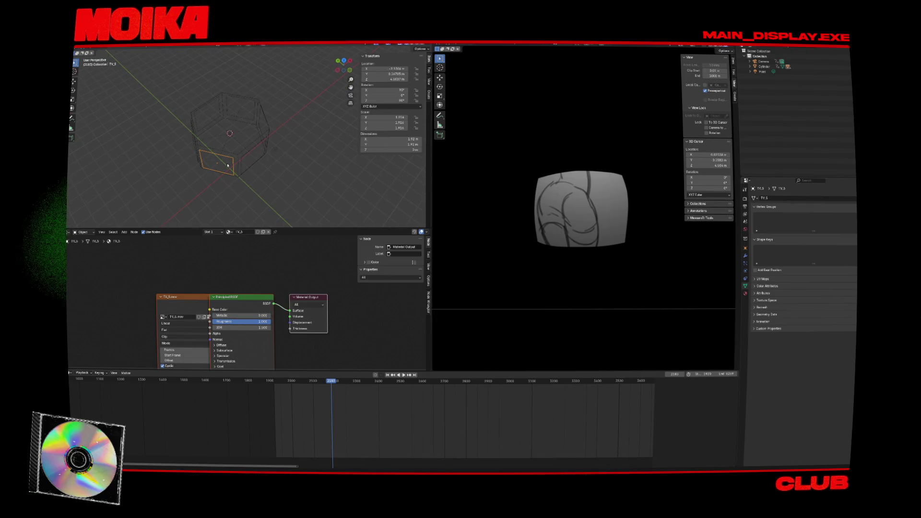
# - Set TV_3's Metallic to 1.000, save, and preview playback from around frame 1973
pyautogui.moveTo(239, 315); pyautogui.dragTo(271, 316)
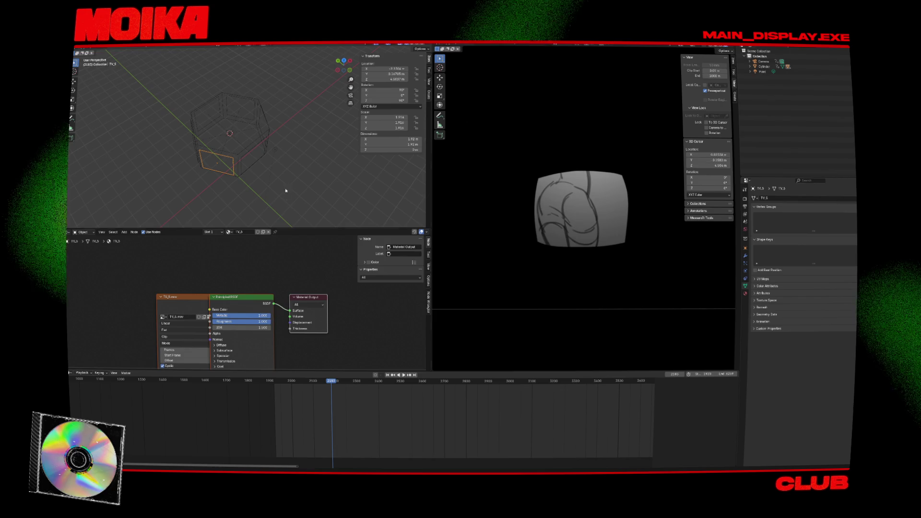
pyautogui.click(242, 154)
pyautogui.press('space')
pyautogui.hotkey('ctrl', 's')
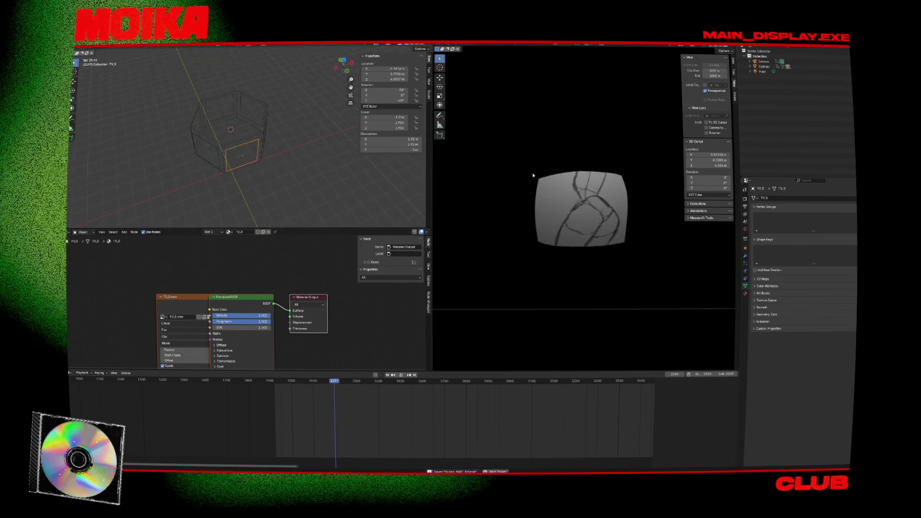
pyautogui.click(276, 383)
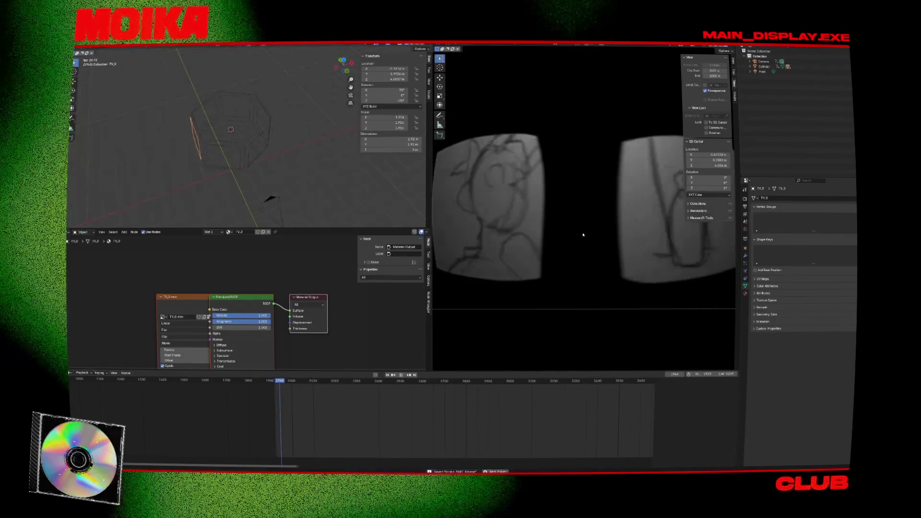
pyautogui.press('space')
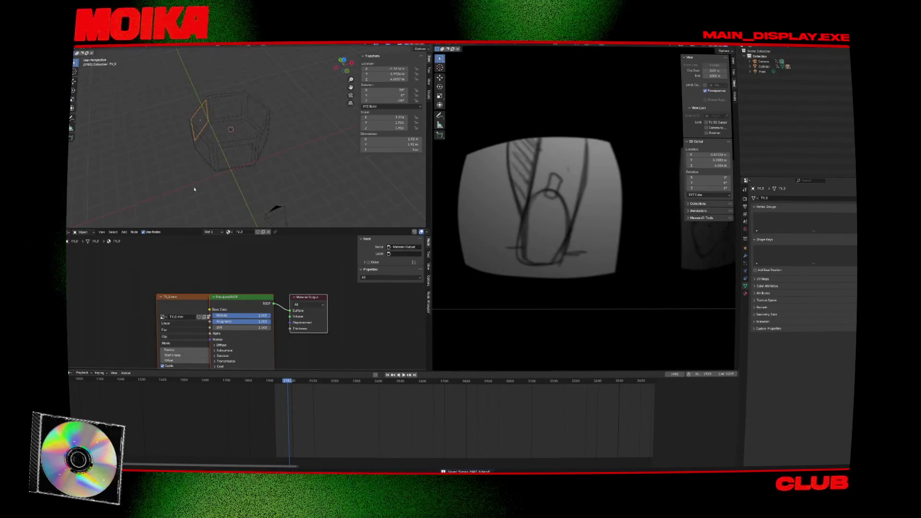
pyautogui.click(279, 212)
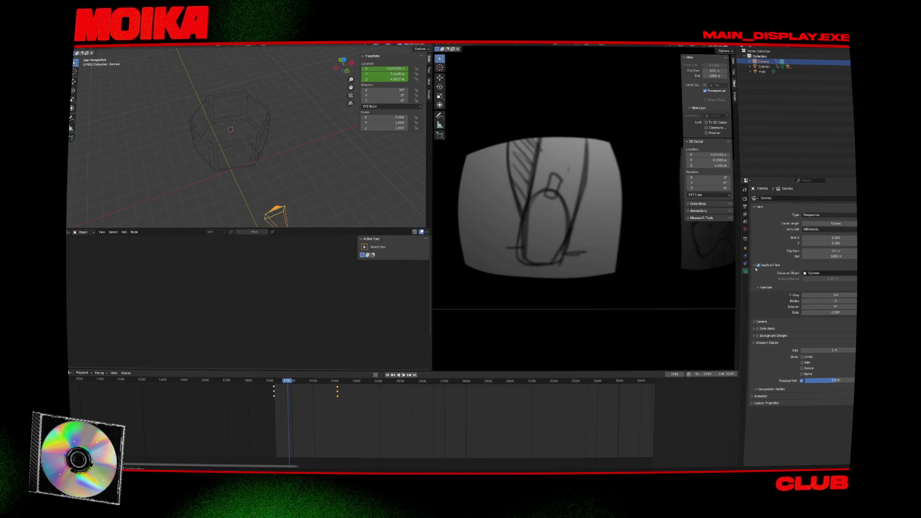
pyautogui.hotkey('ctrl', 's')
pyautogui.press('space')
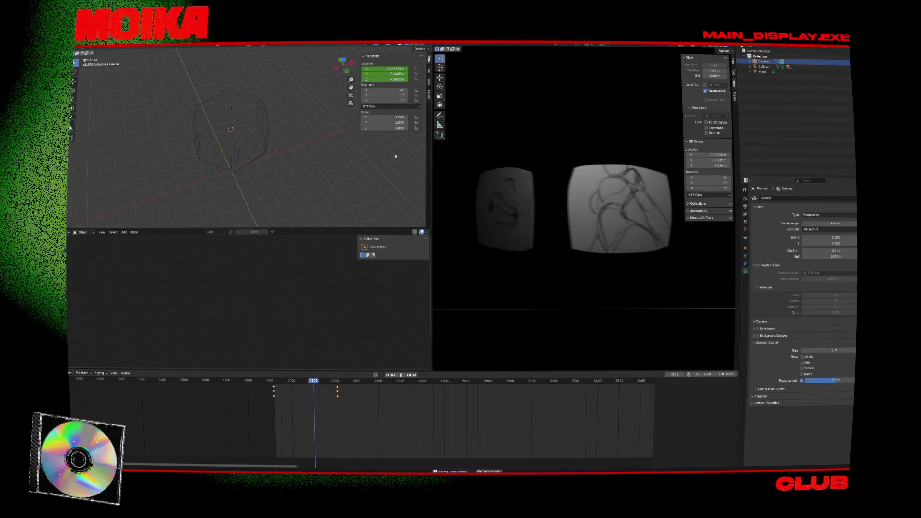
pyautogui.press('space')
pyautogui.click(255, 172)
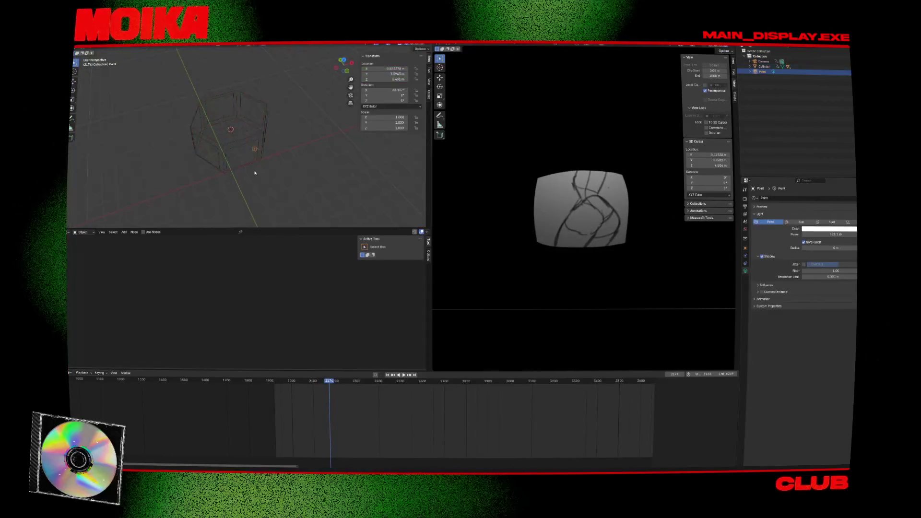
pyautogui.click(241, 144)
pyautogui.press('KP_1')
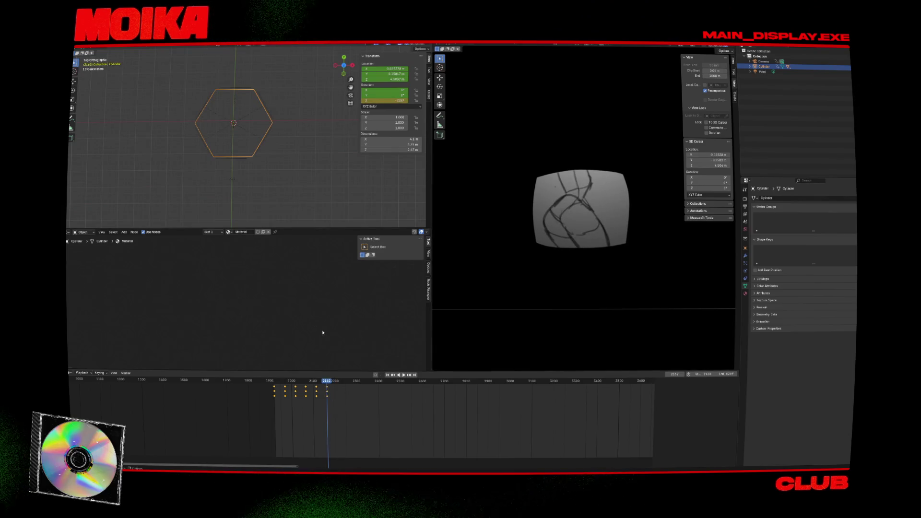
# - Duplicate the hexagonal Cylinder's keyframes further along the timeline and preview playback
pyautogui.click(266, 151)
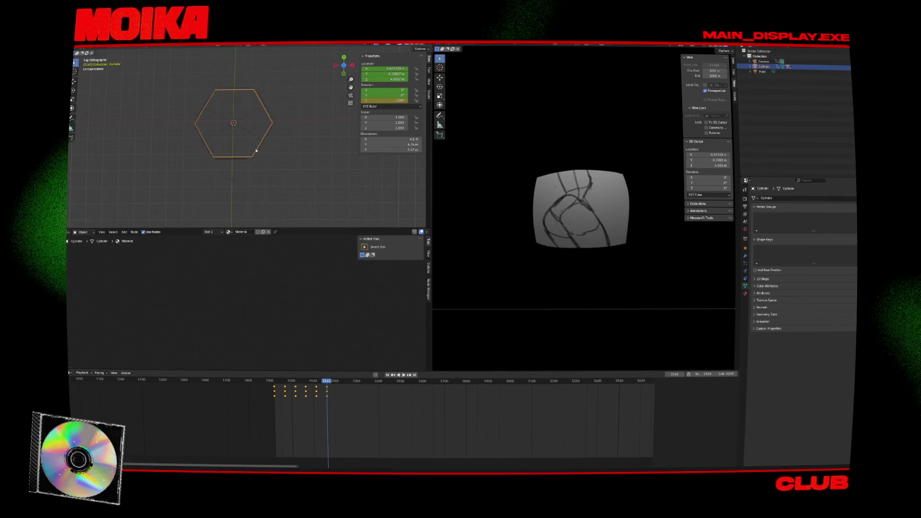
pyautogui.hotkey('shift', 'd')
pyautogui.click(337, 384)
pyautogui.press('space')
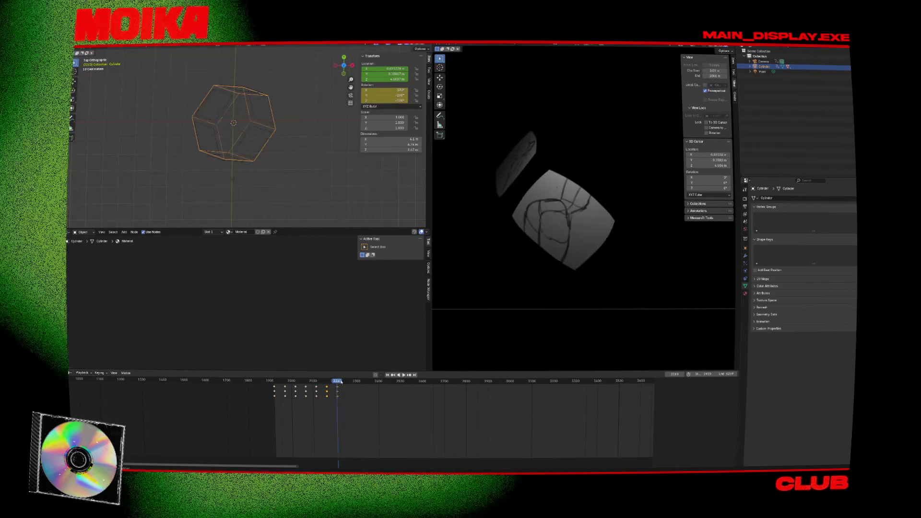
pyautogui.press('Escape')
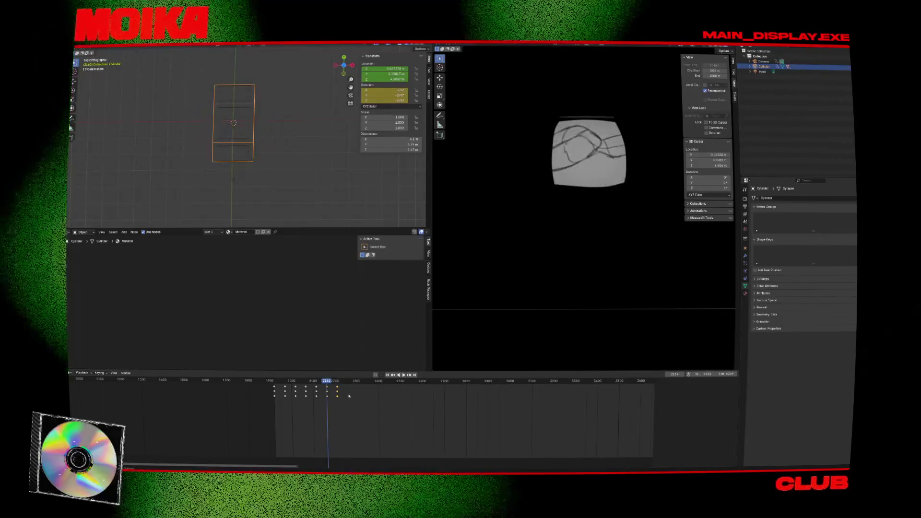
# - At the keyframe near frame 2210, adjust the cylinder's rotation angle and play it back
pyautogui.press('Up')
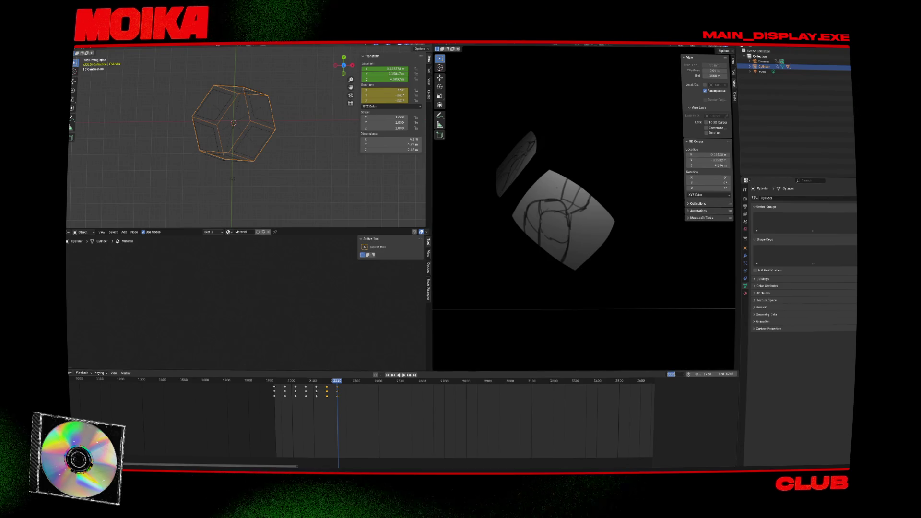
pyautogui.press('Down')
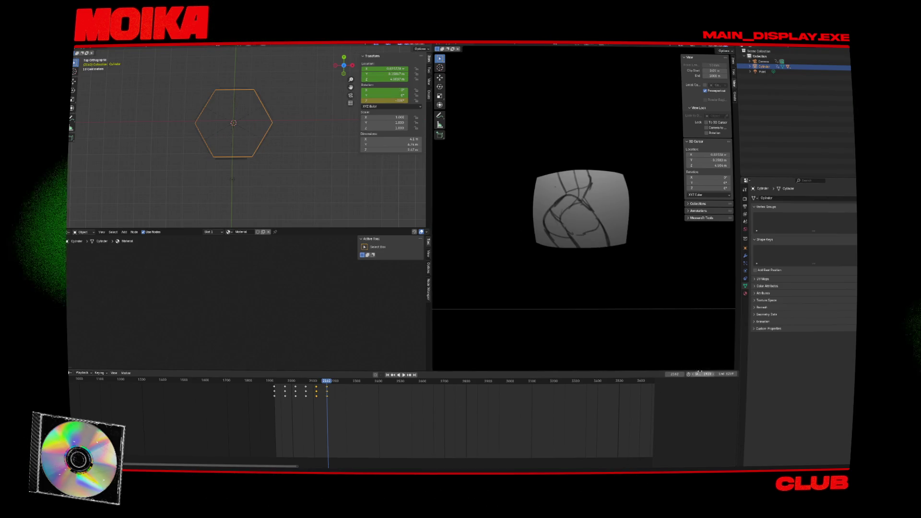
pyautogui.press('Up')
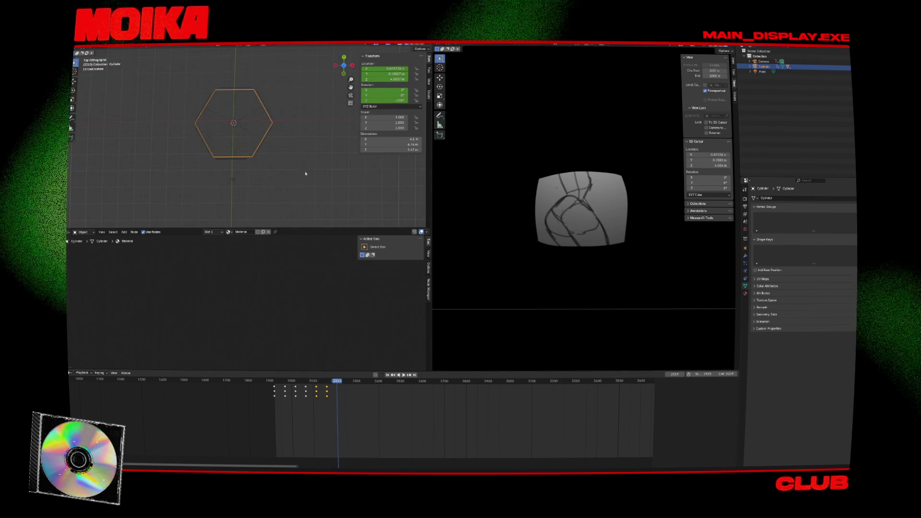
pyautogui.press('r')
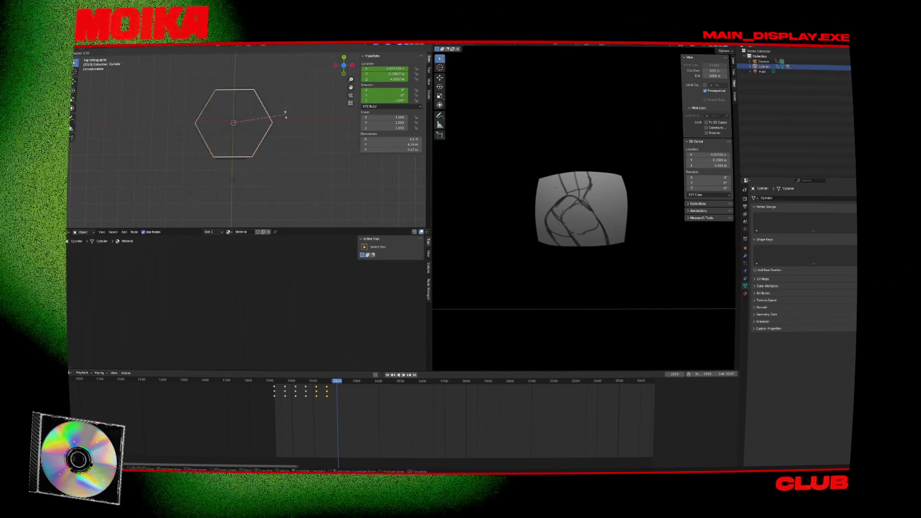
pyautogui.click(273, 165)
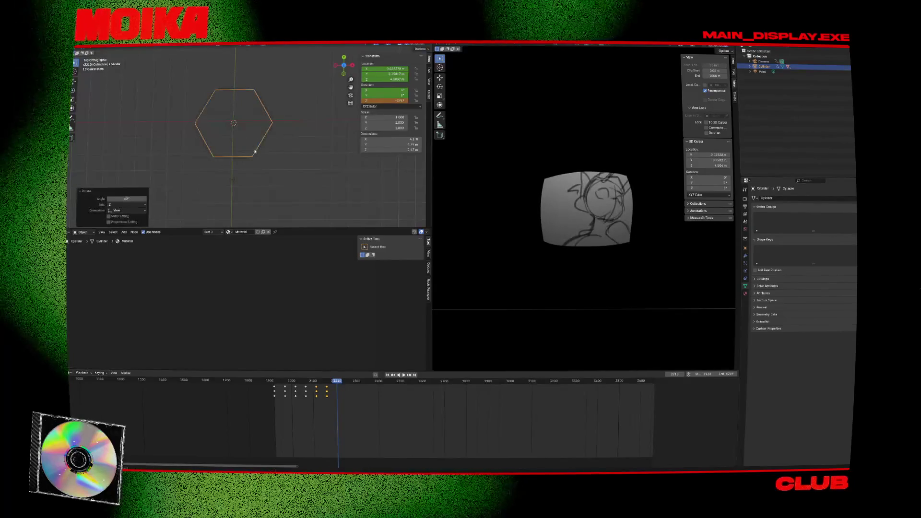
pyautogui.press('r')
pyautogui.click(287, 163)
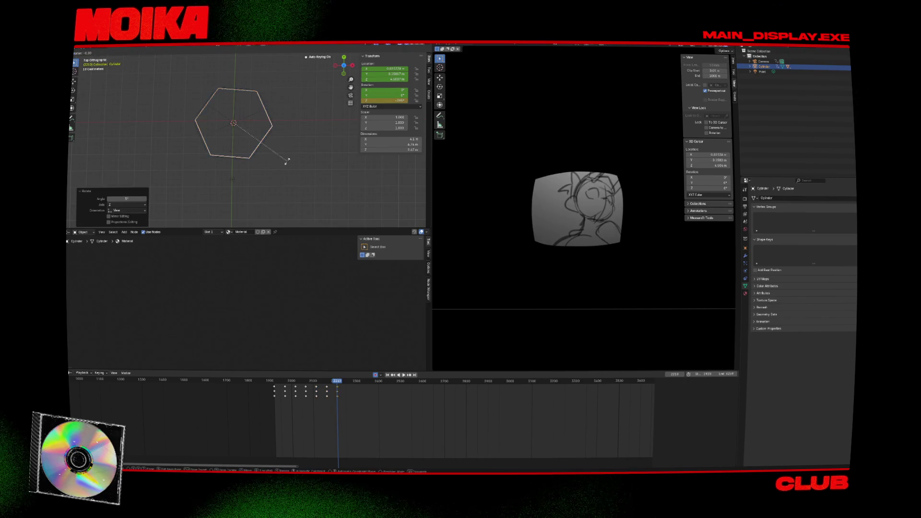
pyautogui.click(290, 162)
pyautogui.hotkey('shift', 'ctrl', 'space')
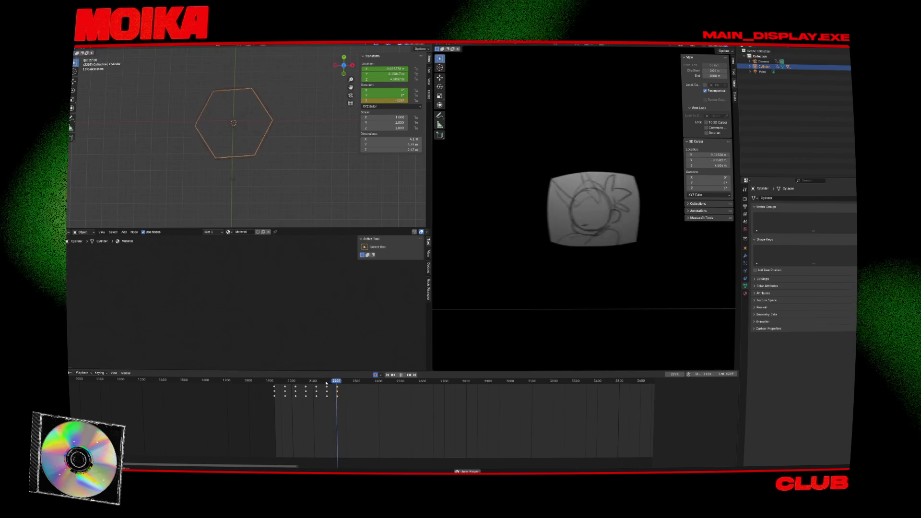
pyautogui.press('space')
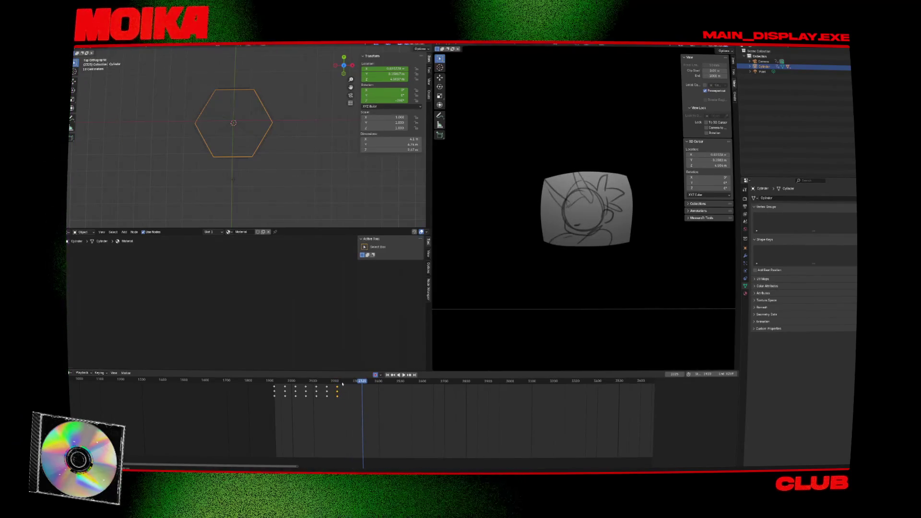
# - Try shifting the latest keyframe column later, undo it, then select all keys and play
pyautogui.click(339, 382)
pyautogui.moveTo(331, 396); pyautogui.dragTo(272, 381)
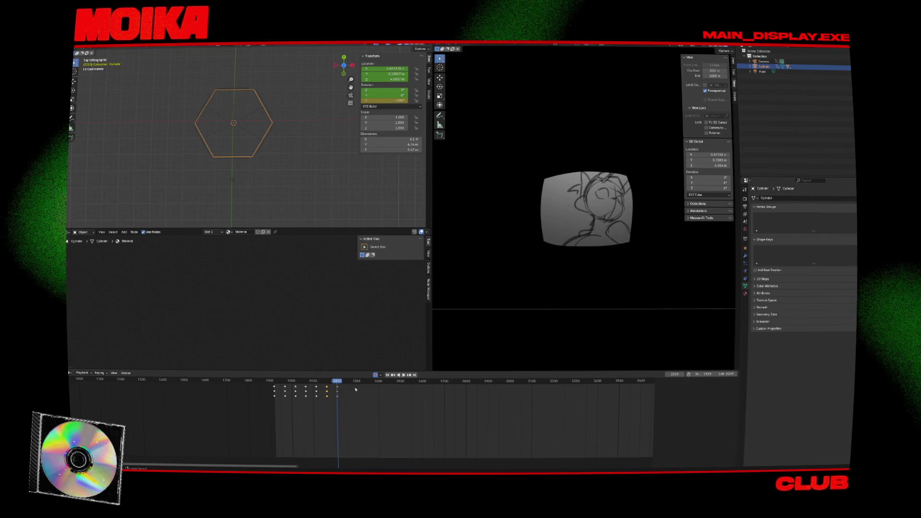
pyautogui.press('g')
pyautogui.click(353, 381)
pyautogui.press('Up')
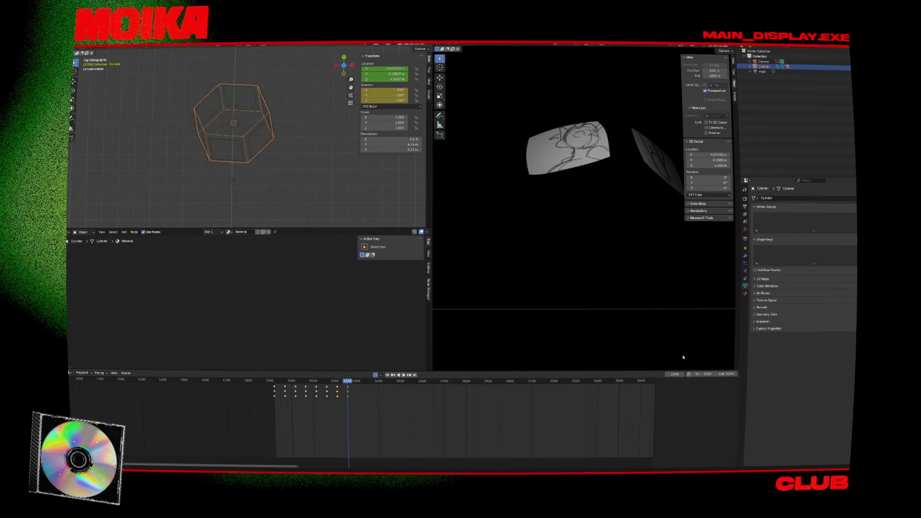
pyautogui.hotkey('ctrl', 'z')
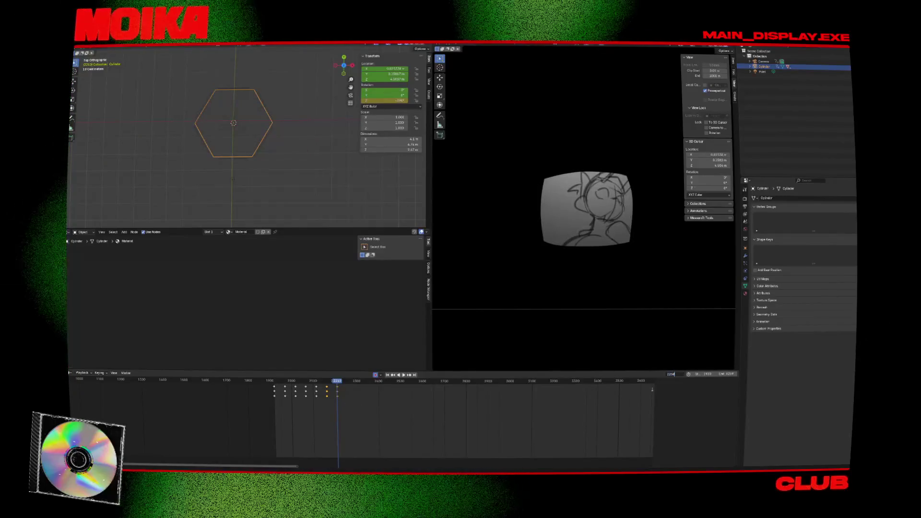
pyautogui.moveTo(268, 380)
pyautogui.mouseDown()
pyautogui.moveTo(346, 401)
pyautogui.moveTo(338, 396)
pyautogui.mouseUp()
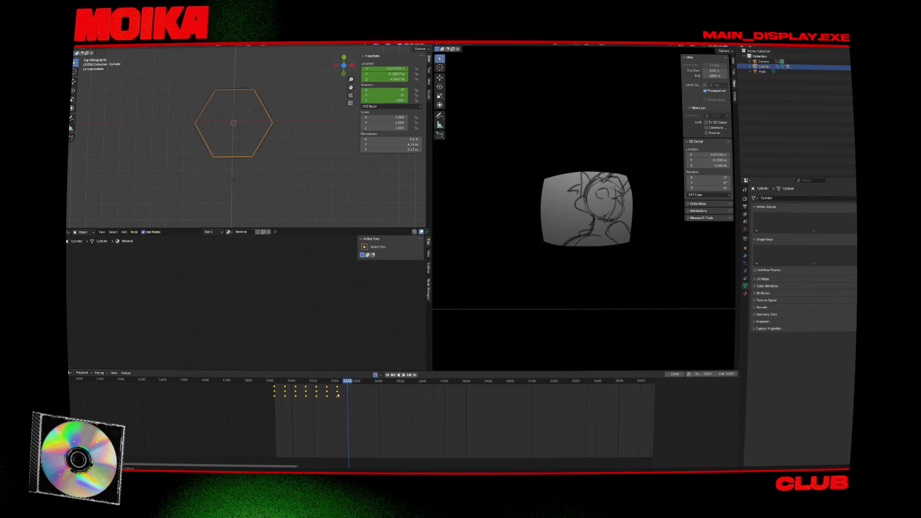
pyautogui.press('space')
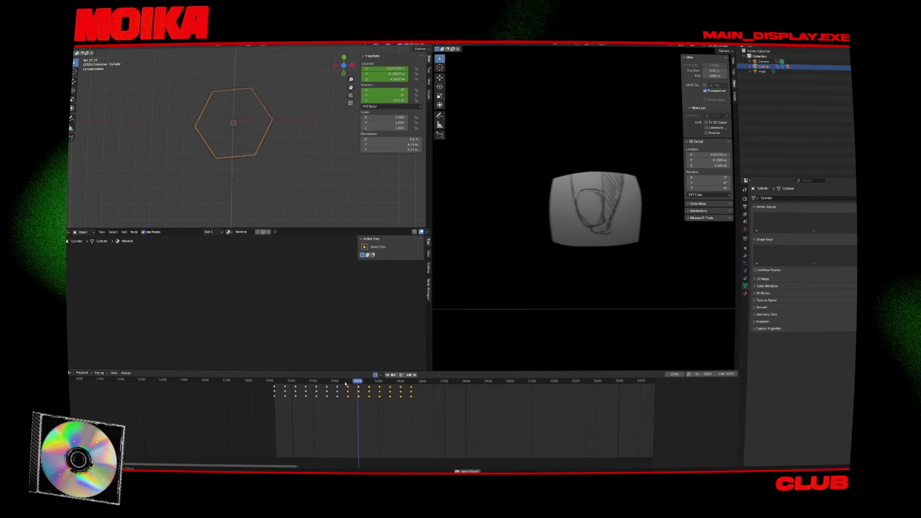
# - Set all panel keyframes to Linear interpolation and play back to check the motion
pyautogui.press('space')
pyautogui.moveTo(265, 413); pyautogui.dragTo(443, 380)
pyautogui.rightClick(398, 388)
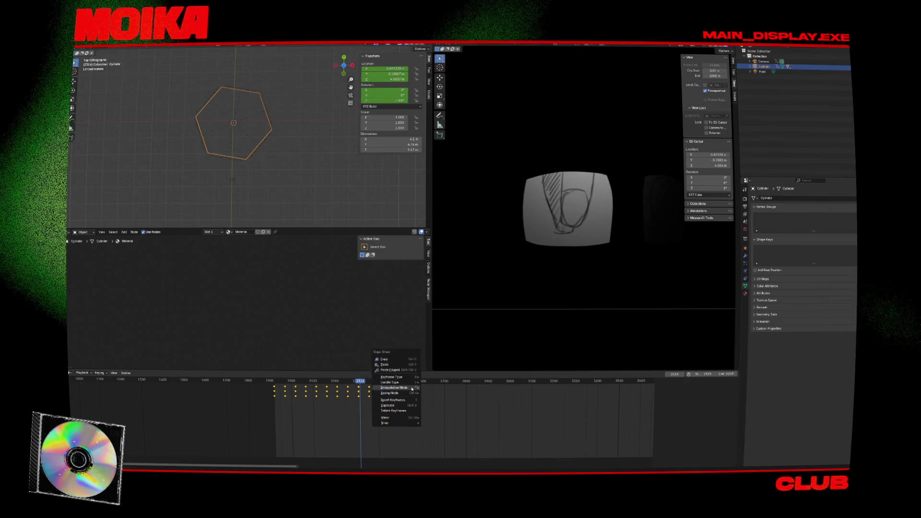
pyautogui.moveTo(400, 388)
pyautogui.click(436, 402)
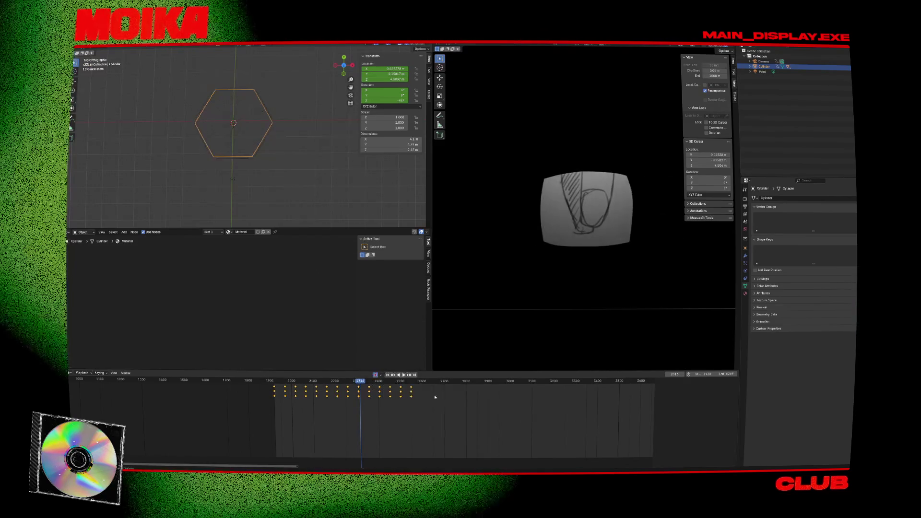
pyautogui.press('space')
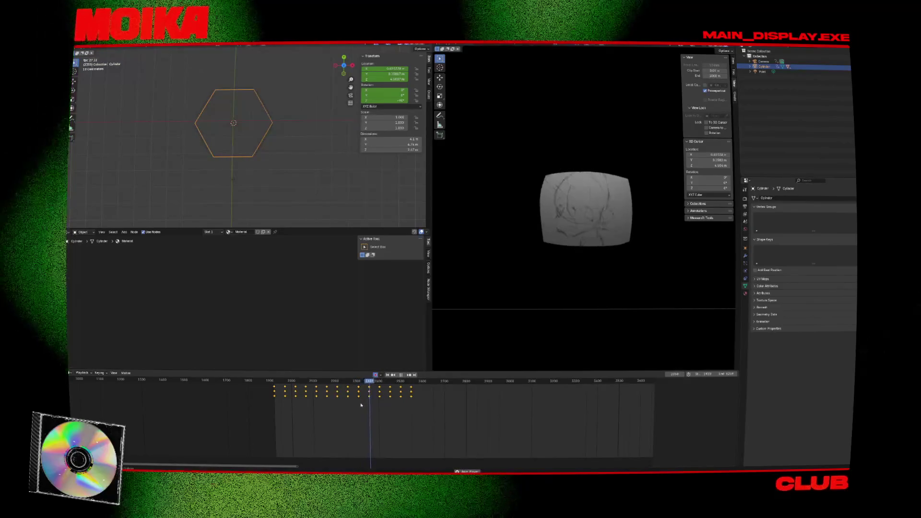
# - Select the keyframes after the current frame and set the animation end frame to 2308
pyautogui.click(345, 386)
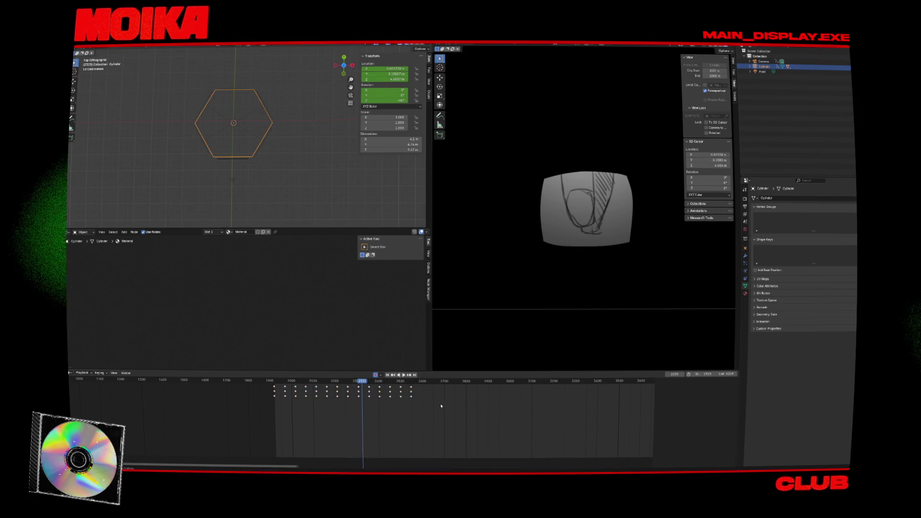
pyautogui.press(']')
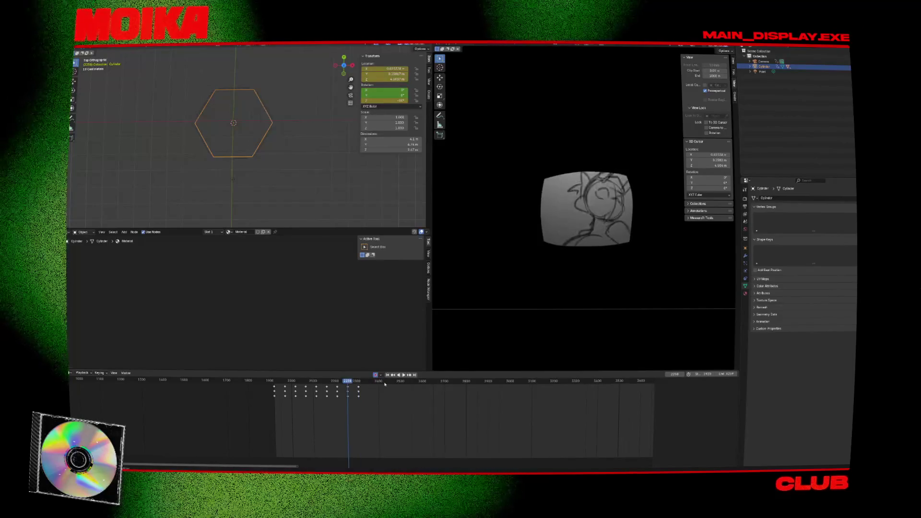
pyautogui.press('space')
pyautogui.doubleClick(671, 374)
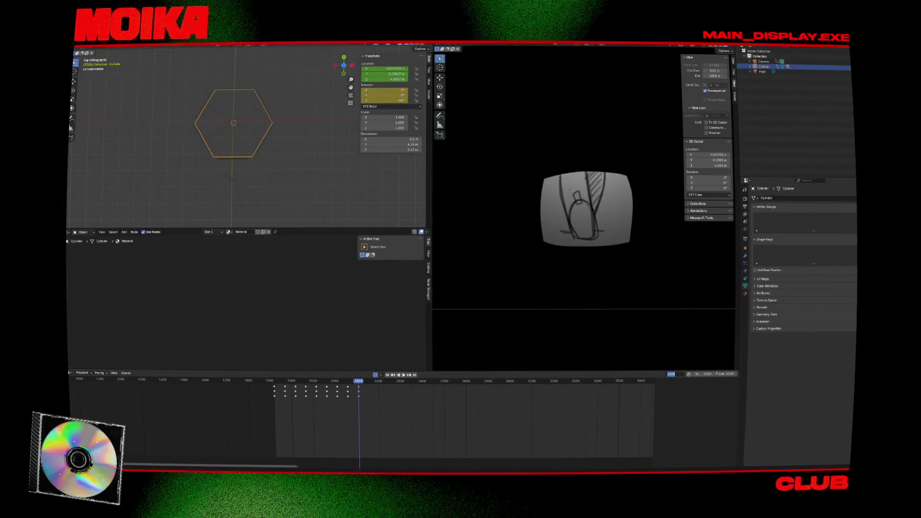
pyautogui.press('Return')
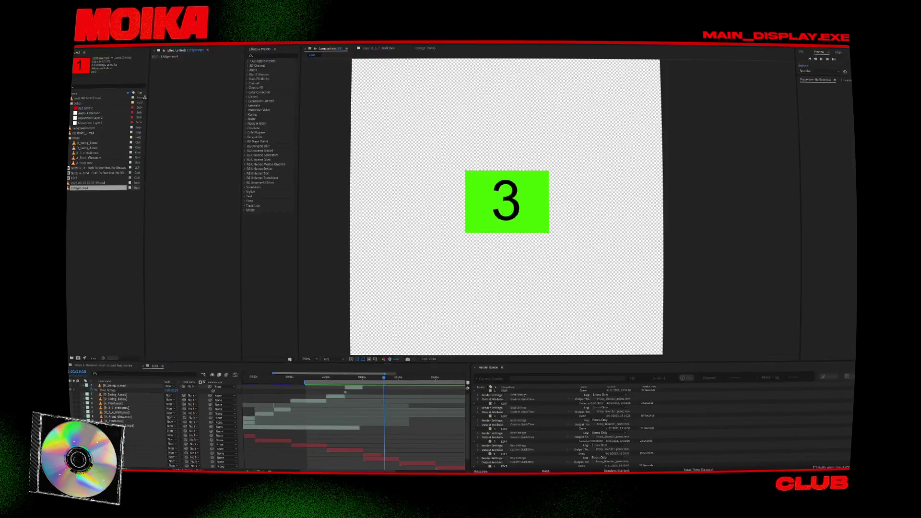
# - Scrub the After Effects reference edit back to the frame where green card 4 appears
pyautogui.keyDown('alt'); pyautogui.scroll(-2, 368, 422); pyautogui.keyUp('alt')
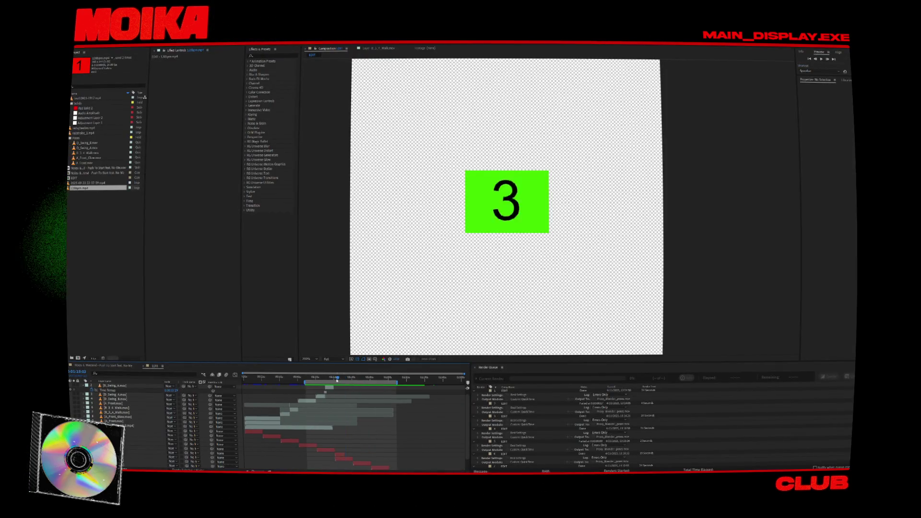
pyautogui.moveTo(337, 381)
pyautogui.mouseDown()
pyautogui.moveTo(330, 380)
pyautogui.moveTo(382, 380)
pyautogui.mouseUp()
pyautogui.keyDown('alt'); pyautogui.scroll(-2, 366, 387); pyautogui.keyUp('alt')
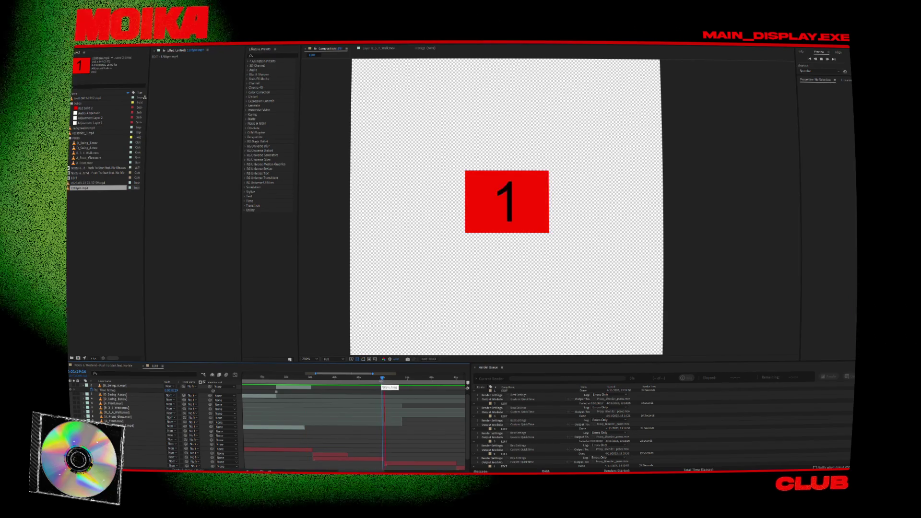
pyautogui.keyDown('alt'); pyautogui.scroll(2, 393, 413); pyautogui.keyUp('alt')
pyautogui.click(356, 379)
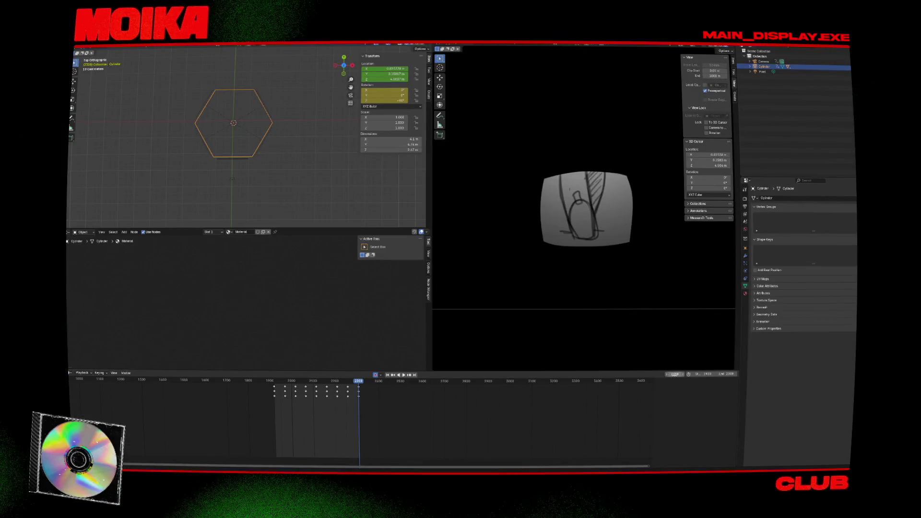
# - Set the animation end frame to 2302 and save the Blender scene
pyautogui.press('Down')
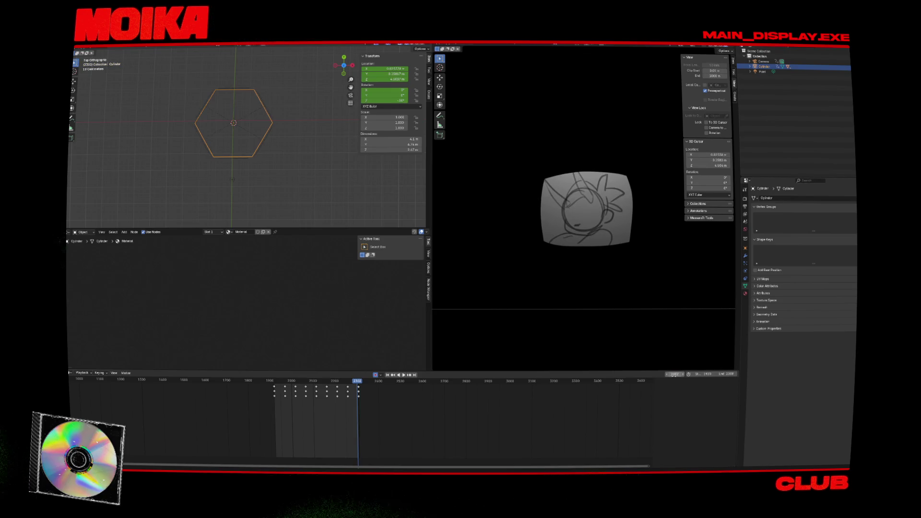
pyautogui.write('2')
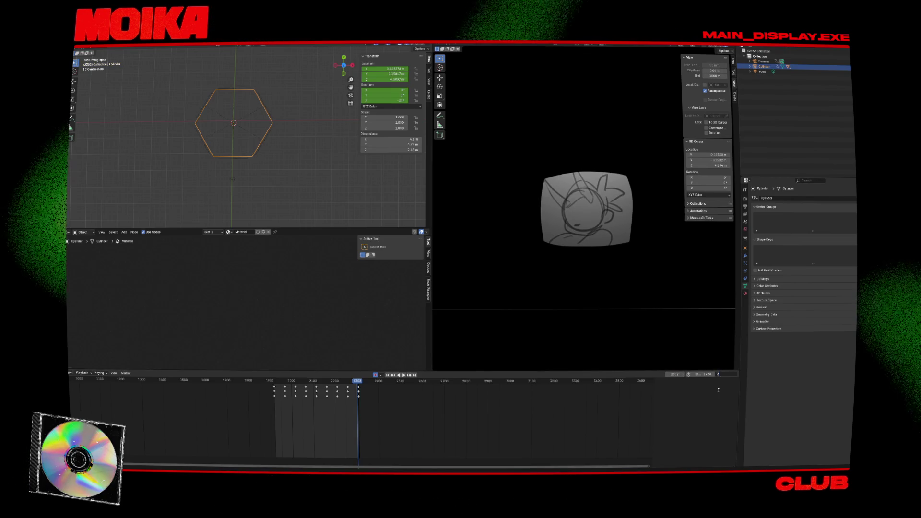
pyautogui.write('302')
pyautogui.press('Return')
pyautogui.press('Left')
pyautogui.press('Left')
pyautogui.press('Left')
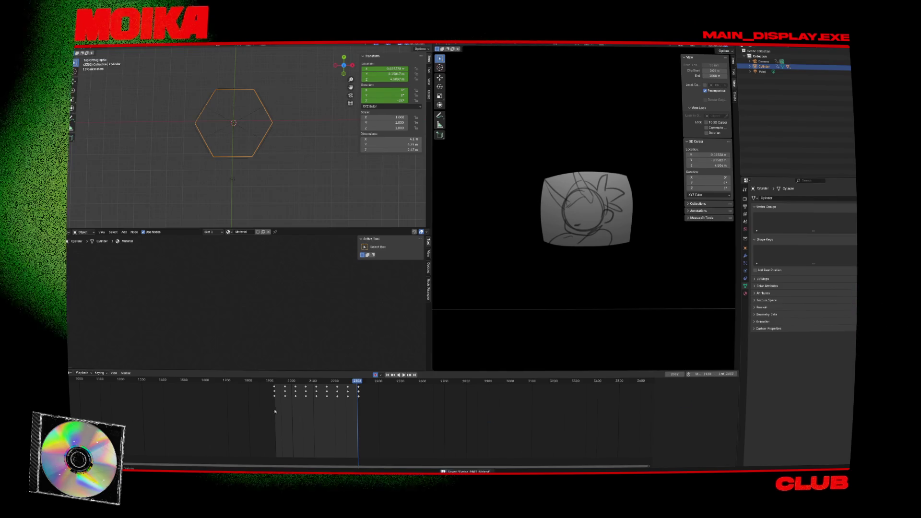
pyautogui.hotkey('ctrl', 's')
# - Jump to an earlier frame on the timeline and stop playback there
pyautogui.scroll(5, 346, 405)
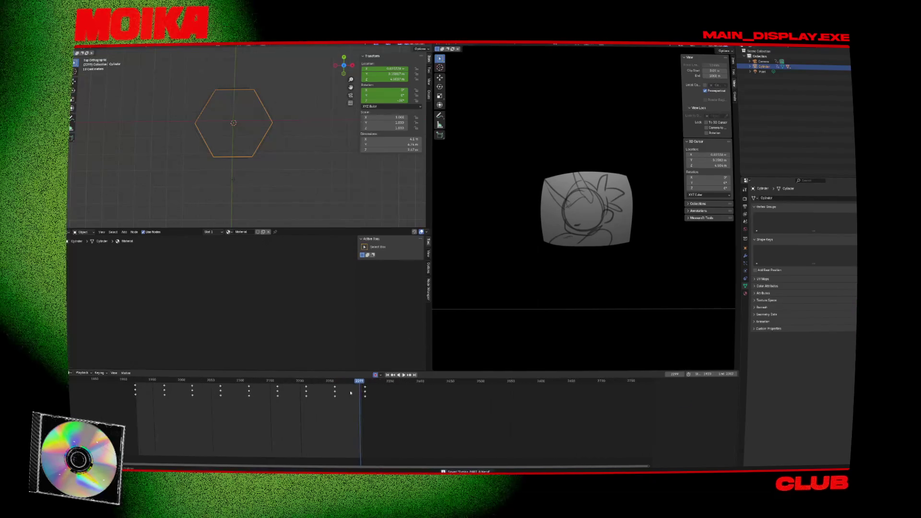
pyautogui.click(302, 383)
pyautogui.press('Escape')
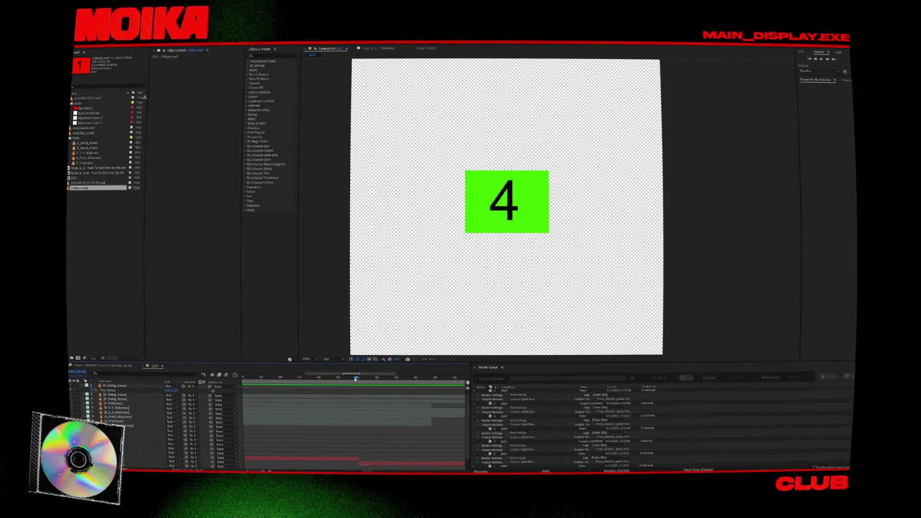
# - Move the reference back to panel 1 and step forward a frame to find the cut
pyautogui.moveTo(340, 380); pyautogui.dragTo(320, 383)
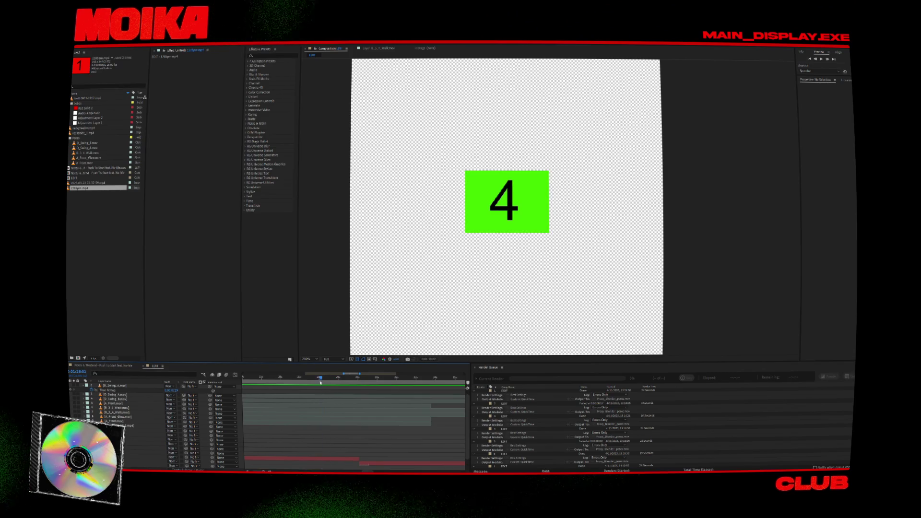
pyautogui.click(828, 59)
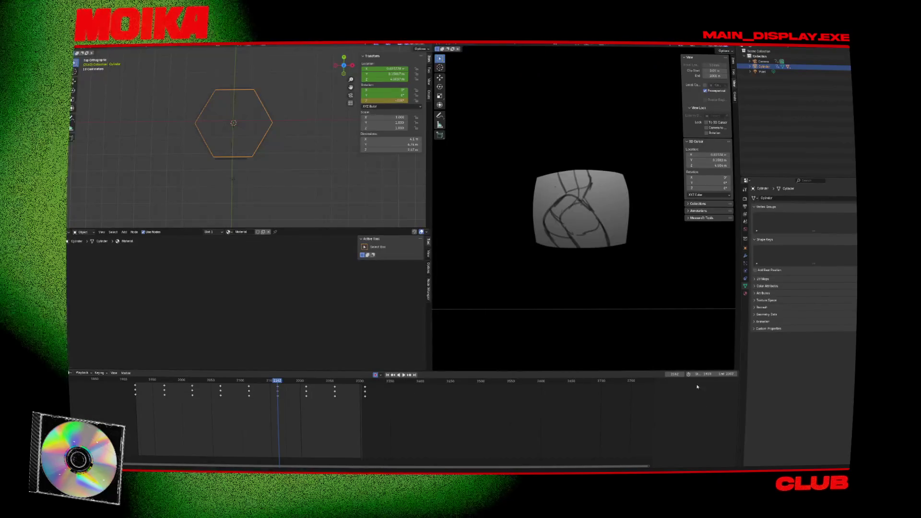
# - Jump to frame 2258, step back to the previous panel keyframe, and zoom the Dope Sheet
pyautogui.click(675, 374)
pyautogui.write('2258')
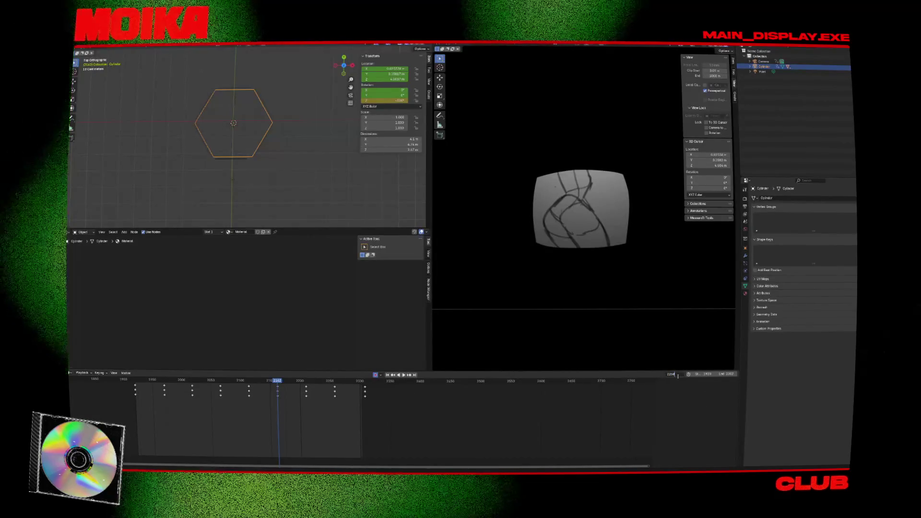
pyautogui.press('Return')
pyautogui.press('Left')
pyautogui.press('Left')
pyautogui.press('Left')
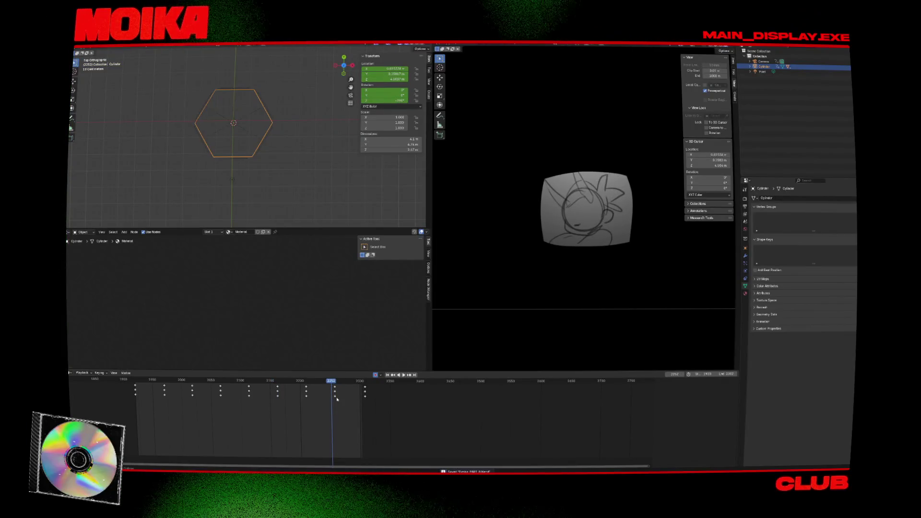
pyautogui.scroll(-2, 505, 390)
pyautogui.scroll(3, 441, 397)
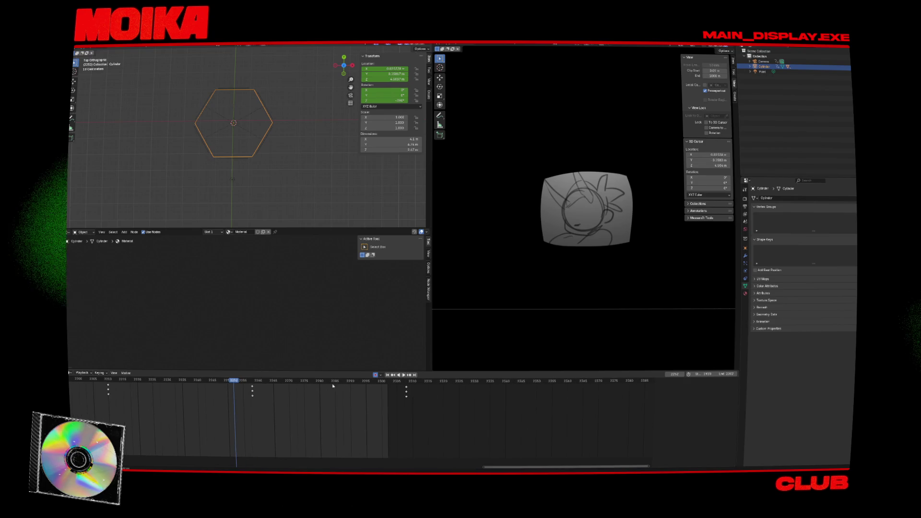
pyautogui.scroll(1, 334, 386)
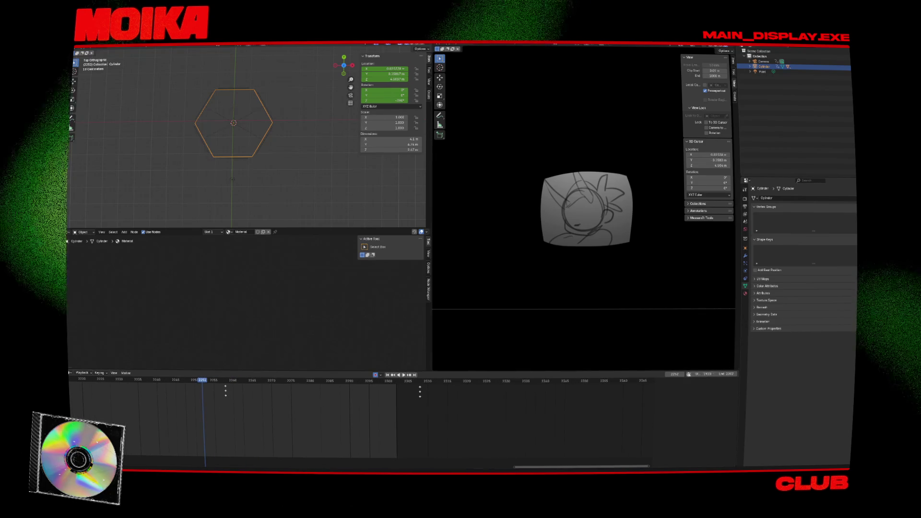
# - Enter a new current frame (typed 2300, then corrected), review the keys, and switch to After Effects
pyautogui.doubleClick(674, 375)
pyautogui.write('2300')
pyautogui.press('BackSpace')
pyautogui.press('BackSpace')
pyautogui.press('BackSpace')
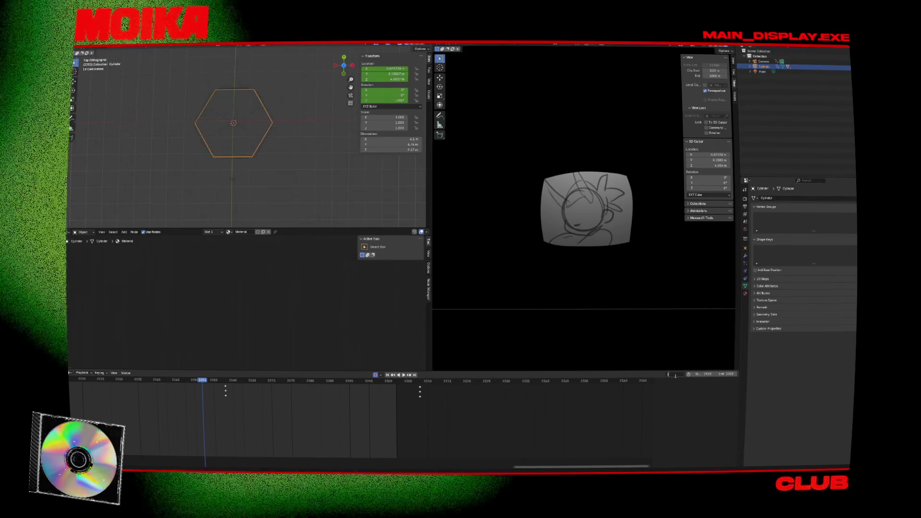
pyautogui.press('Return')
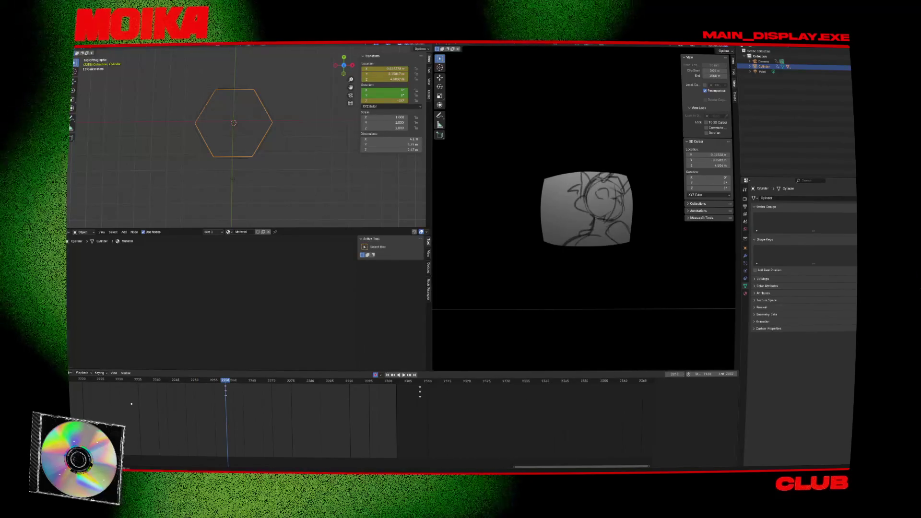
pyautogui.scroll(3, 317, 413)
pyautogui.scroll(3, 318, 413)
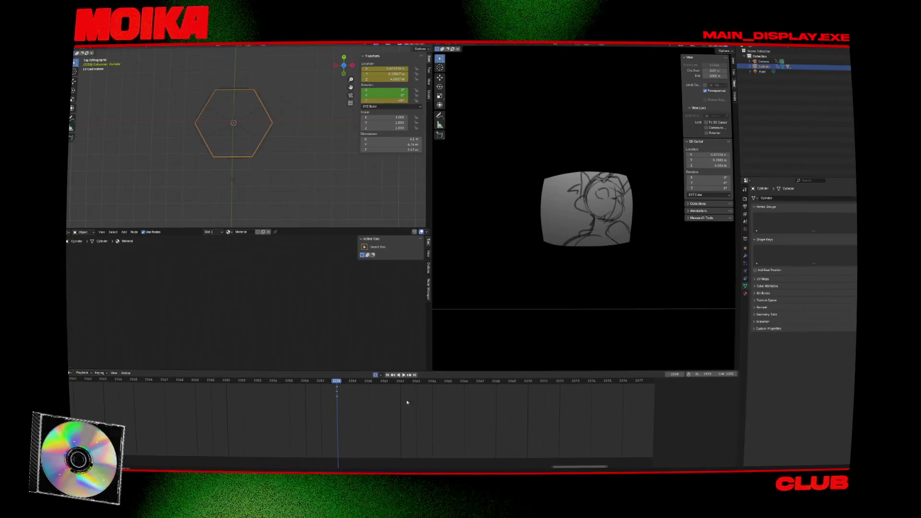
pyautogui.scroll(-2, 322, 407)
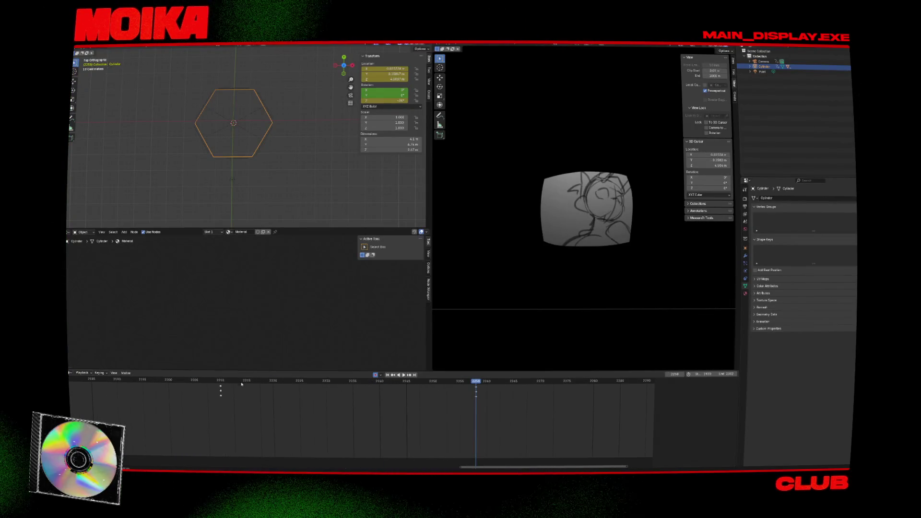
pyautogui.hotkey('alt', 'Tab')
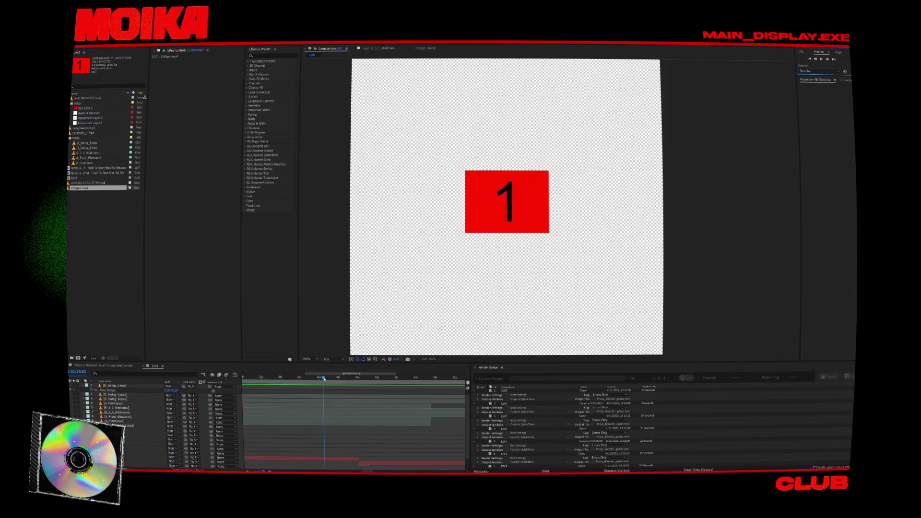
pyautogui.moveTo(324, 378); pyautogui.dragTo(289, 379)
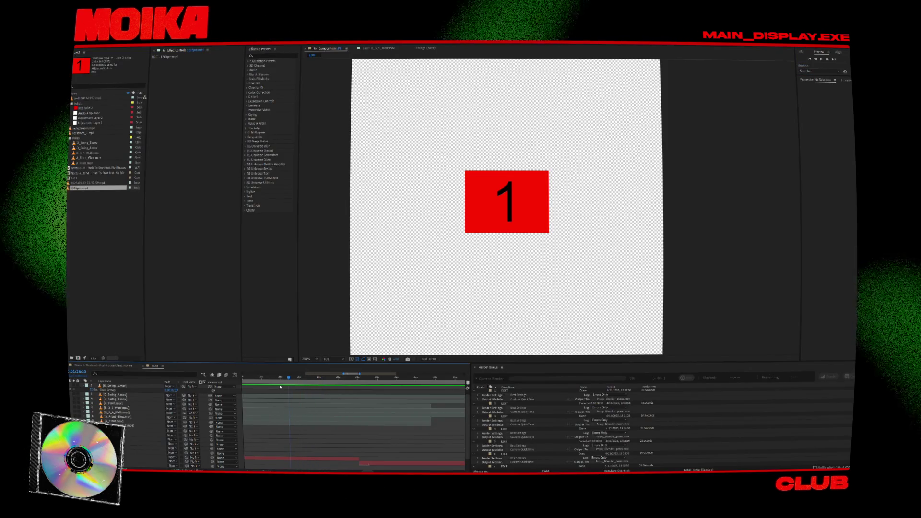
pyautogui.press('pageup')
pyautogui.press('pageup')
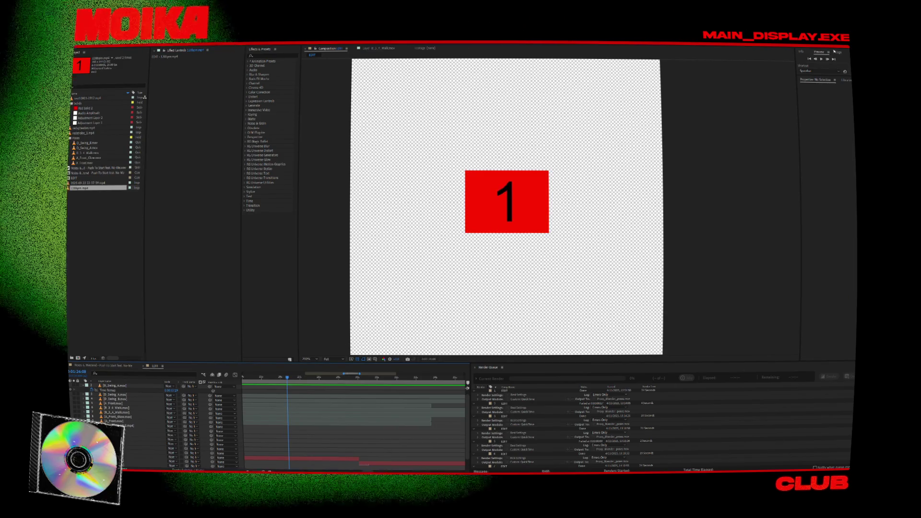
pyautogui.click(816, 59)
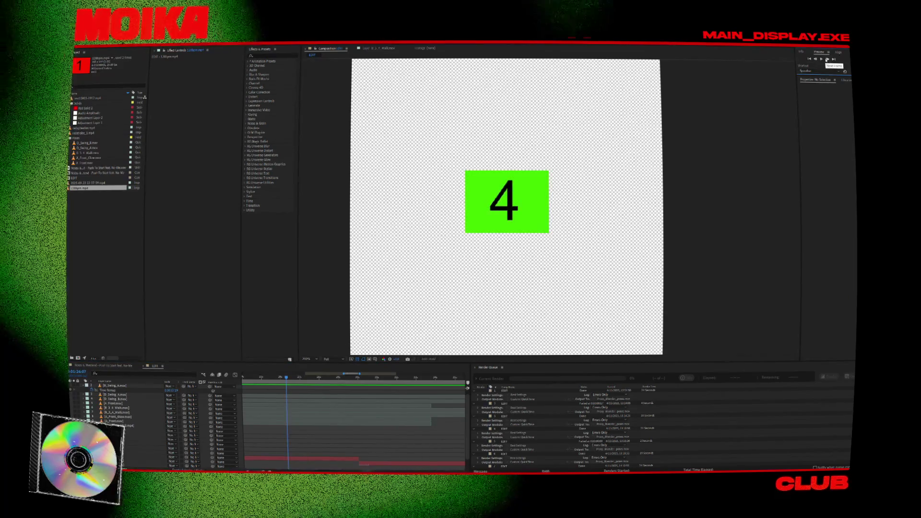
pyautogui.click(827, 59)
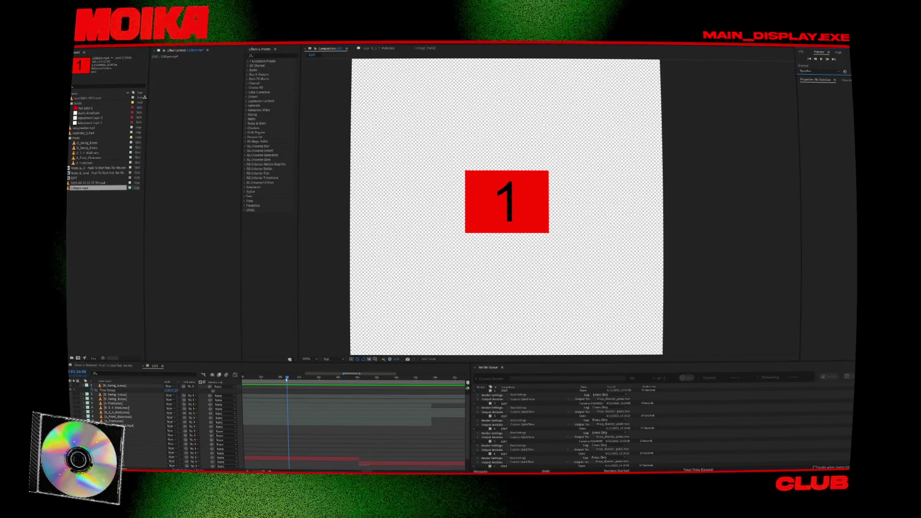
pyautogui.moveTo(315, 380)
pyautogui.mouseDown()
pyautogui.moveTo(364, 384)
pyautogui.moveTo(346, 385)
pyautogui.mouseUp()
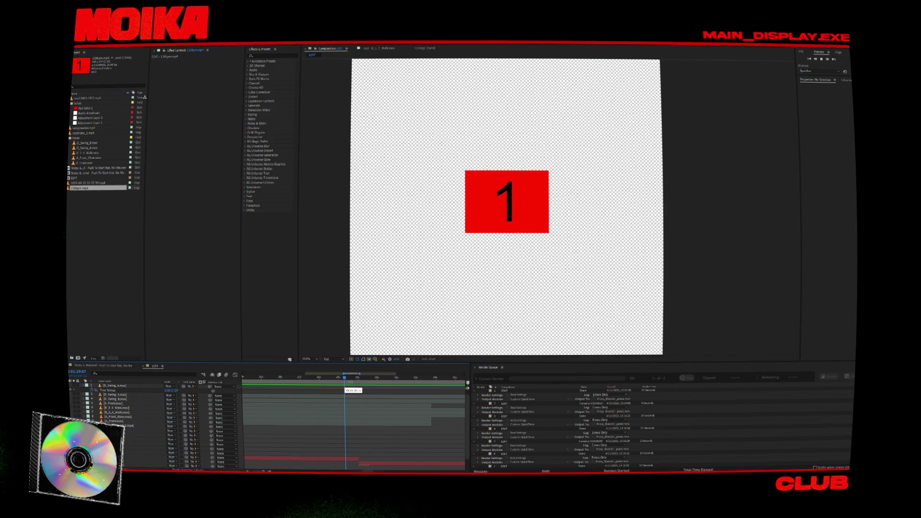
pyautogui.moveTo(358, 380); pyautogui.dragTo(359, 380)
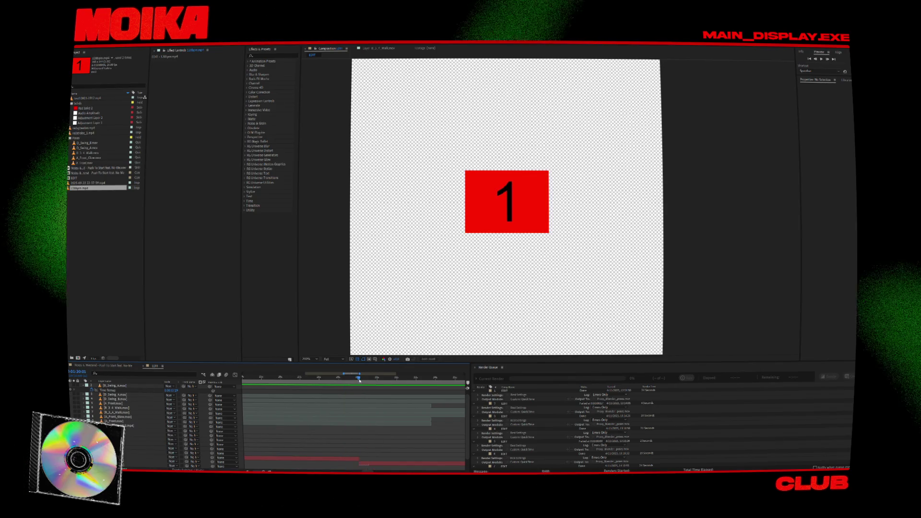
pyautogui.click(327, 379)
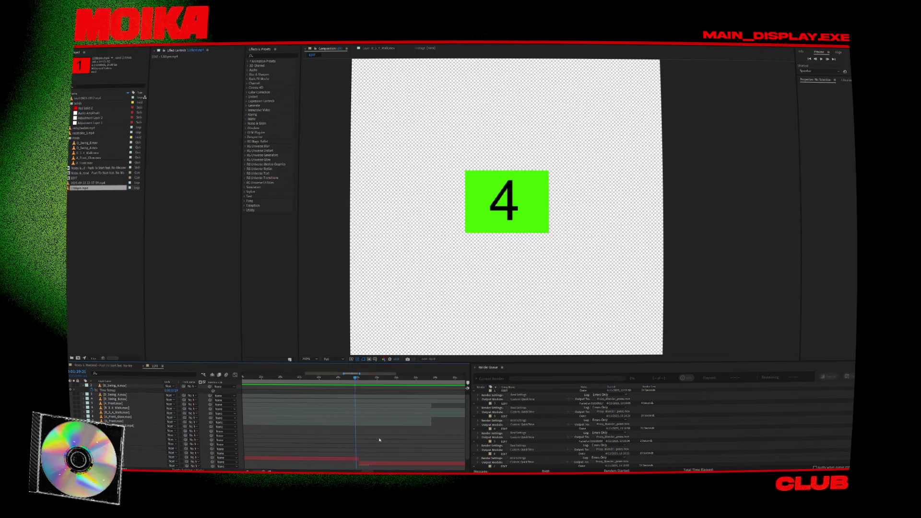
pyautogui.keyDown('alt'); pyautogui.scroll(3, 379, 441); pyautogui.keyUp('alt')
pyautogui.keyDown('alt'); pyautogui.scroll(5, 380, 441); pyautogui.keyUp('alt')
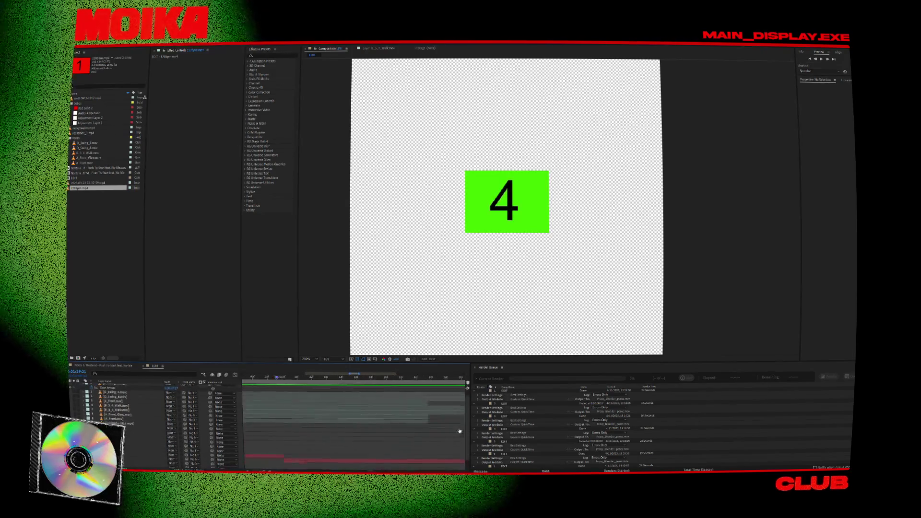
pyautogui.click(335, 379)
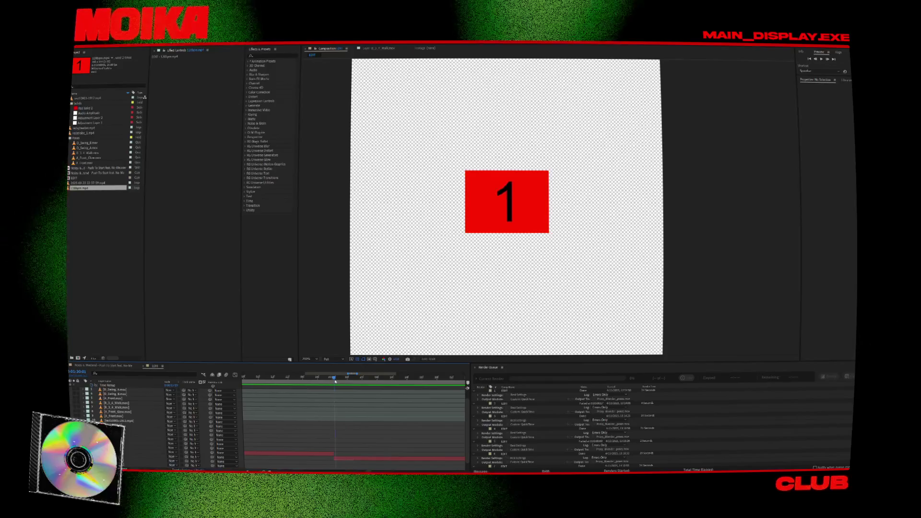
pyautogui.moveTo(334, 381); pyautogui.dragTo(335, 382)
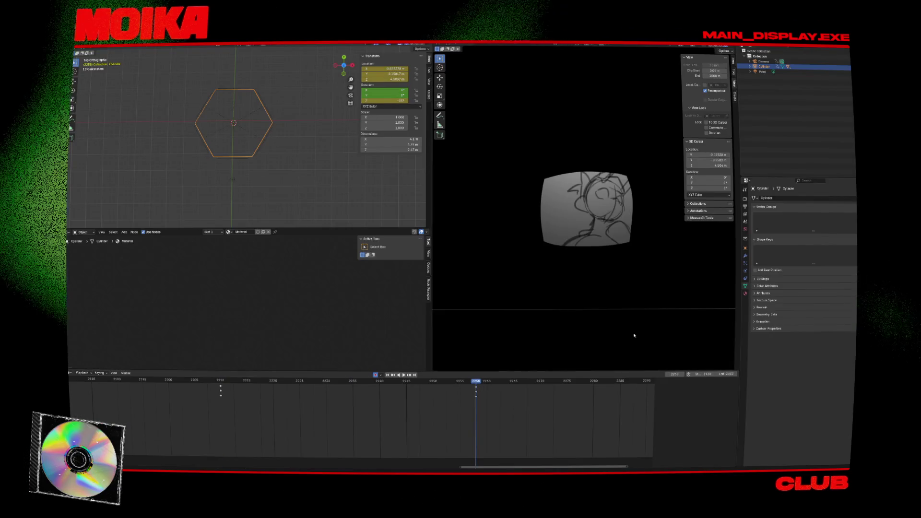
# - Jump to the next keyframe, select that key group, and preview the panel turn
pyautogui.press('Up')
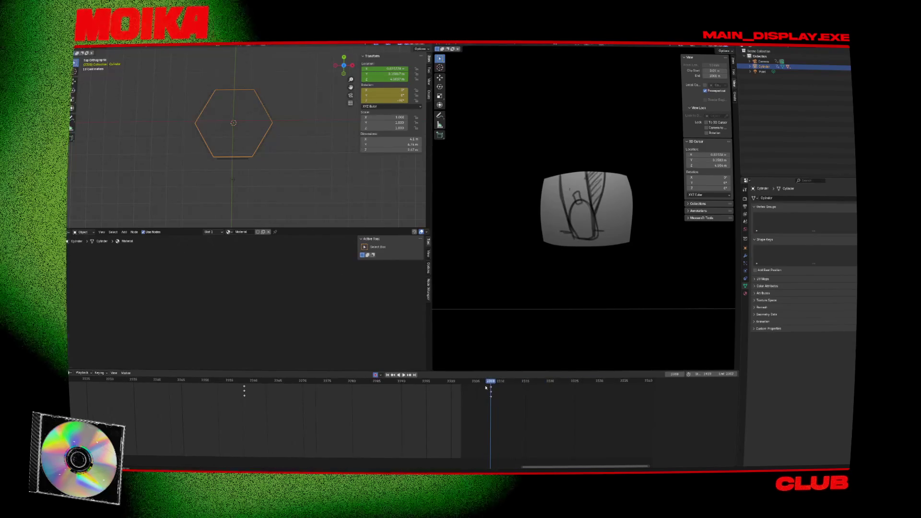
pyautogui.moveTo(488, 397); pyautogui.dragTo(487, 397)
pyautogui.press('space')
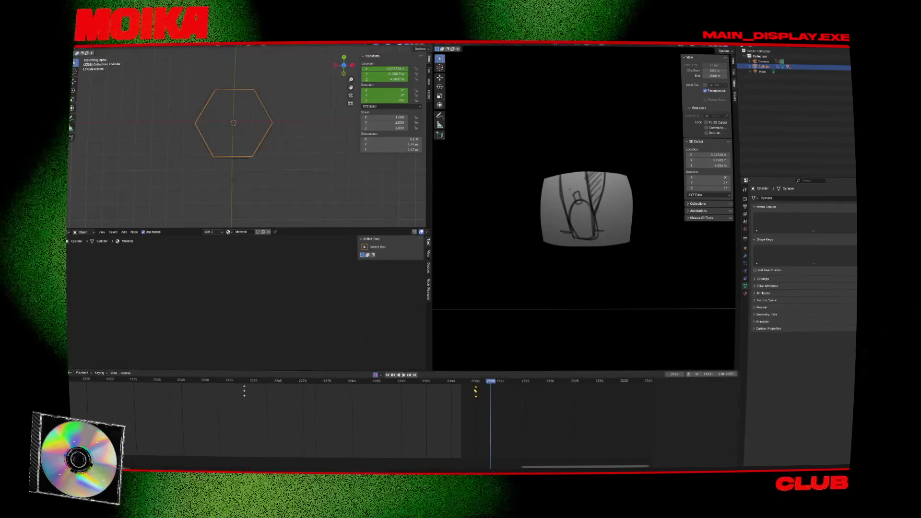
pyautogui.press('Escape')
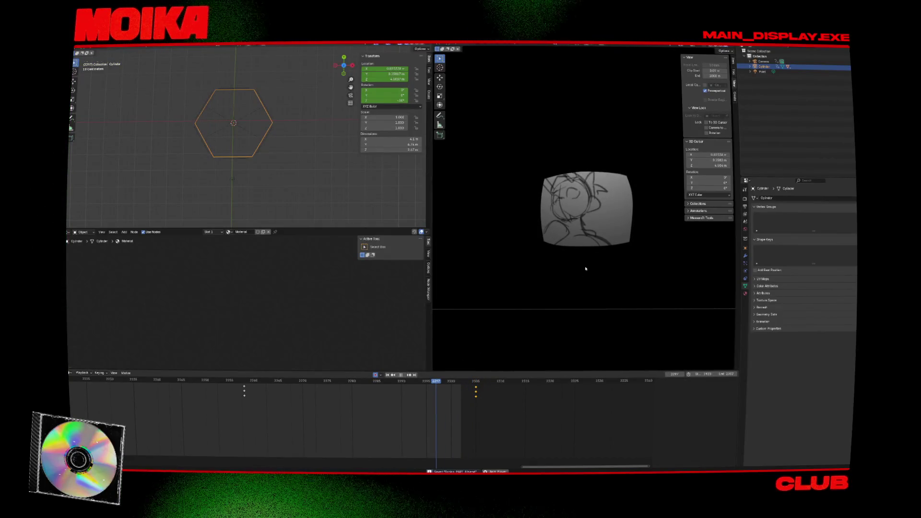
pyautogui.press('space')
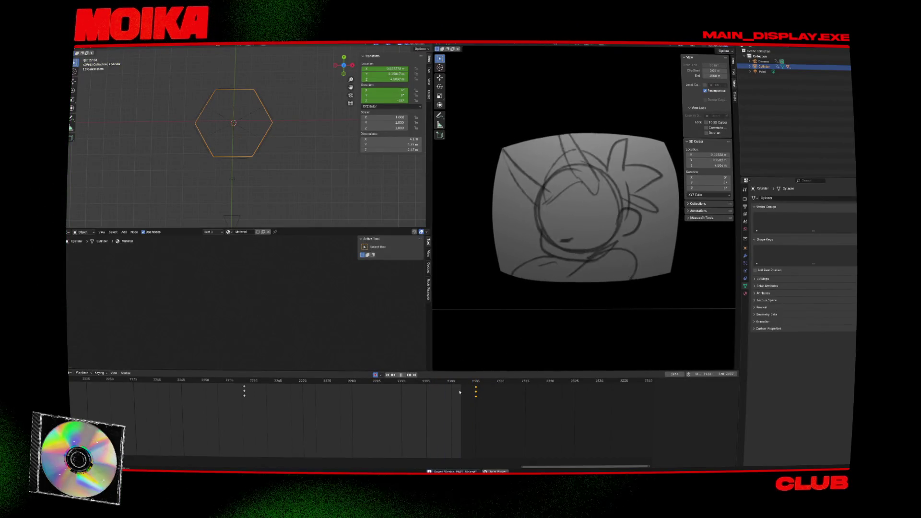
pyautogui.press('space')
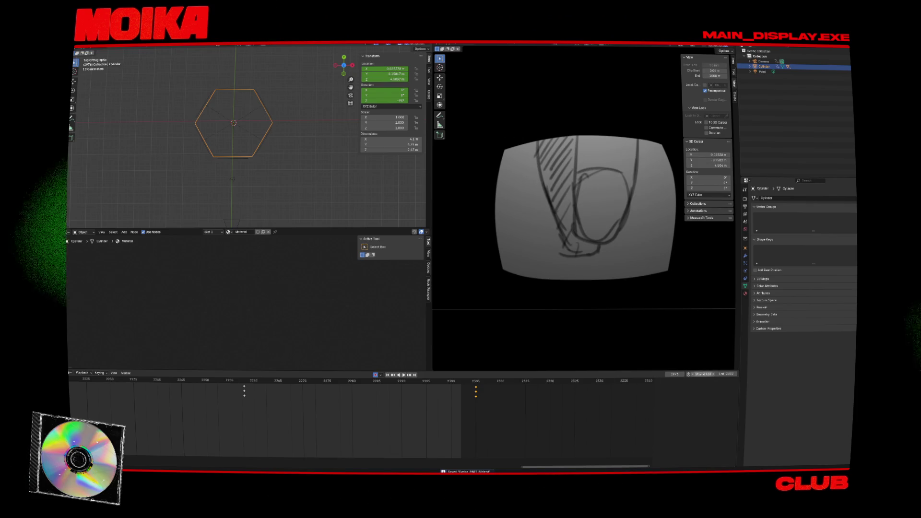
# - Edit the playback range Start and End fields, entering 20, and play the new range
pyautogui.doubleClick(701, 374)
pyautogui.doubleClick(724, 374)
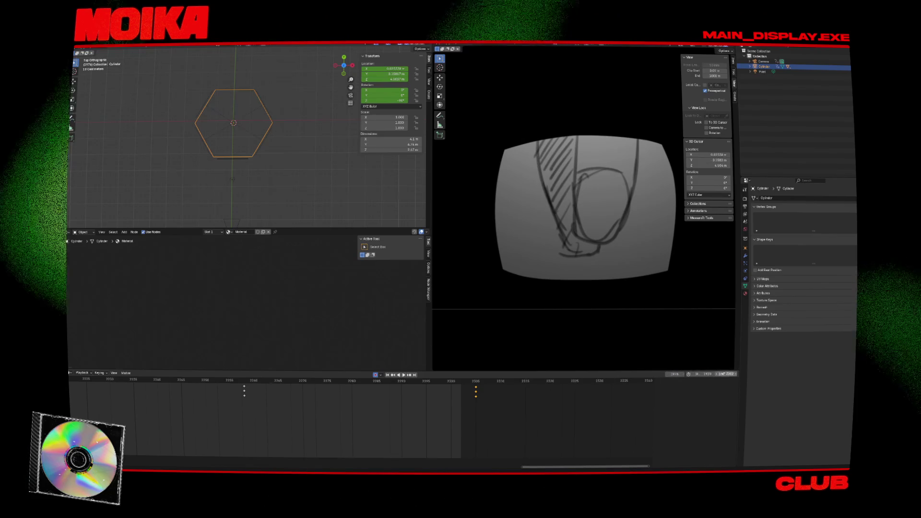
pyautogui.write('20')
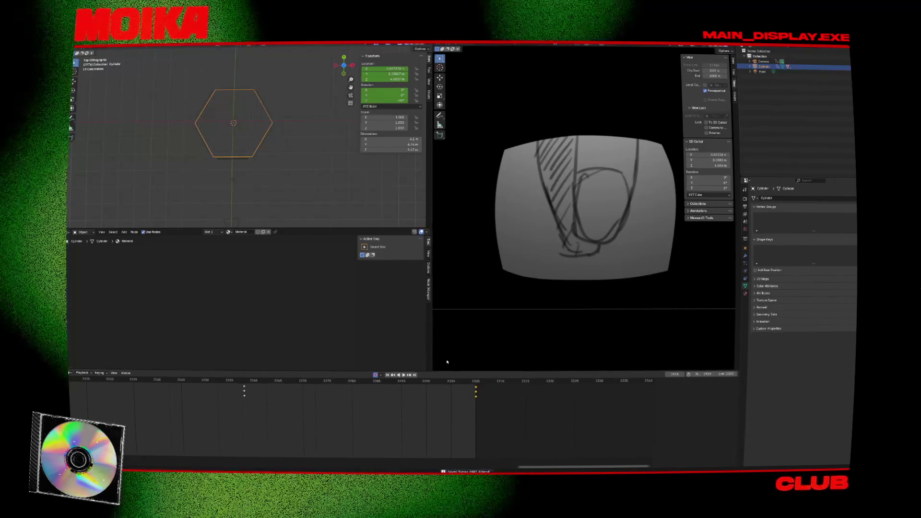
pyautogui.scroll(-2, 498, 276)
pyautogui.press('space')
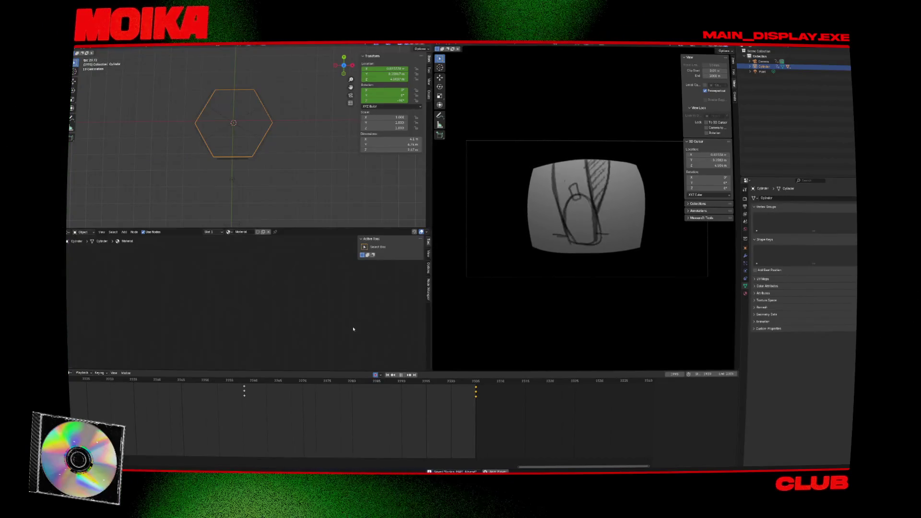
pyautogui.scroll(-4, 274, 392)
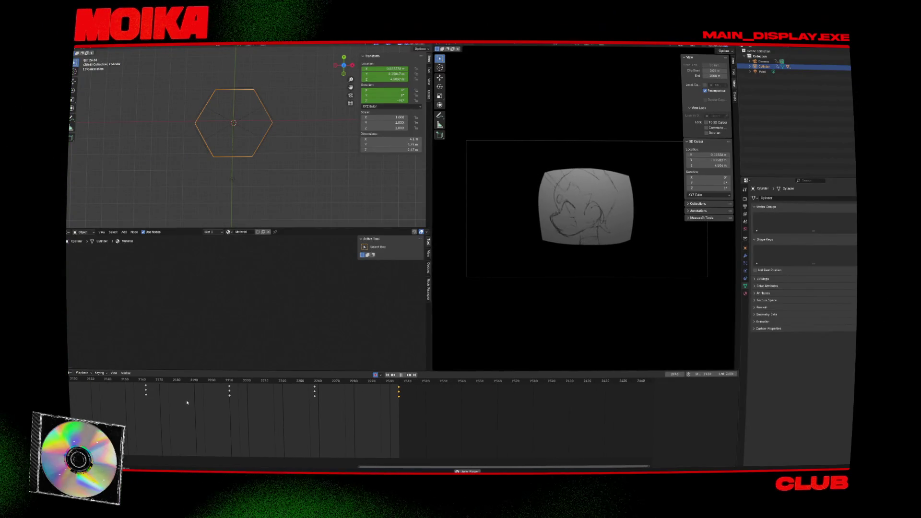
pyautogui.scroll(-2, 267, 406)
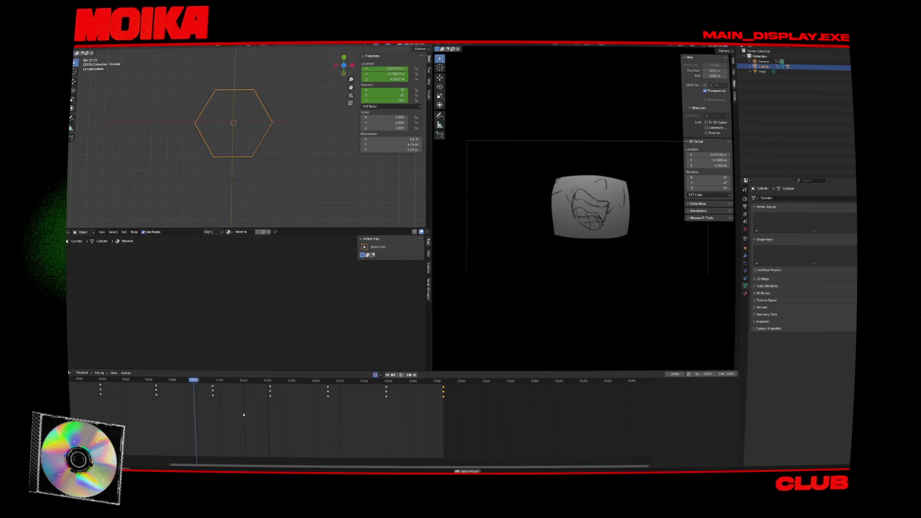
pyautogui.keyDown('ctrl'); pyautogui.scroll(2, 244, 415); pyautogui.keyUp('ctrl')
pyautogui.scroll(2, 501, 262)
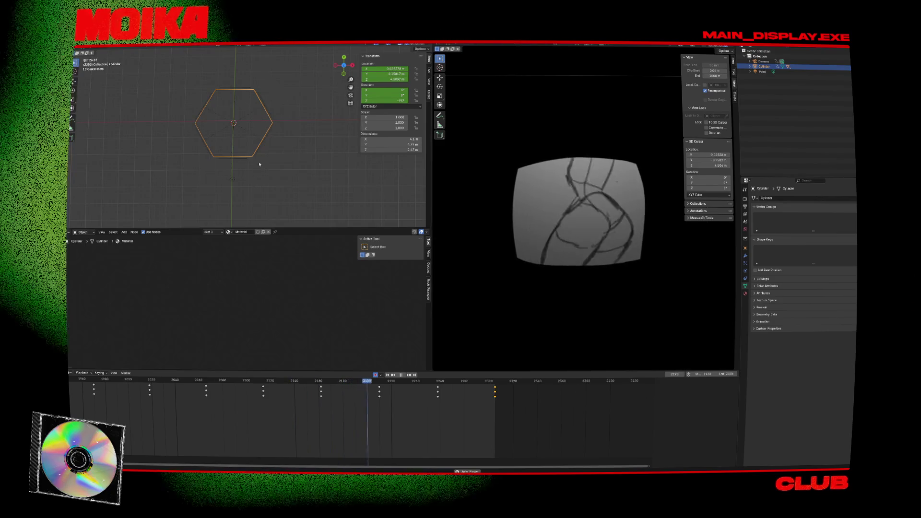
pyautogui.press('space')
pyautogui.scroll(-5, 236, 213)
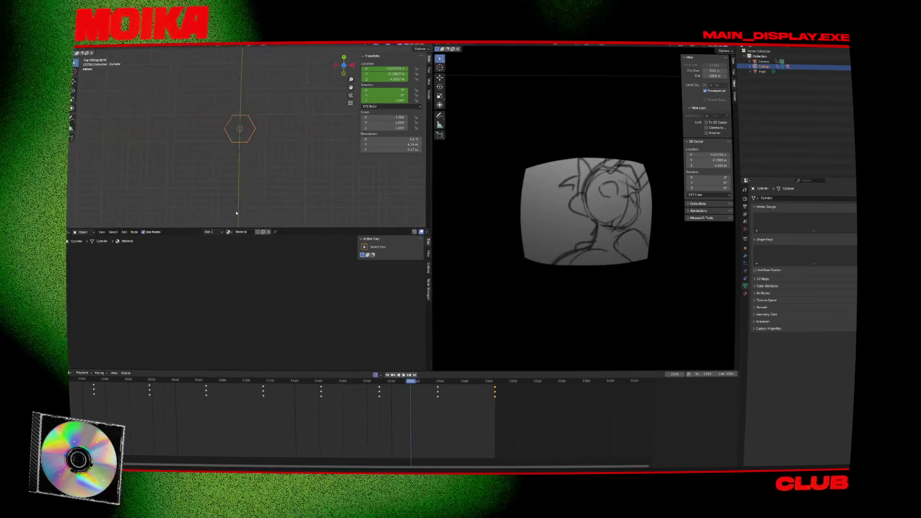
# - Move the Camera's keyframes later, to around frame 2300
pyautogui.click(238, 208)
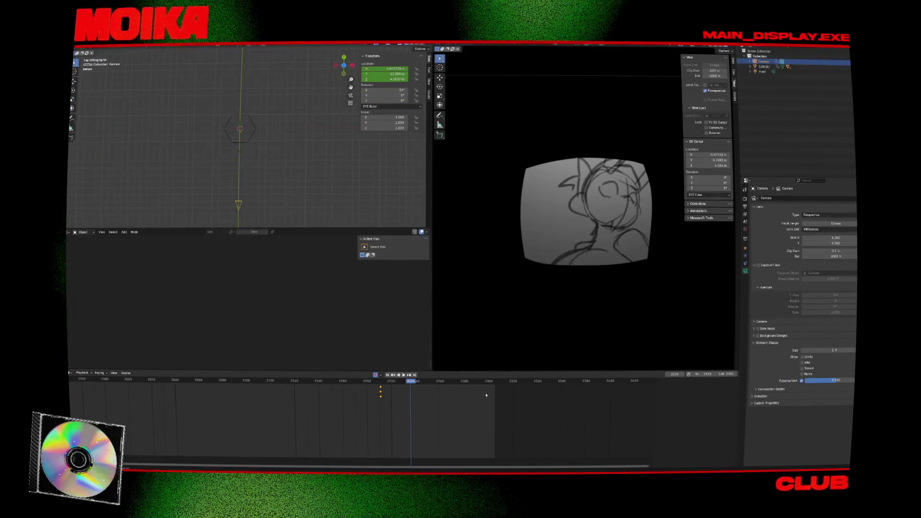
pyautogui.press('g')
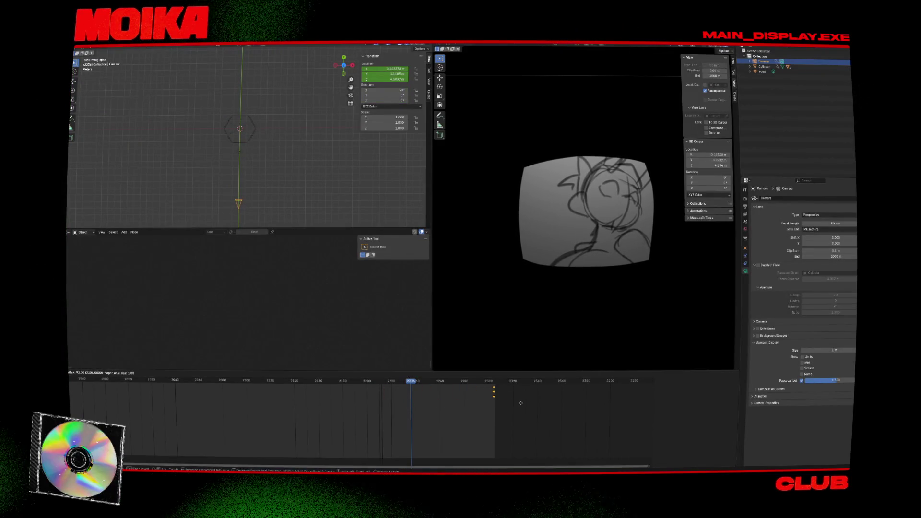
pyautogui.click(522, 404)
# - Preview the Empty's motion and delete its rotation keyframes
pyautogui.click(258, 150)
pyautogui.press('space')
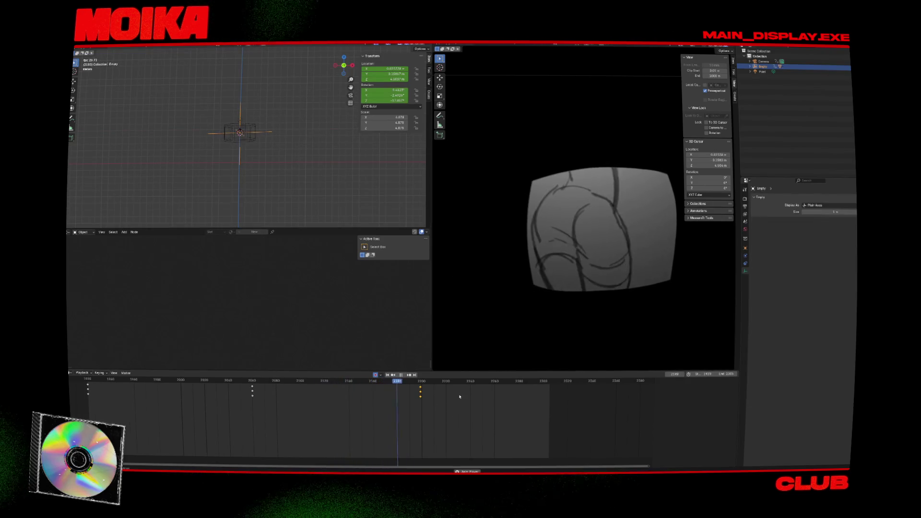
pyautogui.press('space')
pyautogui.moveTo(244, 394); pyautogui.dragTo(244, 395)
pyautogui.press('x')
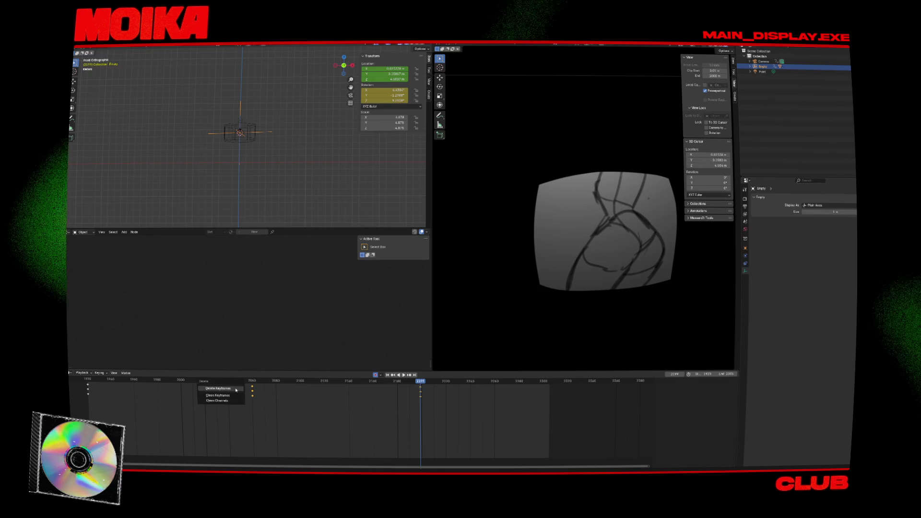
pyautogui.click(240, 393)
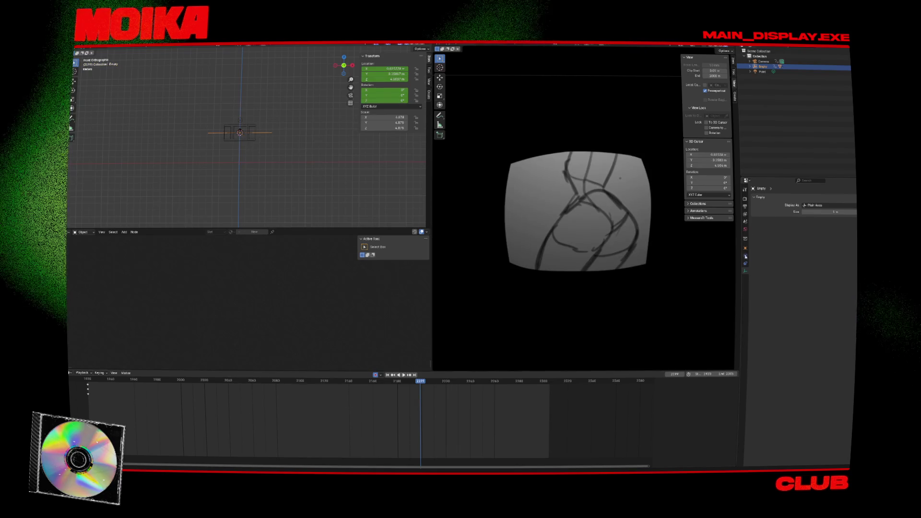
# - Check the collection and physics properties, then save the blend file
pyautogui.click(745, 238)
pyautogui.click(746, 271)
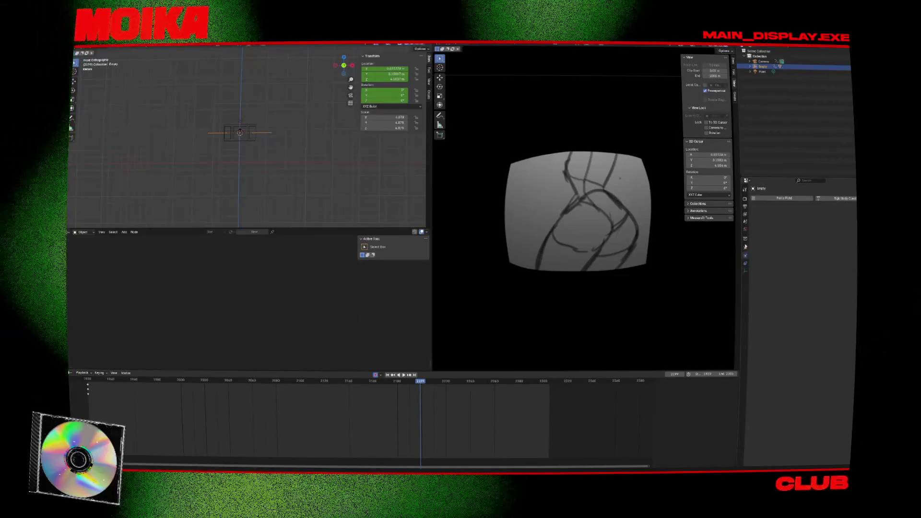
pyautogui.hotkey('ctrl', 's')
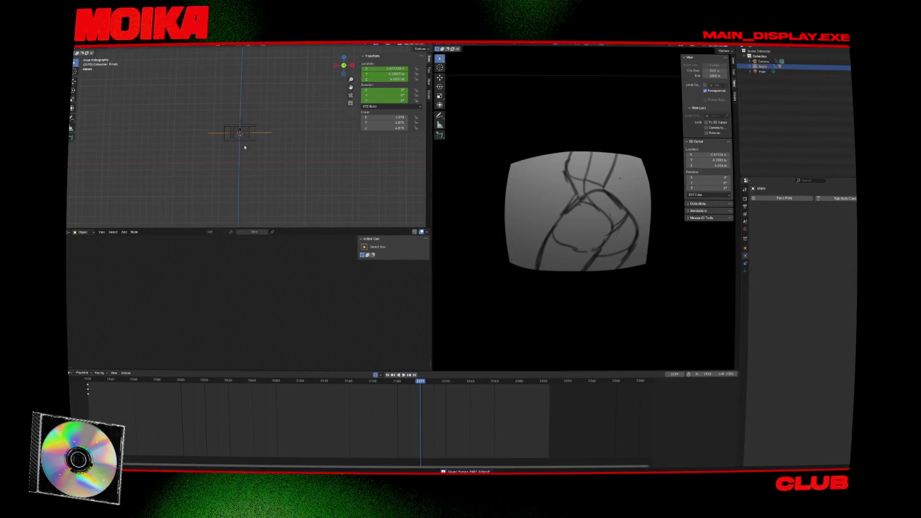
pyautogui.click(244, 139)
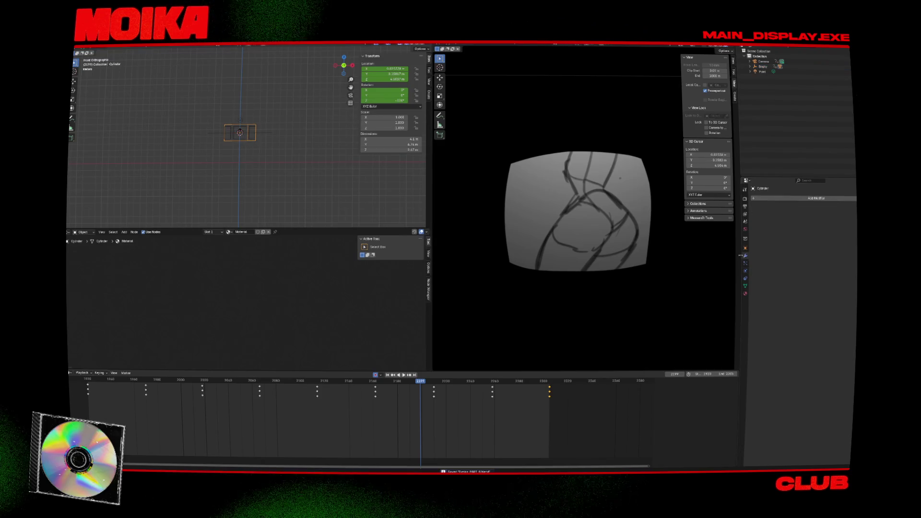
# - Try an Ocean modifier on the cylinder, lowering X repeat from 72 to 1, then remove it
pyautogui.click(777, 197)
pyautogui.moveTo(764, 216)
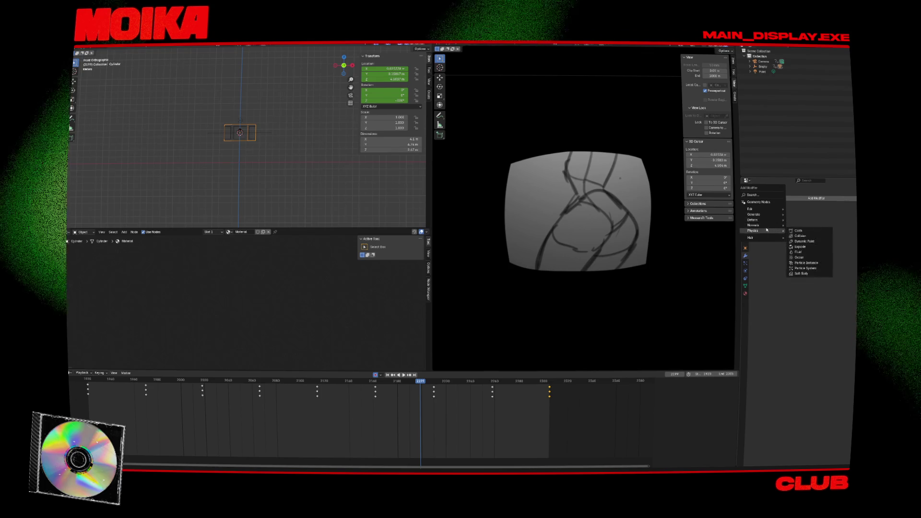
pyautogui.click(802, 258)
pyautogui.moveTo(421, 389); pyautogui.dragTo(142, 394)
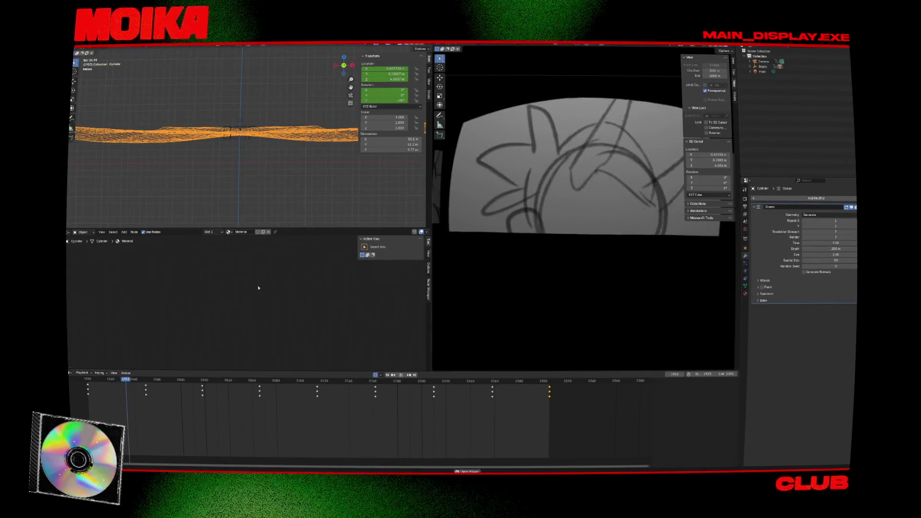
pyautogui.press('space')
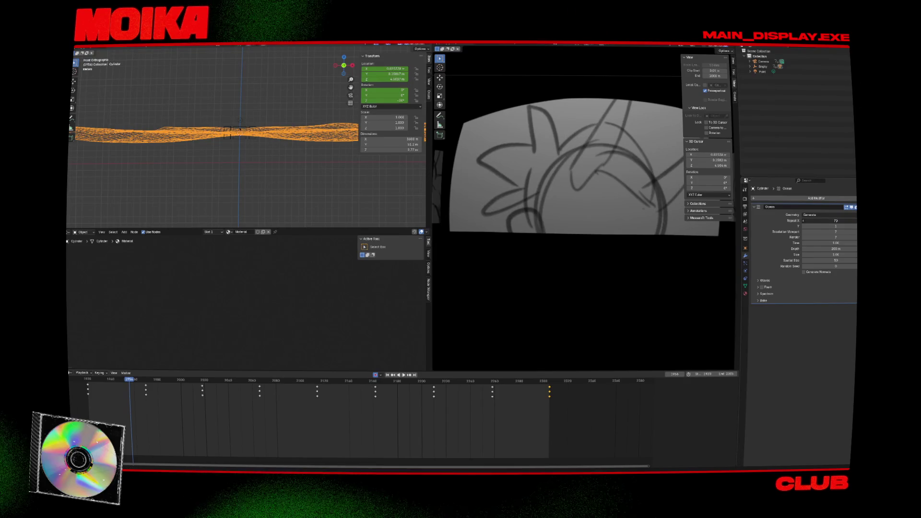
pyautogui.moveTo(836, 221); pyautogui.dragTo(839, 218)
pyautogui.click(825, 227)
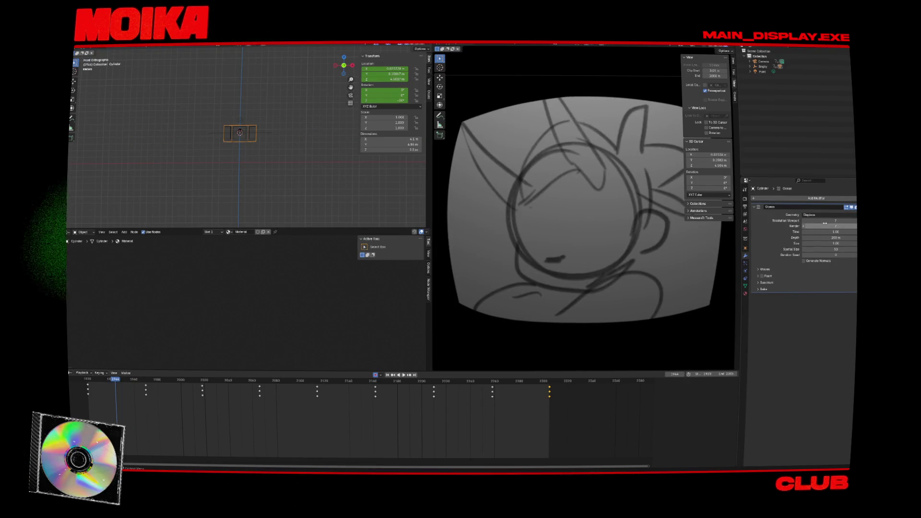
pyautogui.hotkey('ctrl', 'z')
pyautogui.hotkey('ctrl', 'x')
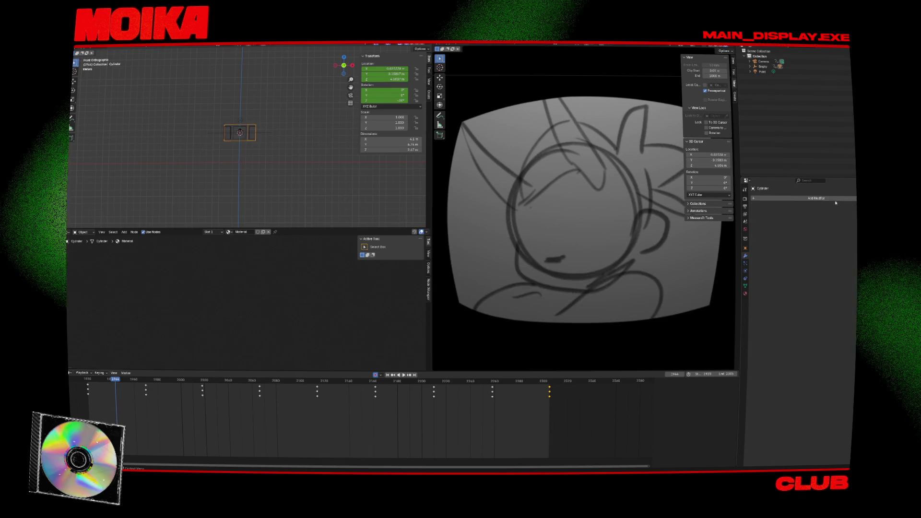
# - Try Fluid and then Remesh modifiers on the cylinder, undoing each one
pyautogui.click(816, 198)
pyautogui.moveTo(805, 188)
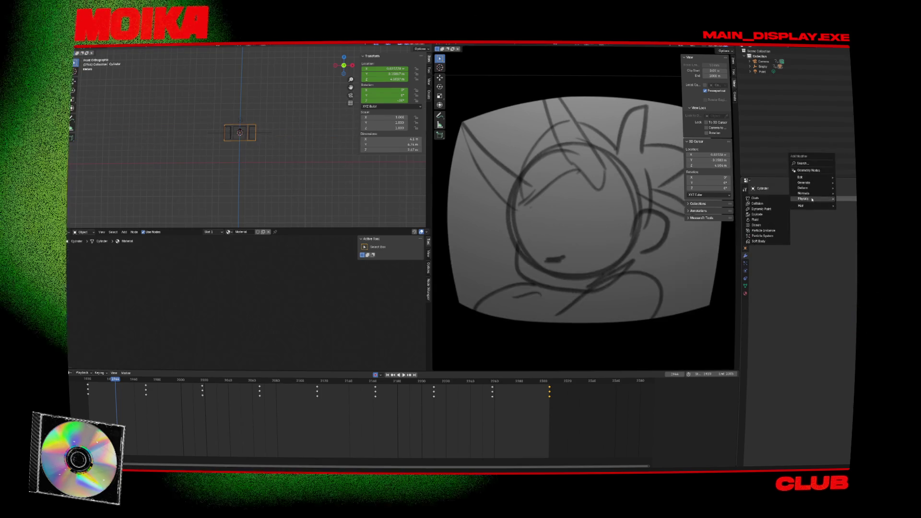
pyautogui.click(767, 220)
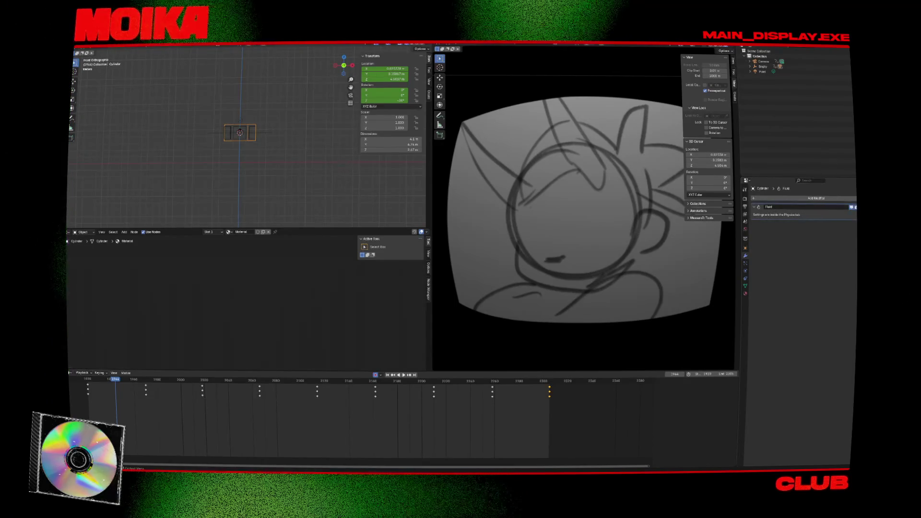
pyautogui.hotkey('ctrl', 'z')
pyautogui.click(816, 199)
pyautogui.moveTo(827, 183)
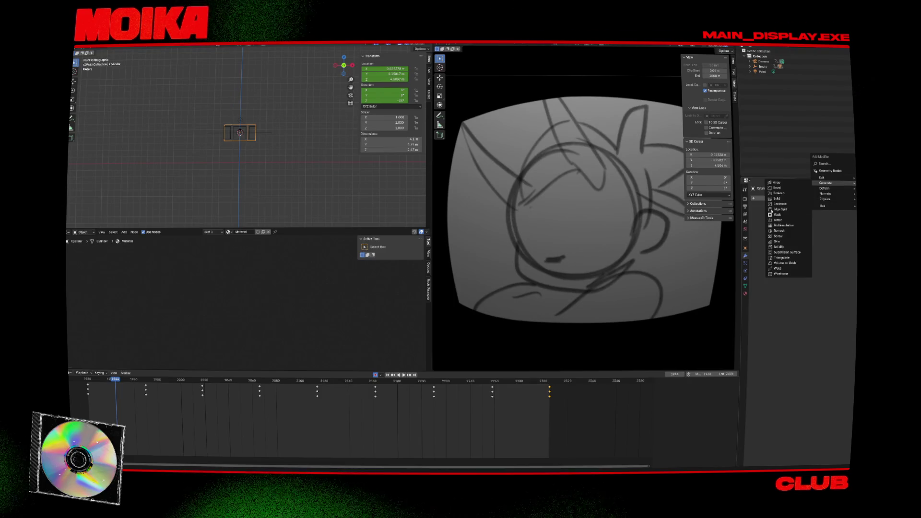
pyautogui.click(781, 232)
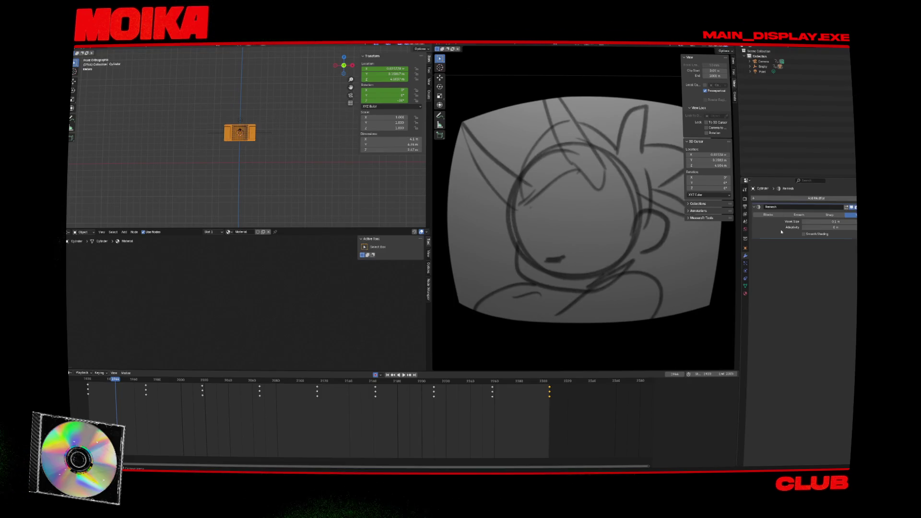
pyautogui.hotkey('ctrl', 'z')
# - Add a Wave modifier to the cylinder and preview it, restoring the cylinder after an accidental deletion
pyautogui.click(817, 199)
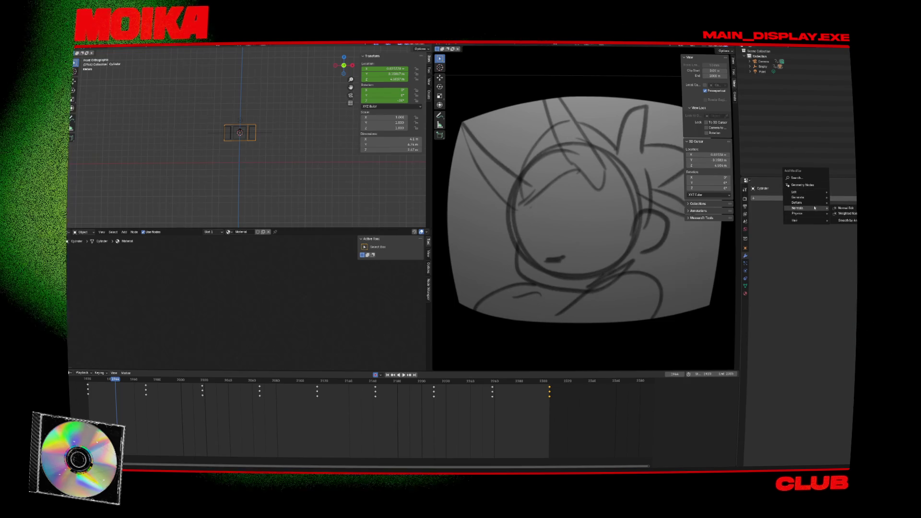
pyautogui.moveTo(817, 204)
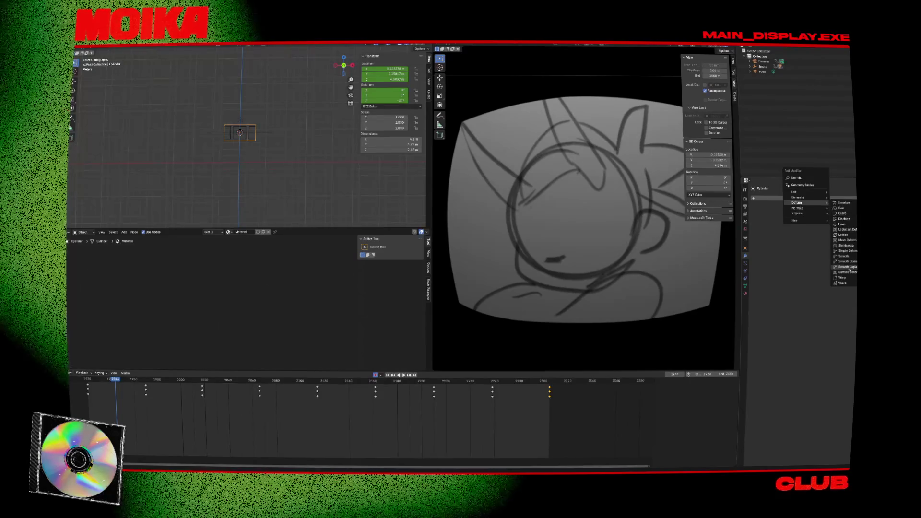
pyautogui.click(843, 283)
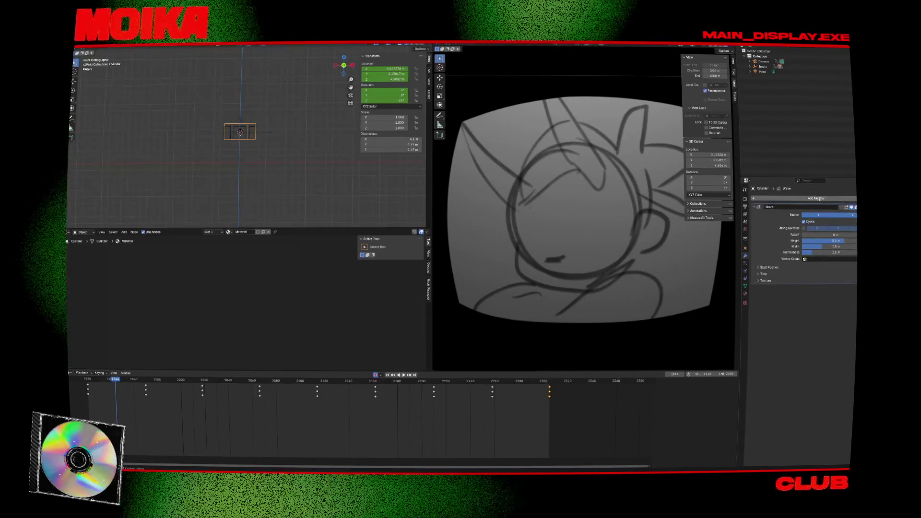
pyautogui.press('space')
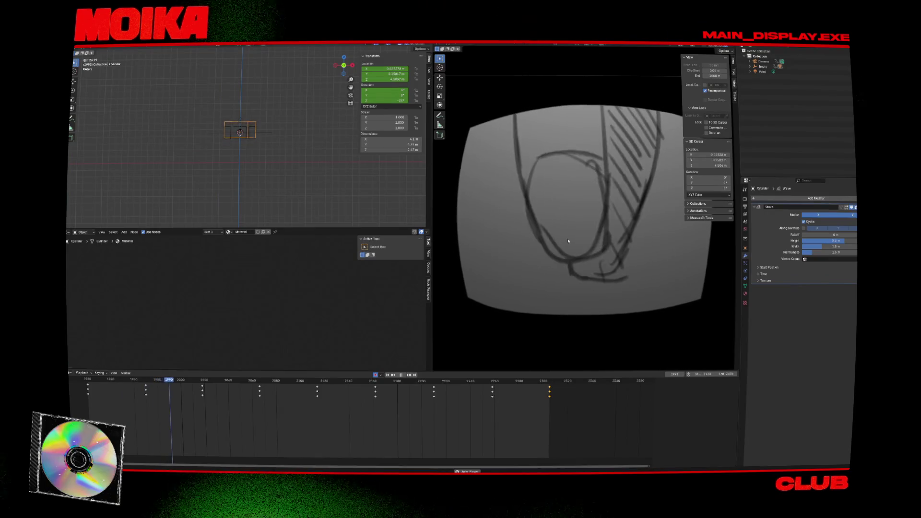
pyautogui.press('space')
pyautogui.press('space')
pyautogui.moveTo(290, 140); pyautogui.dragTo(262, 125, button='middle')
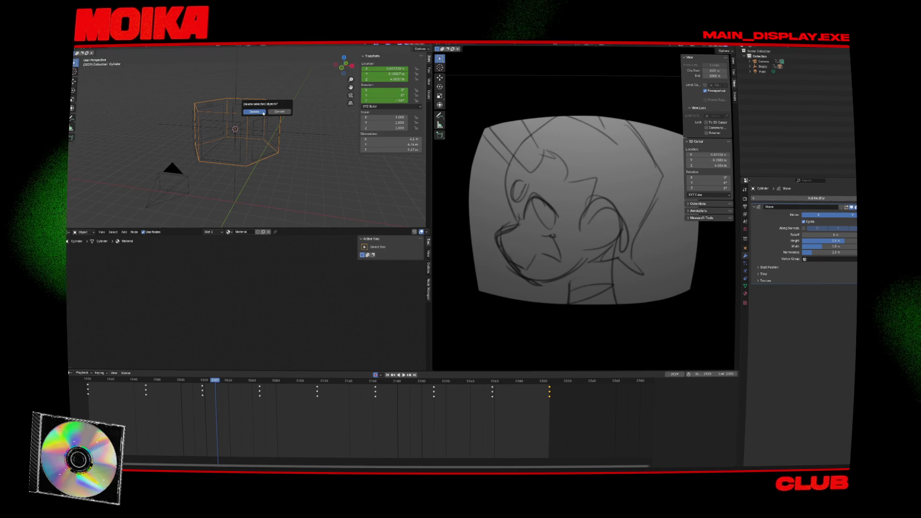
pyautogui.click(263, 113)
pyautogui.hotkey('ctrl', 'z')
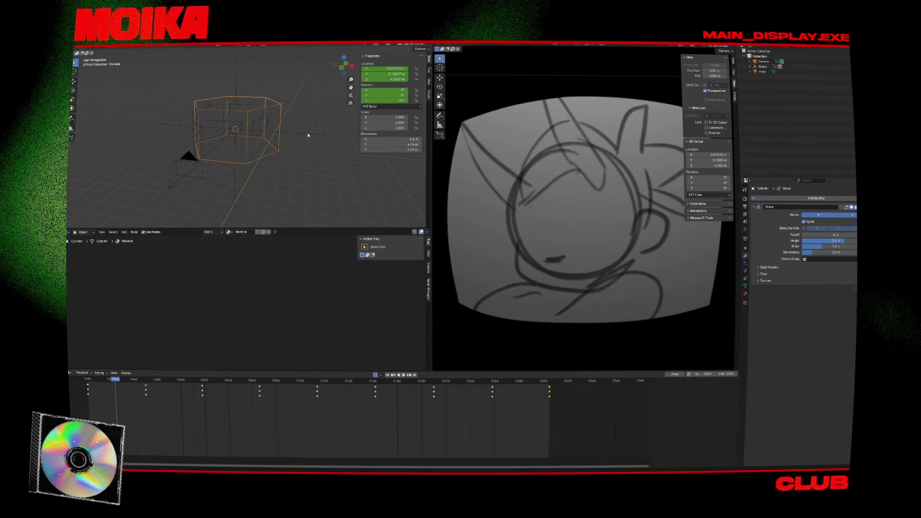
# - Give the Empty a Track To constraint targeting the Cylinder
pyautogui.click(308, 135)
pyautogui.click(747, 263)
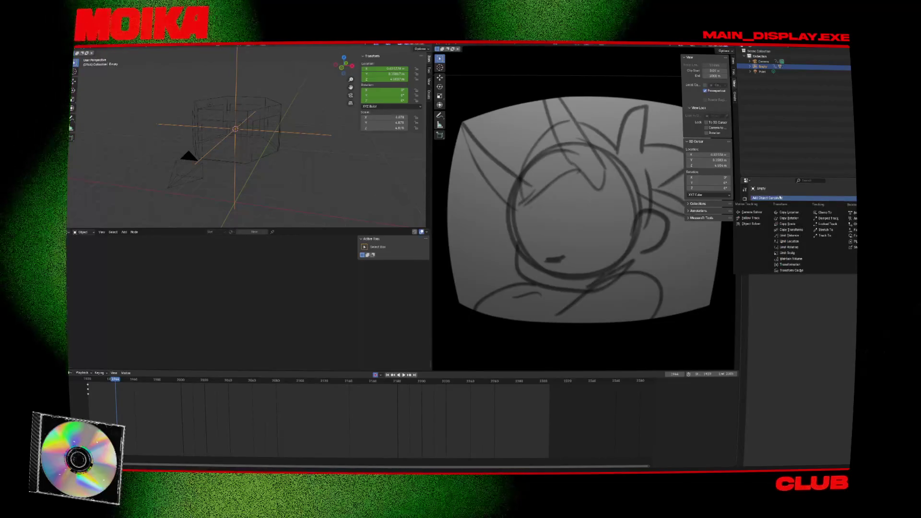
pyautogui.click(746, 271)
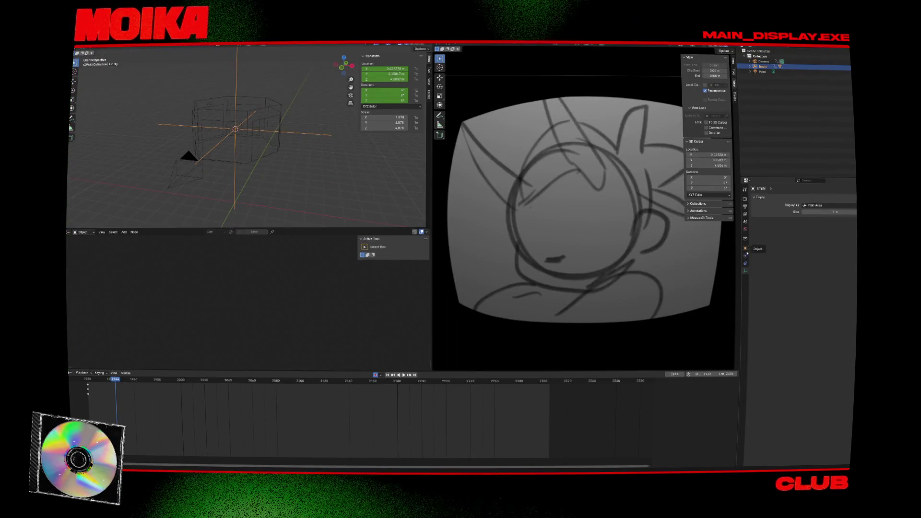
pyautogui.click(746, 264)
pyautogui.click(806, 198)
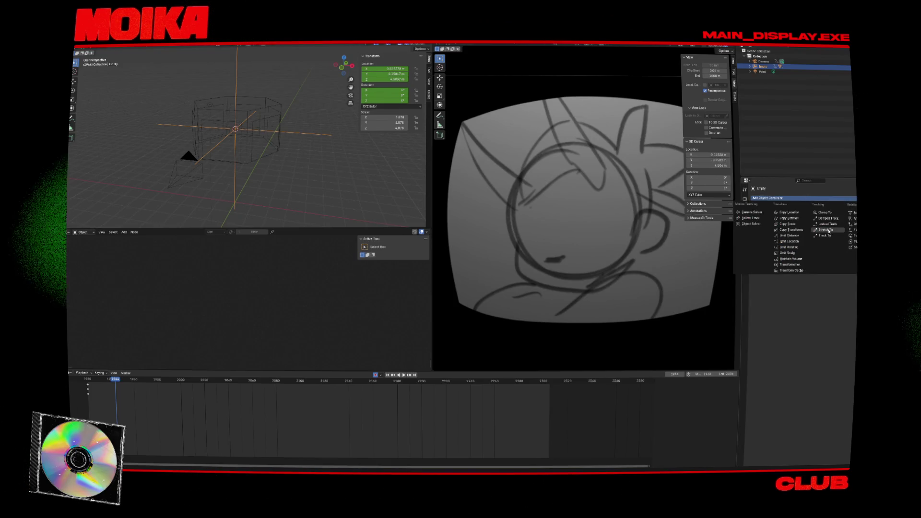
pyautogui.click(826, 236)
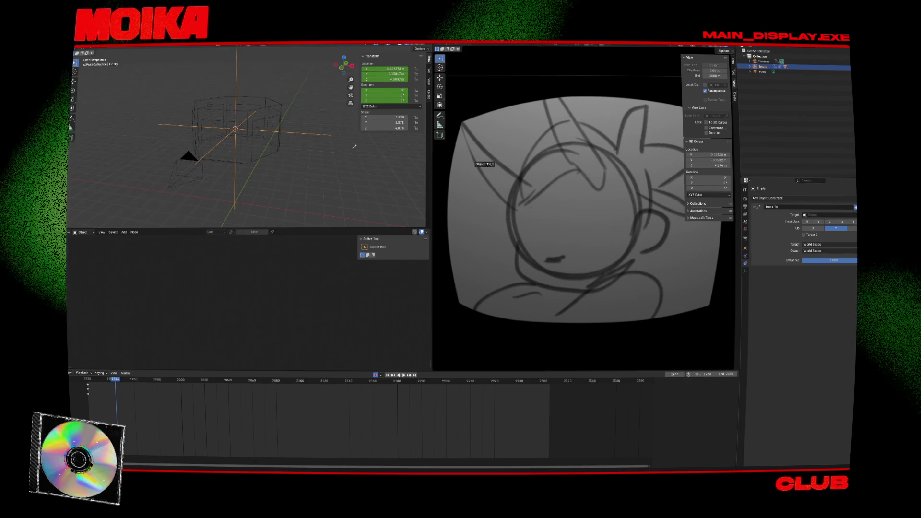
pyautogui.click(280, 102)
# - Play the animation to check the Empty's tracking, reselecting the Cylinder along the way
pyautogui.press('space')
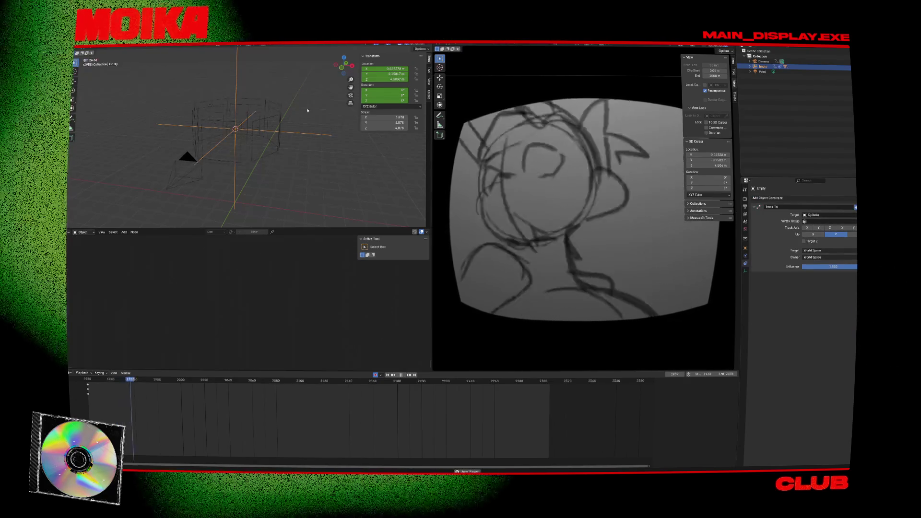
pyautogui.click(282, 109)
pyautogui.press('space')
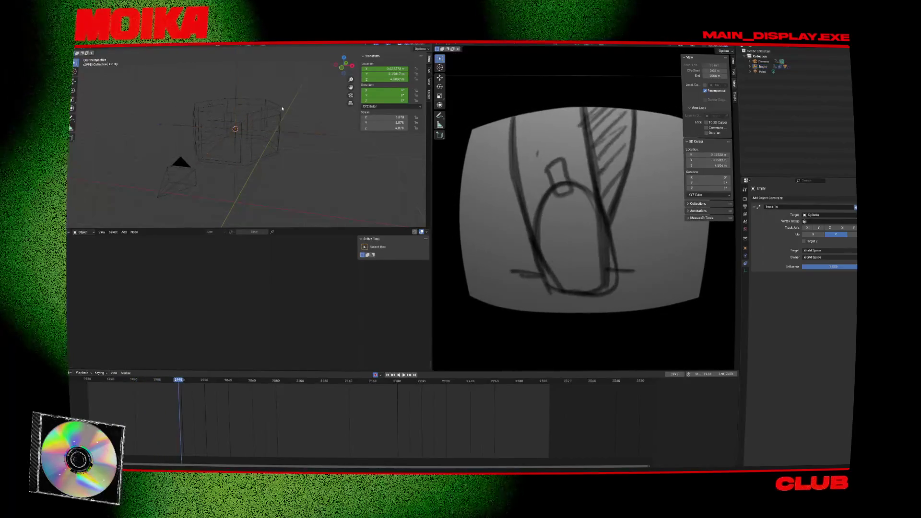
pyautogui.click(282, 108)
pyautogui.press('space')
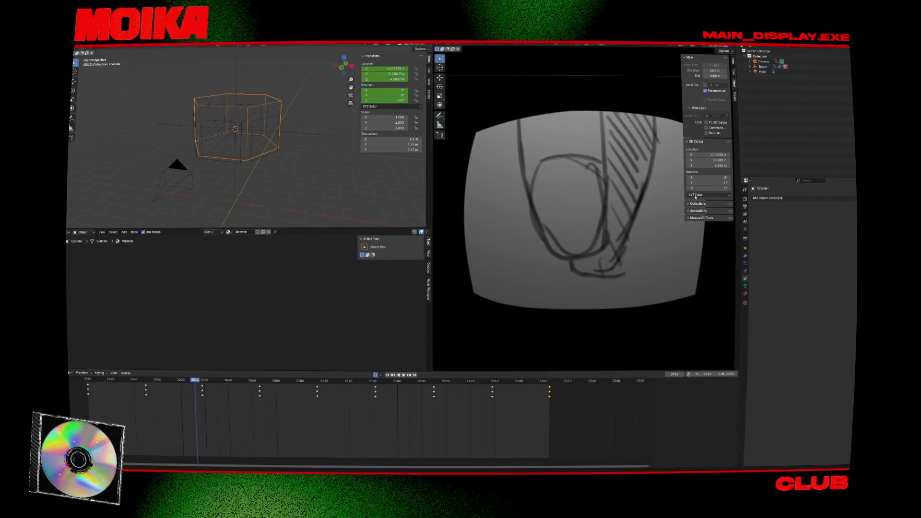
pyautogui.click(761, 198)
pyautogui.press('Escape')
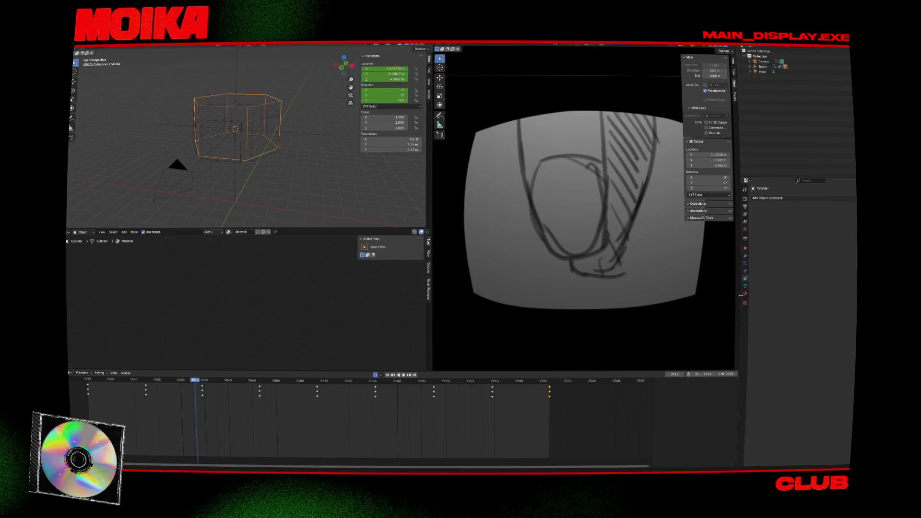
# - Save, then try a Force Field of strength 1.600 on the Empty and remove it
pyautogui.click(312, 138)
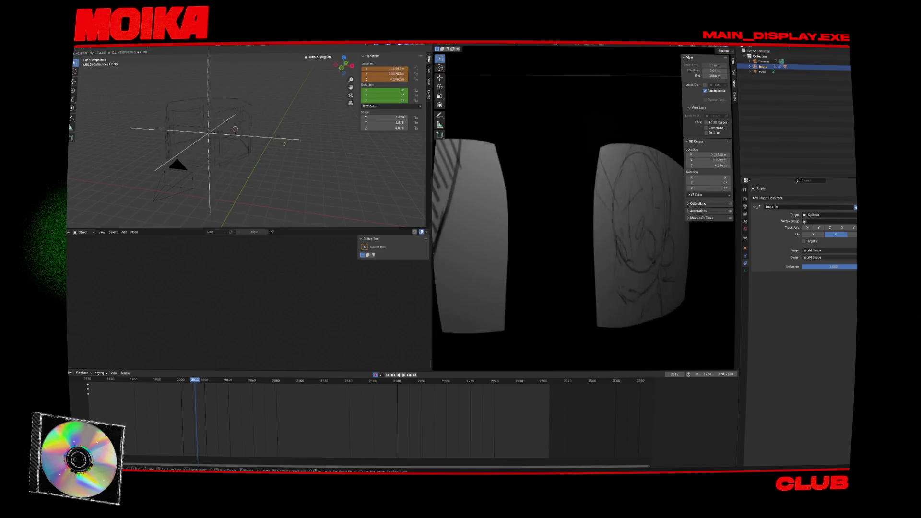
pyautogui.click(746, 239)
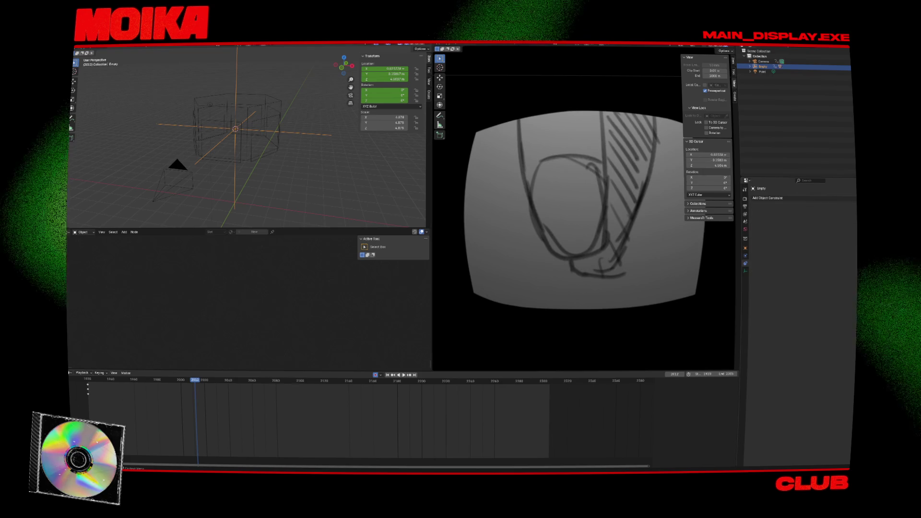
pyautogui.hotkey('ctrl', 's')
pyautogui.click(746, 248)
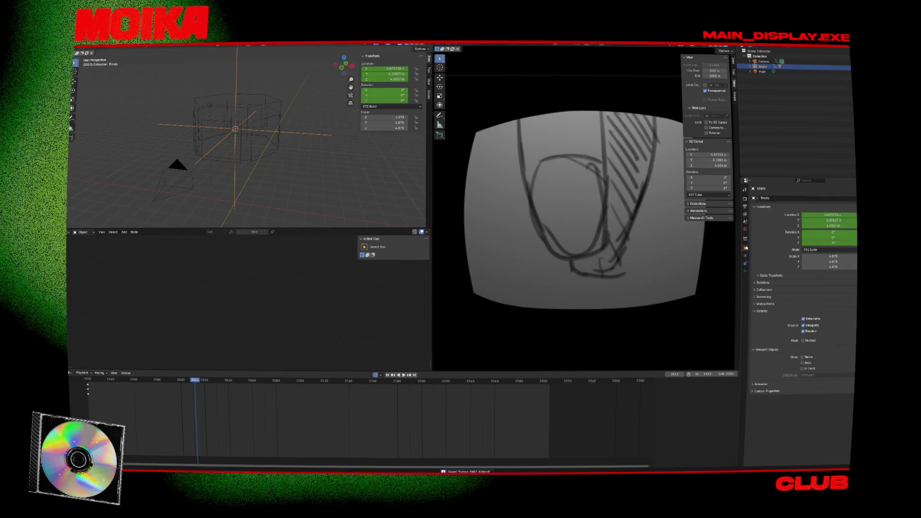
pyautogui.click(746, 258)
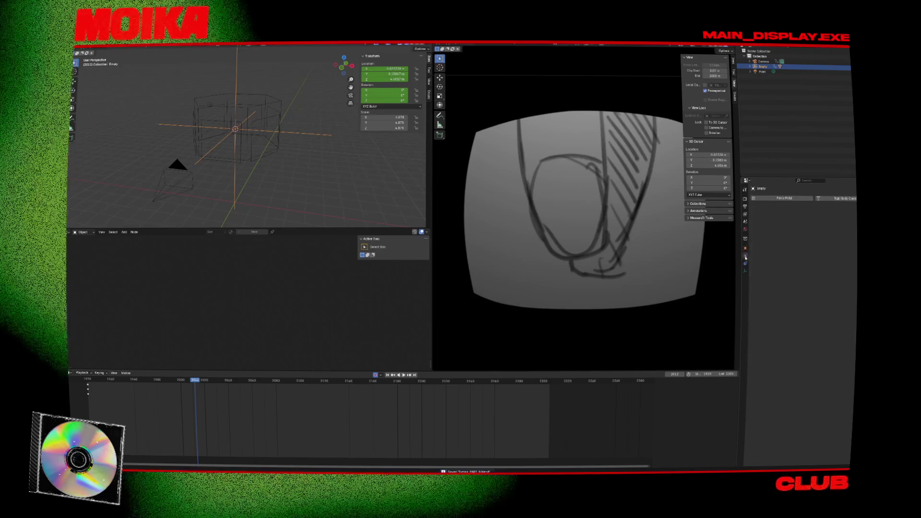
pyautogui.click(785, 198)
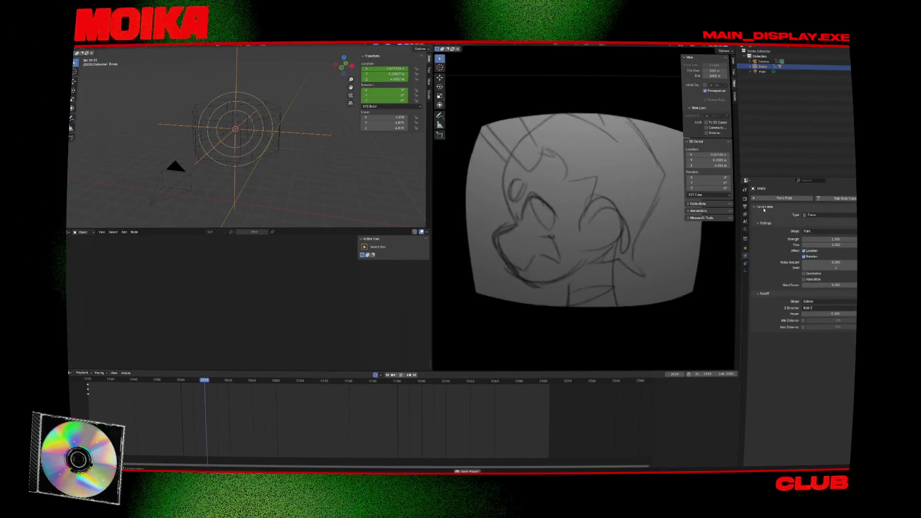
pyautogui.moveTo(830, 239); pyautogui.dragTo(845, 239)
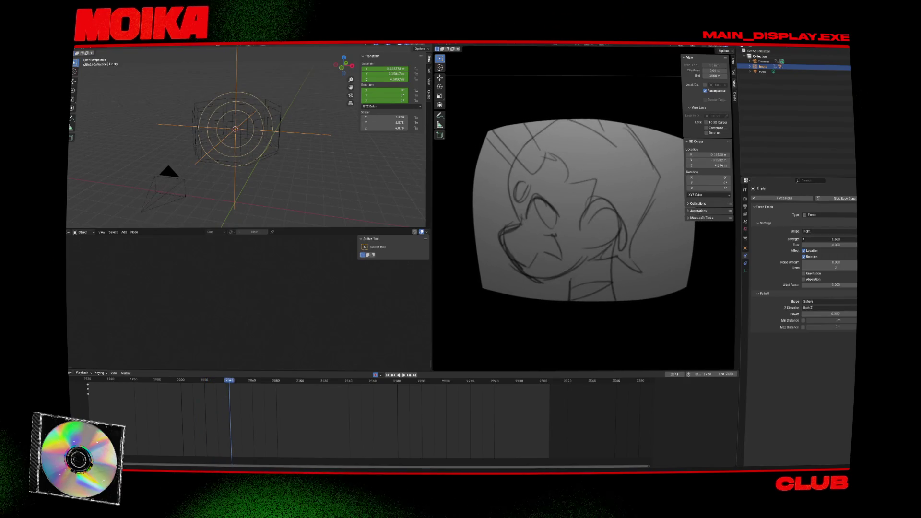
pyautogui.click(753, 198)
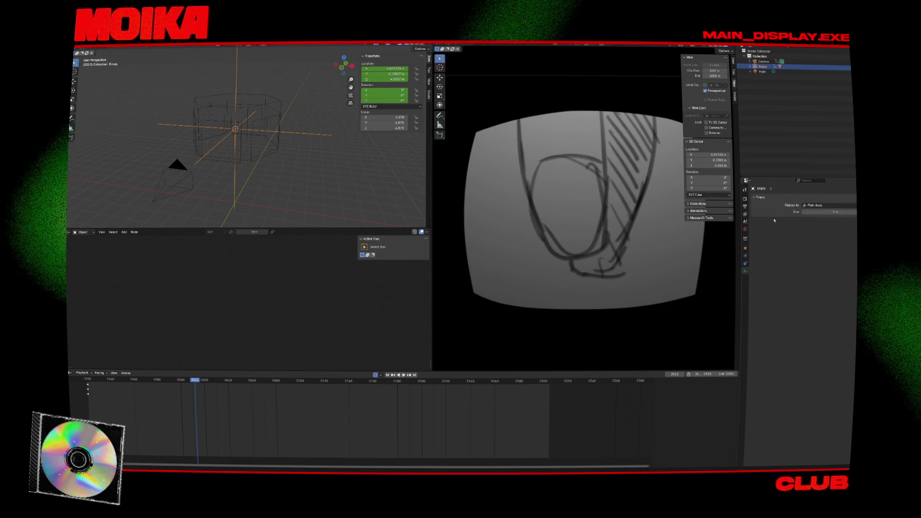
# - Save the file and enlarge the Empty's axes display to 1.7 m
pyautogui.hotkey('ctrl', 's')
pyautogui.moveTo(830, 211); pyautogui.dragTo(847, 212)
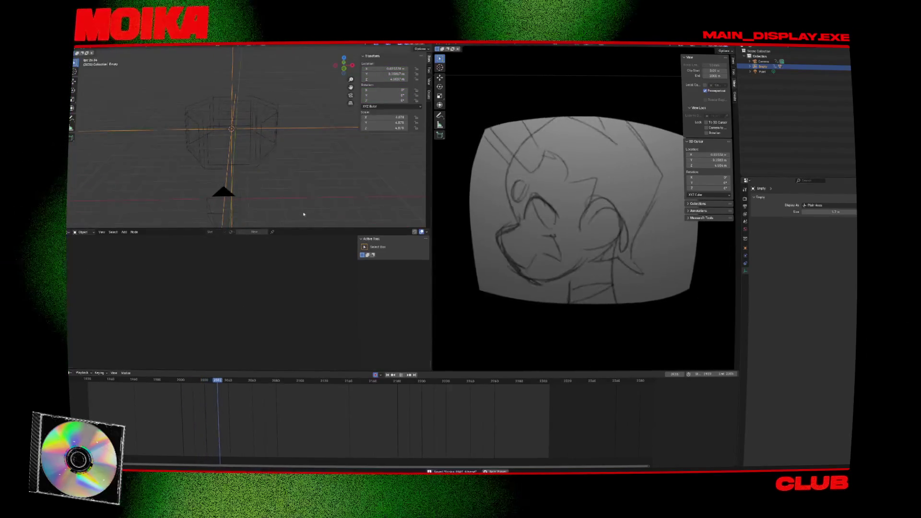
pyautogui.click(255, 164)
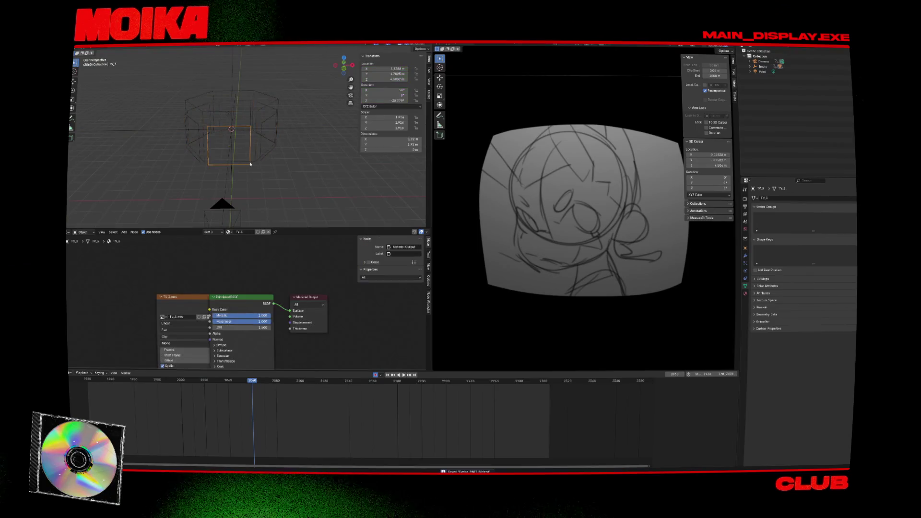
# - Move the keyframes at frame 2030 to 2020 and scrub through the turns up to frame 2201
pyautogui.click(134, 384)
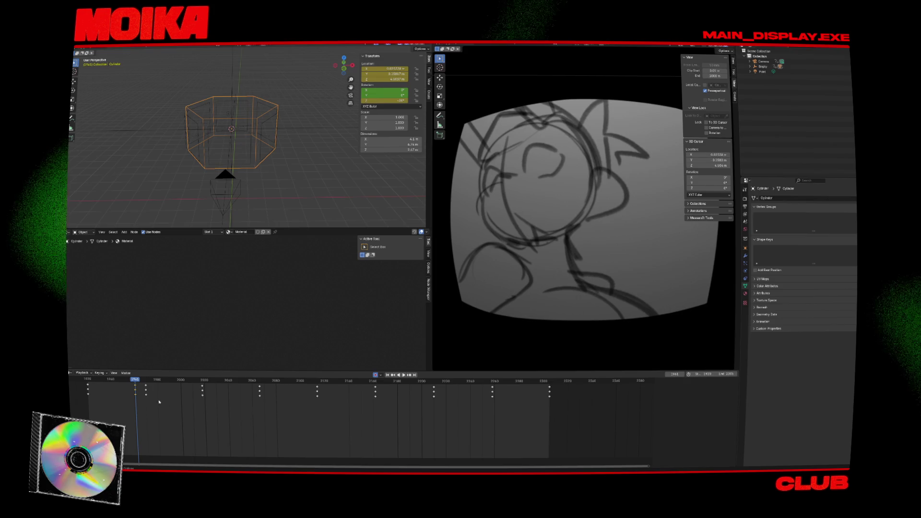
pyautogui.click(194, 380)
pyautogui.click(217, 385)
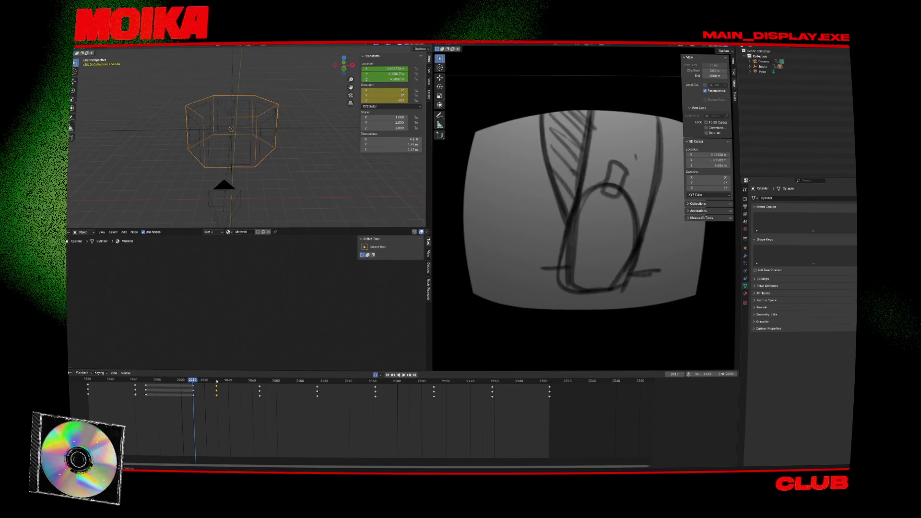
pyautogui.moveTo(216, 386)
pyautogui.mouseDown()
pyautogui.moveTo(202, 385)
pyautogui.moveTo(307, 380)
pyautogui.mouseUp()
pyautogui.click(152, 395)
pyautogui.click(263, 405)
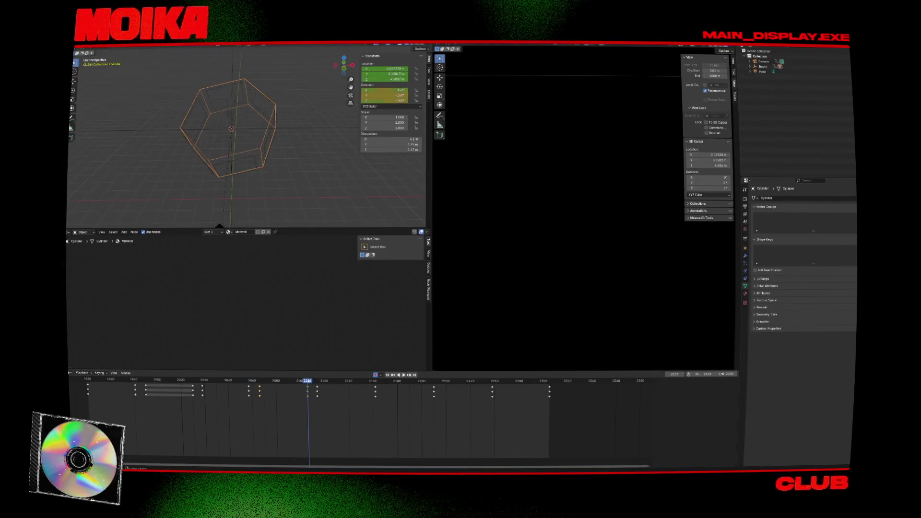
pyautogui.click(361, 383)
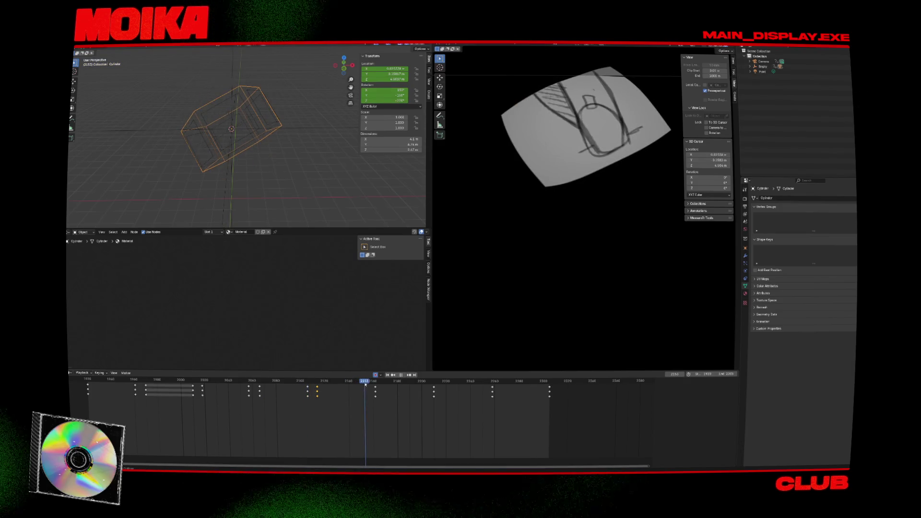
pyautogui.press('space')
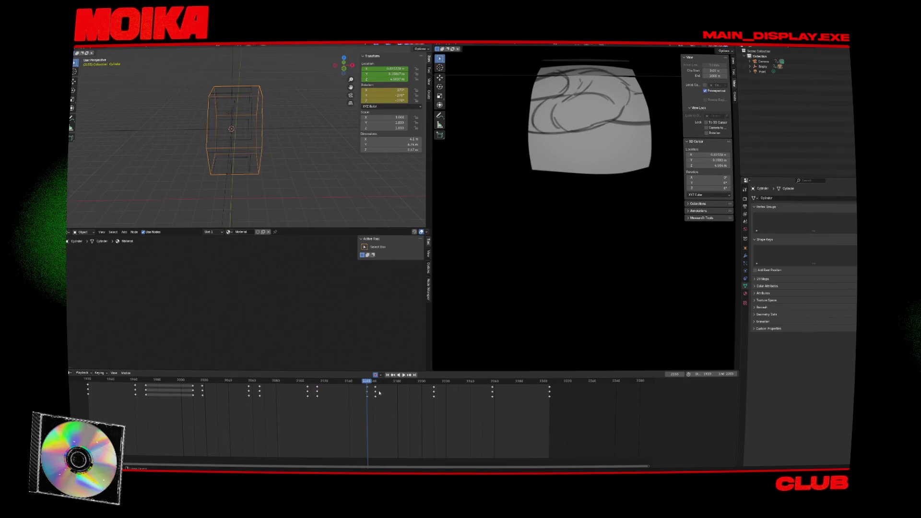
pyautogui.moveTo(379, 393); pyautogui.dragTo(482, 403)
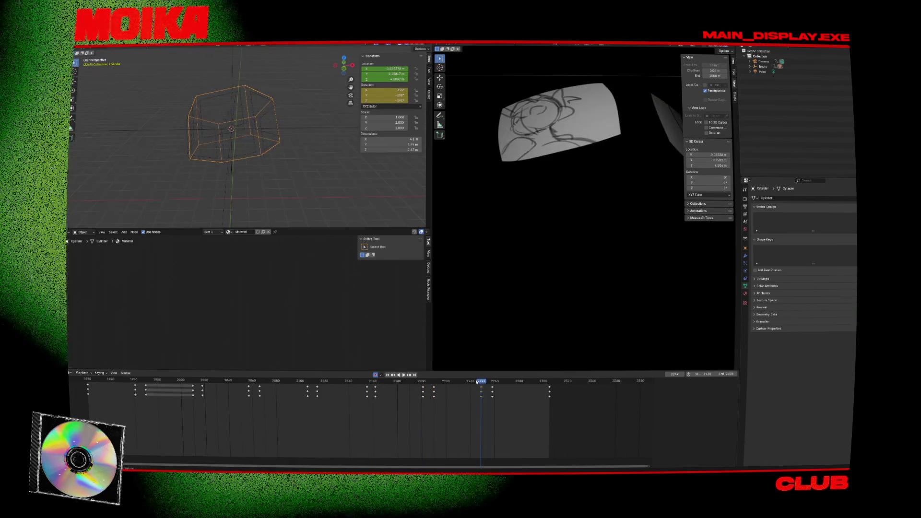
# - Key the cylinder's rotation at frame 2296, play it, and step back to the keyframe at 2155
pyautogui.click(538, 384)
pyautogui.press('i')
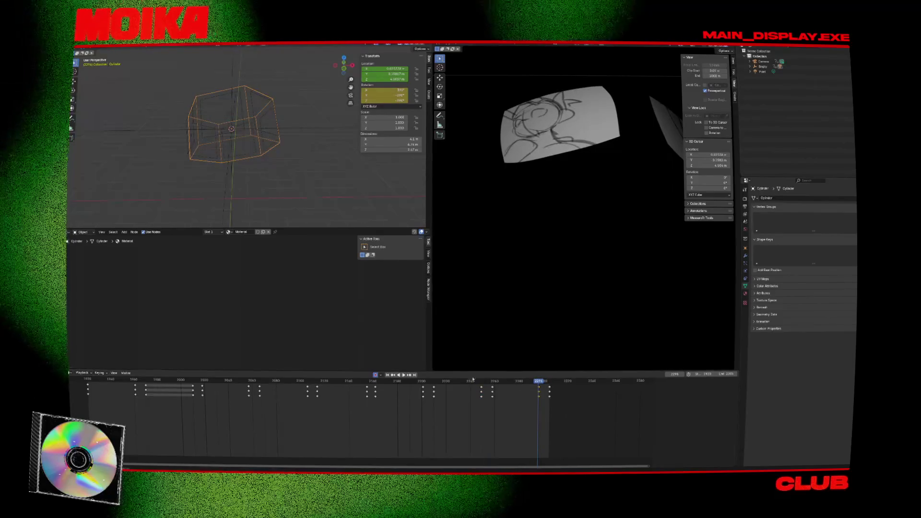
pyautogui.press('space')
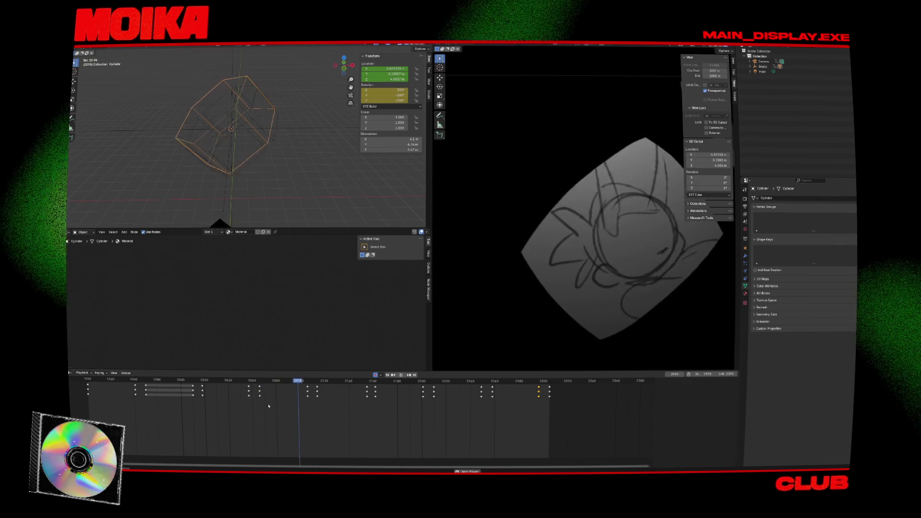
pyautogui.press('space')
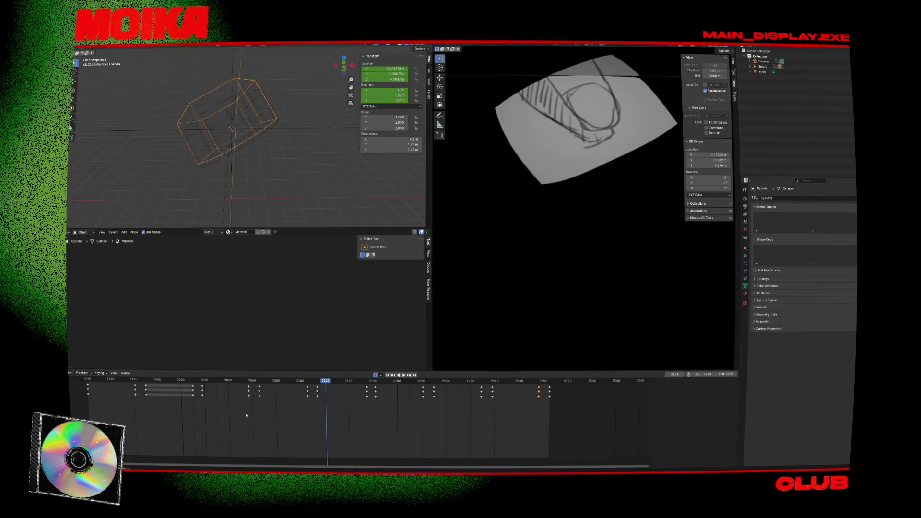
pyautogui.hotkey('ctrl', 'g')
pyautogui.press('Down')
pyautogui.press('Down')
pyautogui.press('Down')
pyautogui.press('Down')
pyautogui.press('Down')
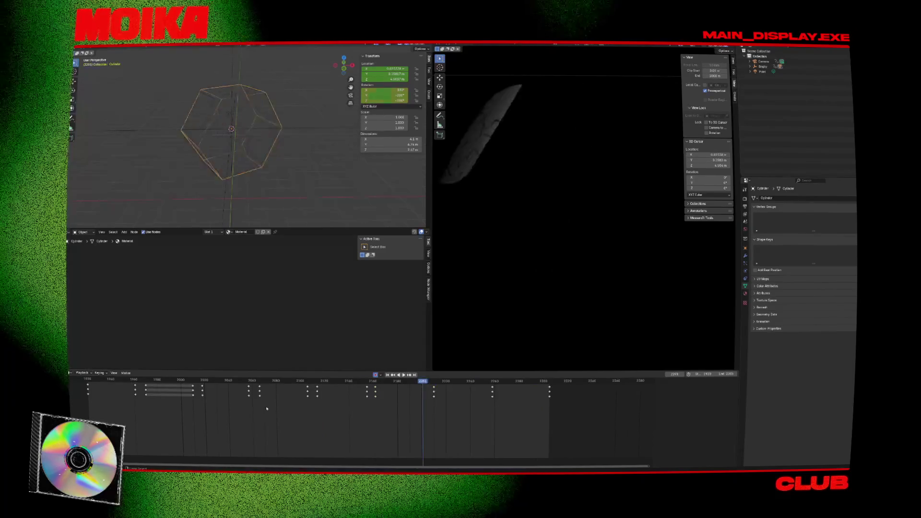
pyautogui.press('Down')
pyautogui.press('Down')
pyautogui.press('Down')
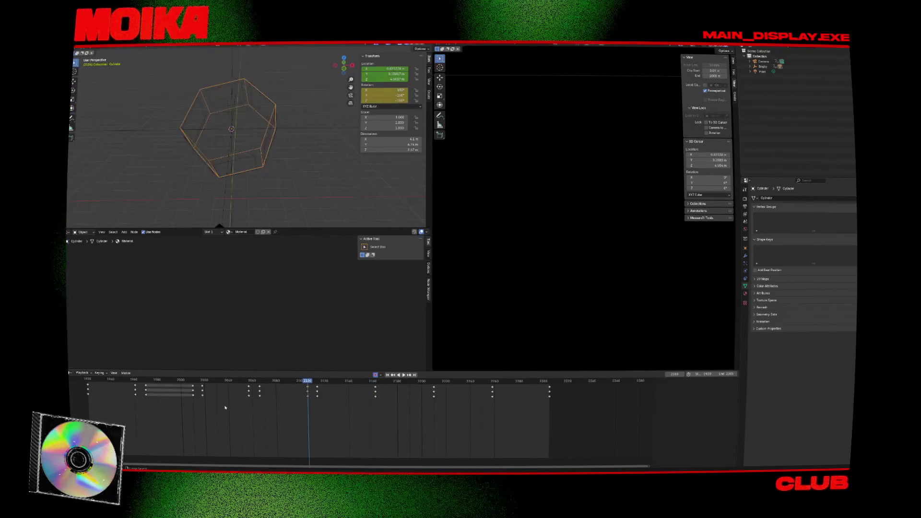
pyautogui.hotkey('ctrl', 'z')
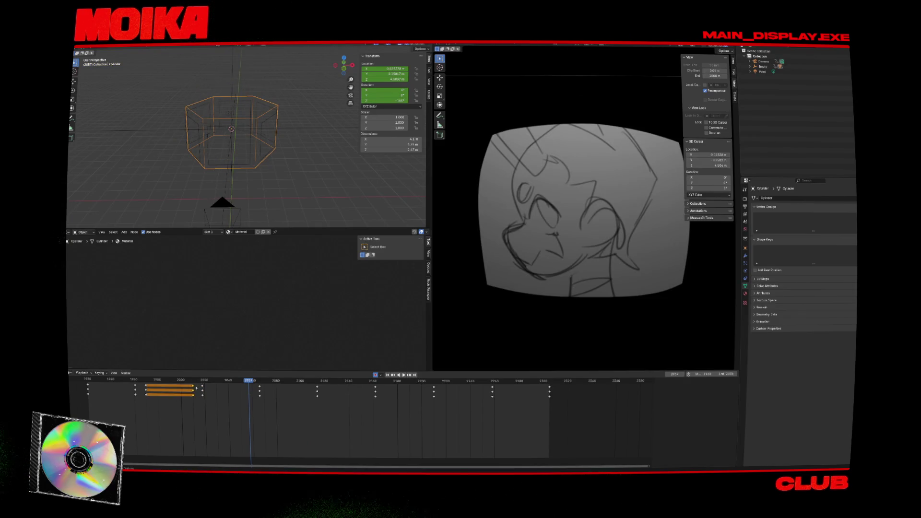
# - Delete a keyframe column, save, and expand the Object Transforms channels in the Dope Sheet
pyautogui.press('Delete')
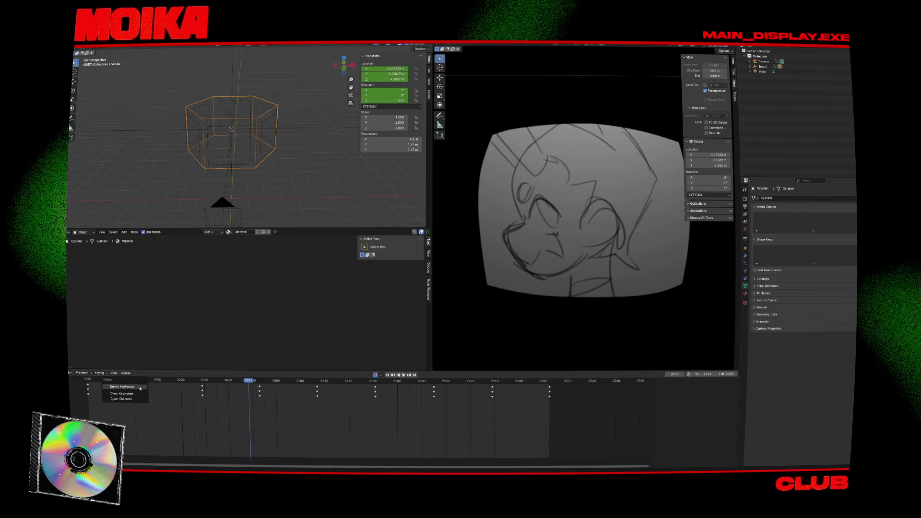
pyautogui.hotkey('ctrl', 's')
pyautogui.click(81, 390)
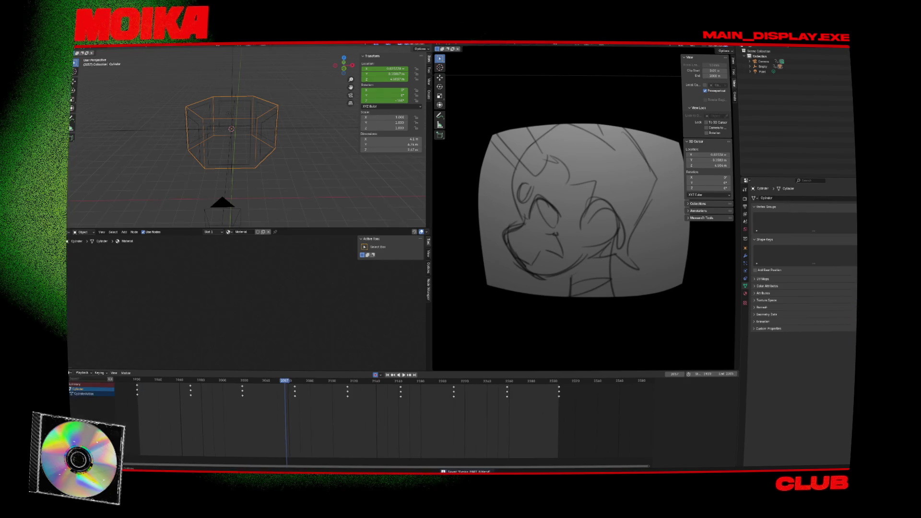
pyautogui.click(71, 399)
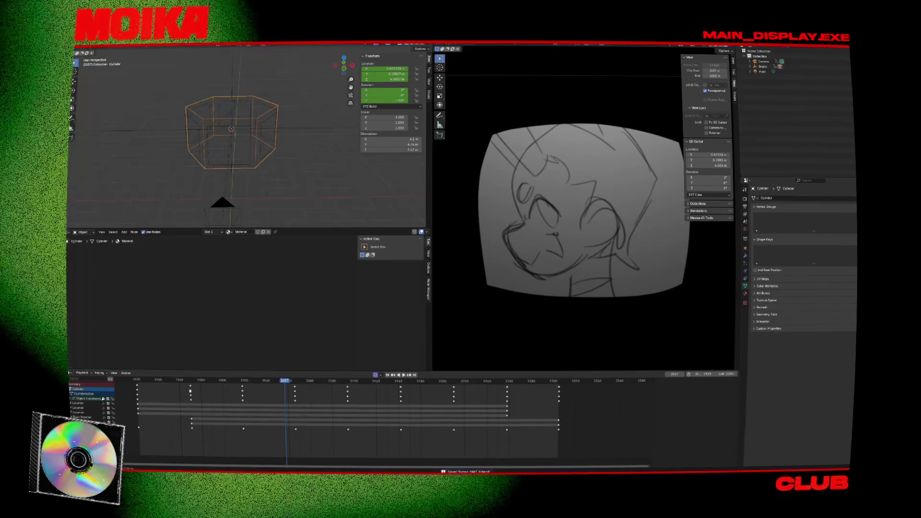
pyautogui.press('n')
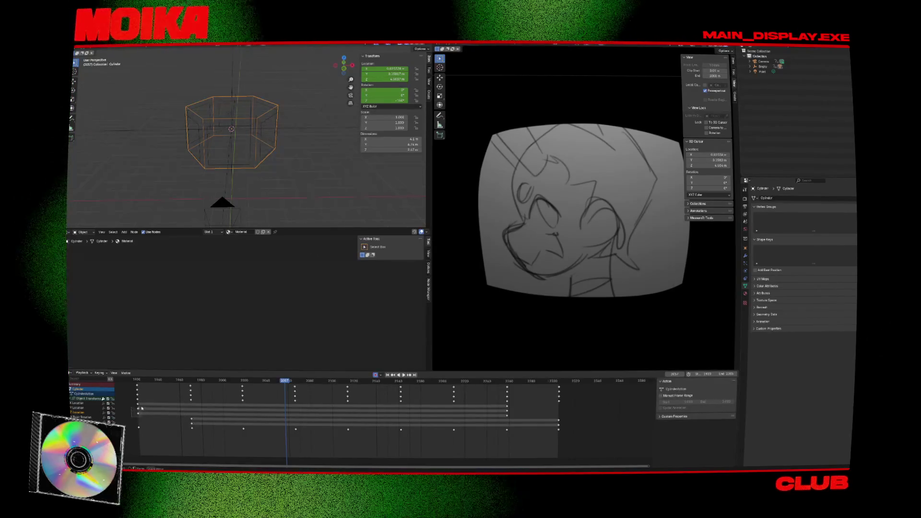
pyautogui.moveTo(143, 404); pyautogui.dragTo(144, 404)
pyautogui.press('Delete')
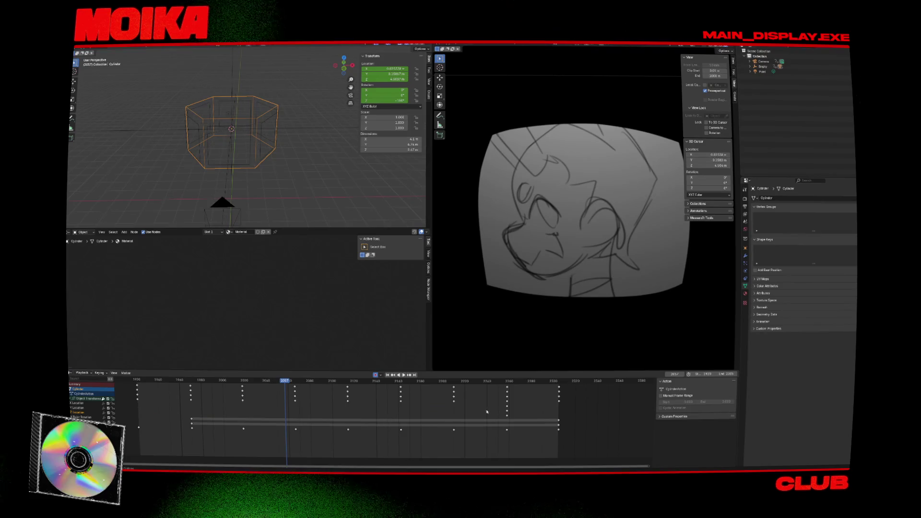
# - Delete the Location and X Euler Rotation keyframes, leaving the playhead at frame 1960
pyautogui.moveTo(518, 420); pyautogui.dragTo(516, 418)
pyautogui.press('Delete')
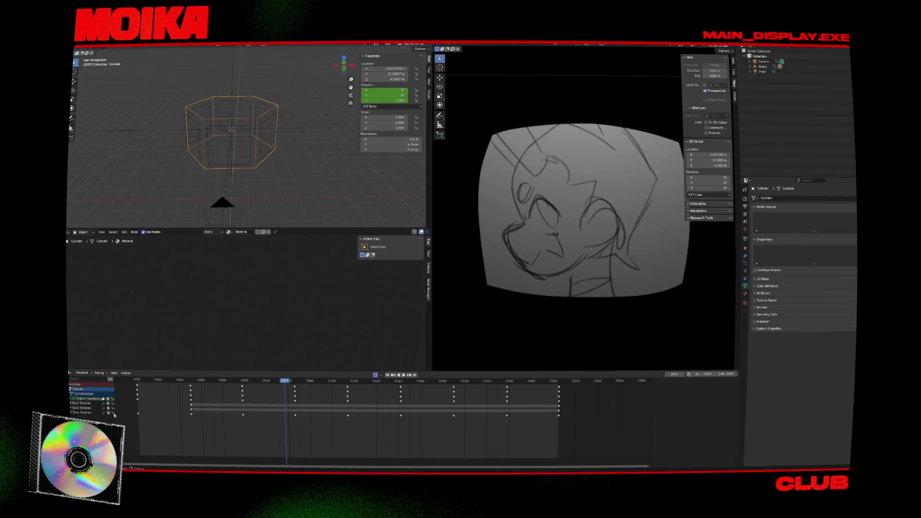
pyautogui.click(90, 405)
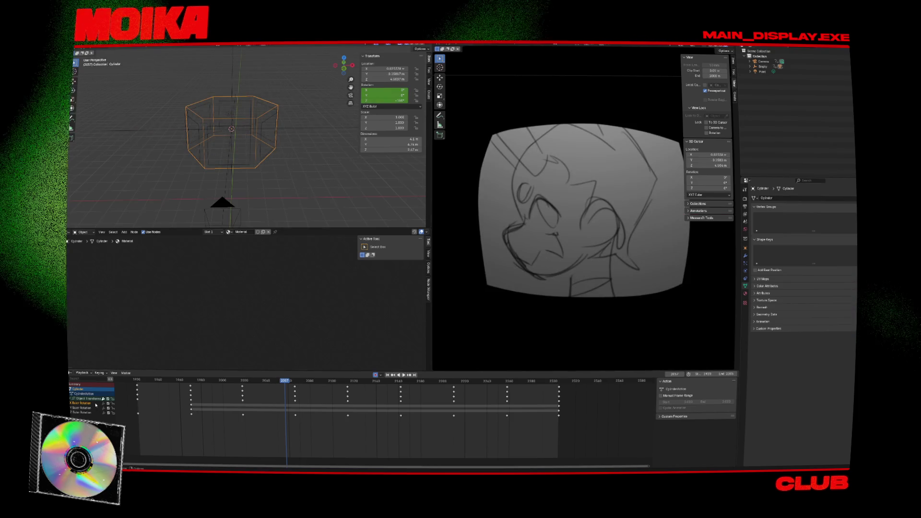
pyautogui.press('x')
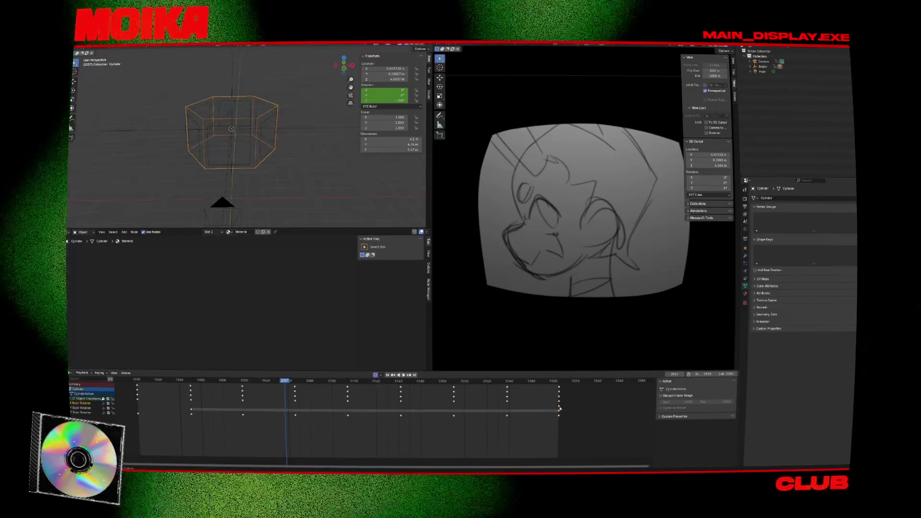
pyautogui.click(191, 406)
pyautogui.press('n')
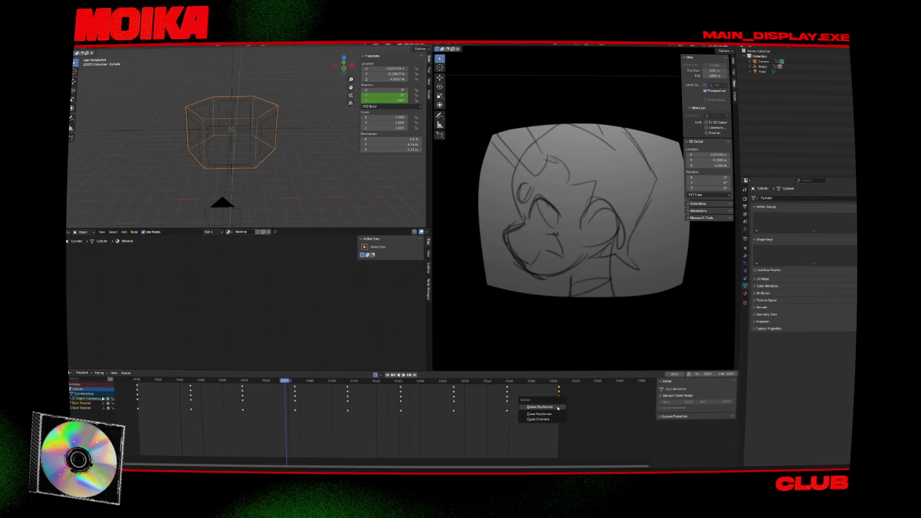
pyautogui.click(557, 408)
pyautogui.click(179, 380)
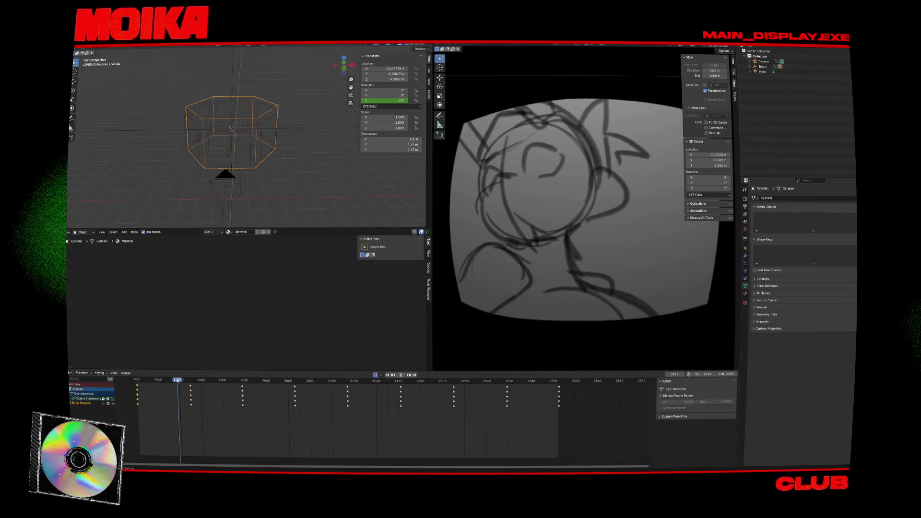
# - Paste the copied rotation keys at frames 1960, 2008 and 2055
pyautogui.hotkey('ctrl', 'v')
pyautogui.click(198, 407)
pyautogui.press('space')
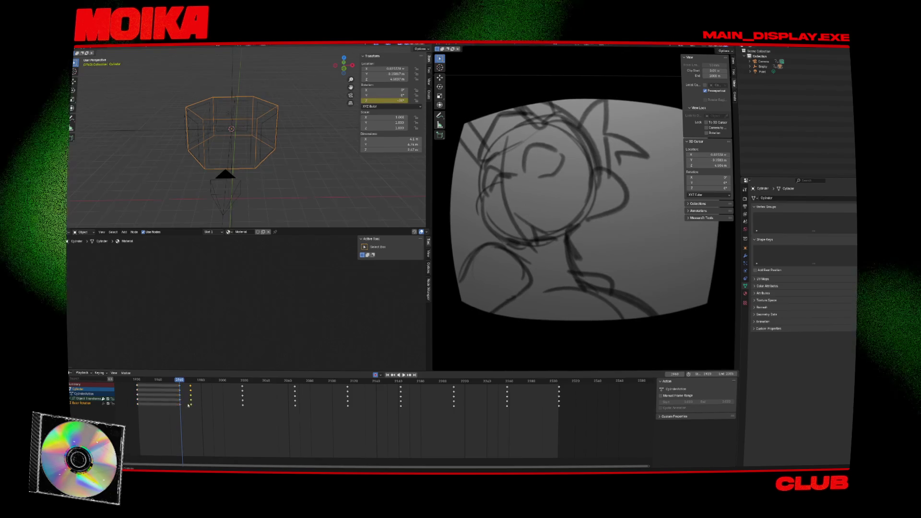
pyautogui.press('space')
pyautogui.hotkey('ctrl', 'v')
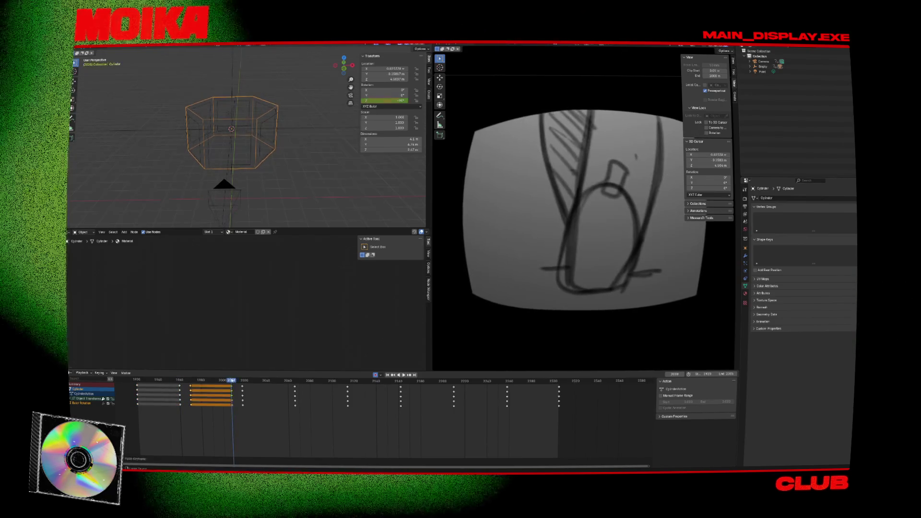
pyautogui.click(283, 380)
pyautogui.hotkey('ctrl', 'v')
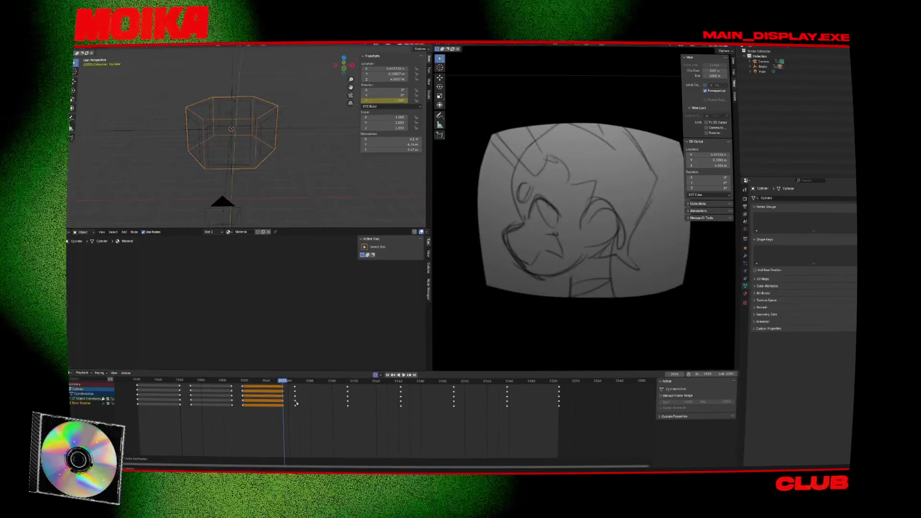
# - Paste the rotation keys at frames 2104, 2152 and 2201, then select all rotation keyframes
pyautogui.click(299, 405)
pyautogui.click(333, 383)
pyautogui.hotkey('ctrl', 'v')
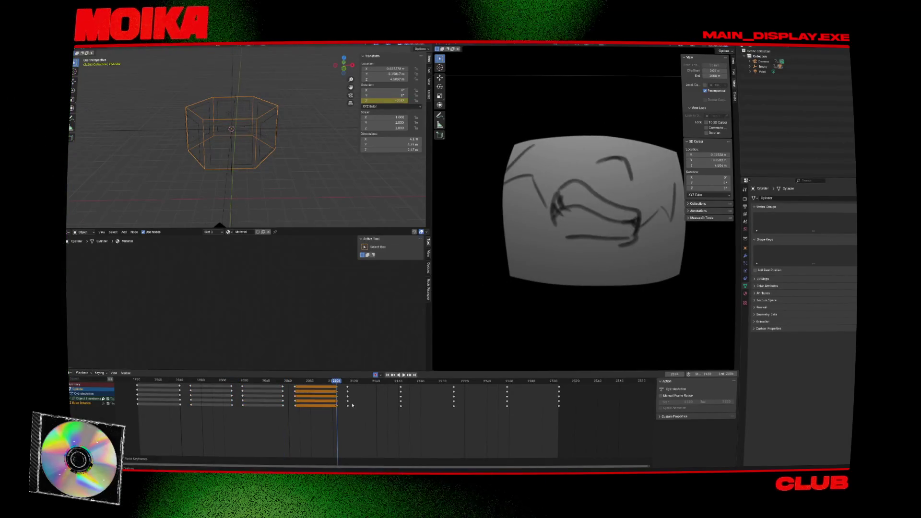
pyautogui.click(391, 382)
pyautogui.press('space')
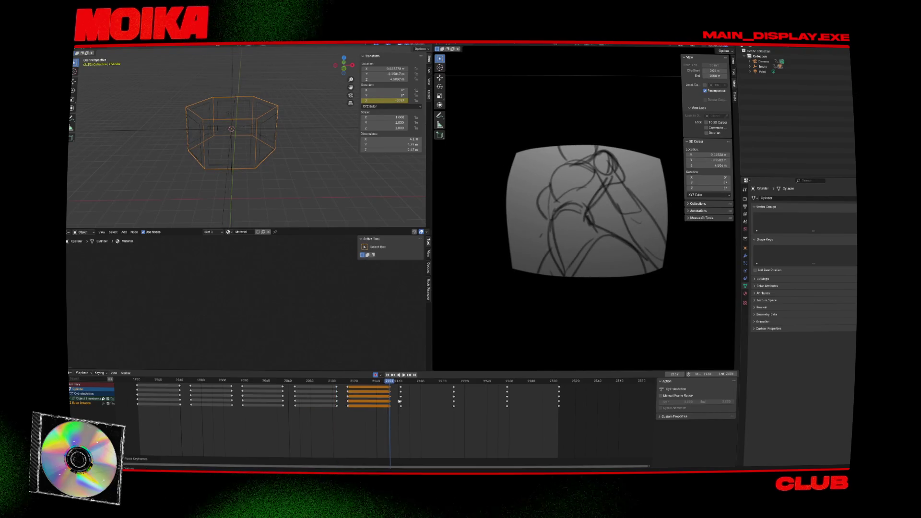
pyautogui.click(443, 382)
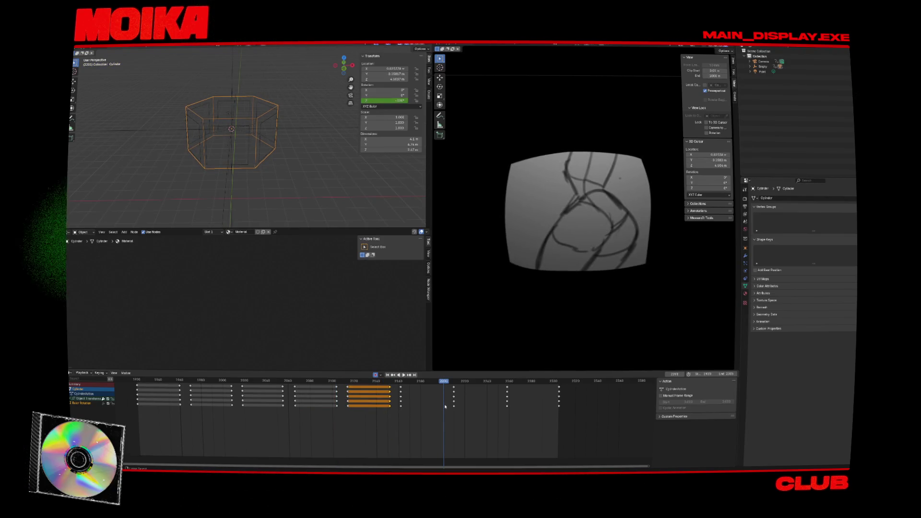
pyautogui.hotkey('ctrl', 'v')
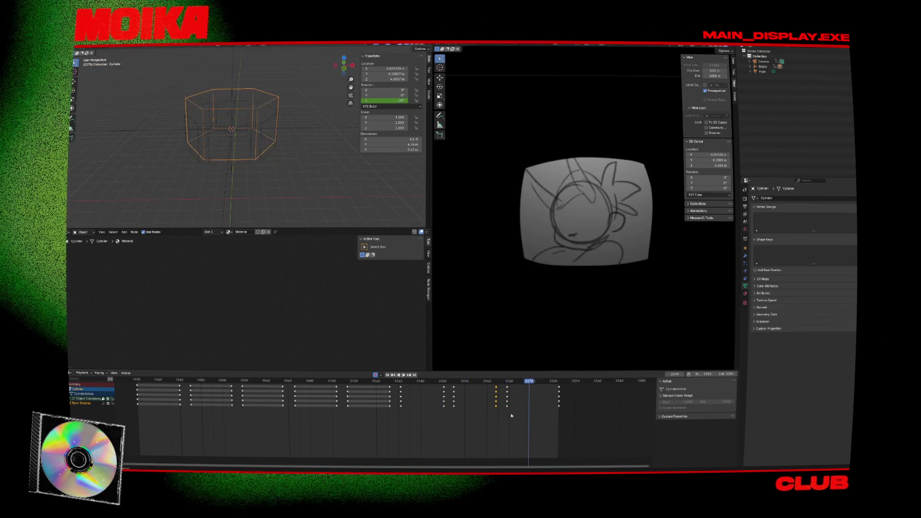
pyautogui.press('space')
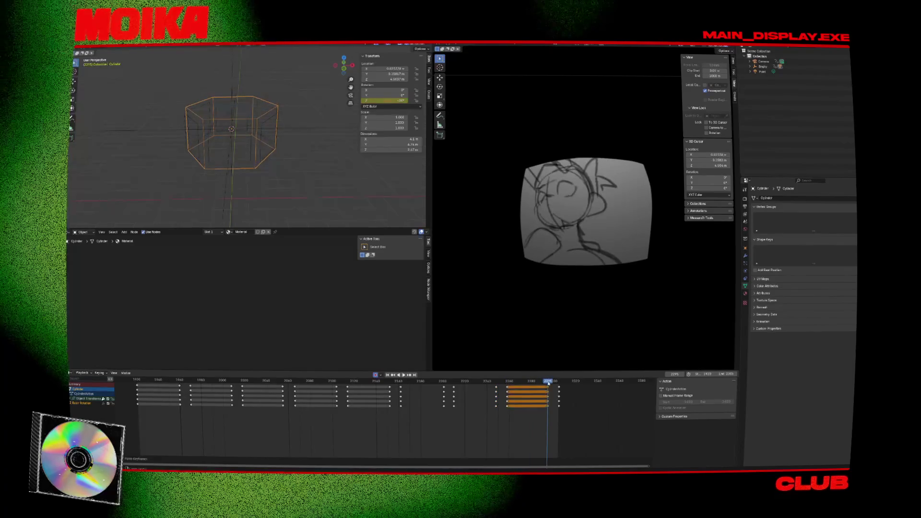
pyautogui.moveTo(571, 411)
pyautogui.mouseDown()
pyautogui.moveTo(366, 380)
pyautogui.moveTo(115, 379)
pyautogui.mouseUp()
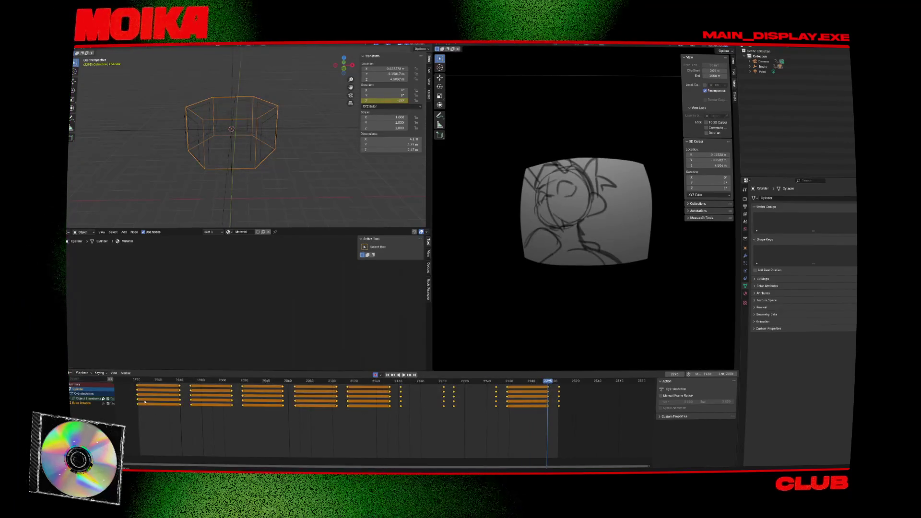
# - Set Ease In and Out on all selected rotation keyframes, save, and play back to check
pyautogui.rightClick(129, 400)
pyautogui.moveTo(144, 401)
pyautogui.click(166, 415)
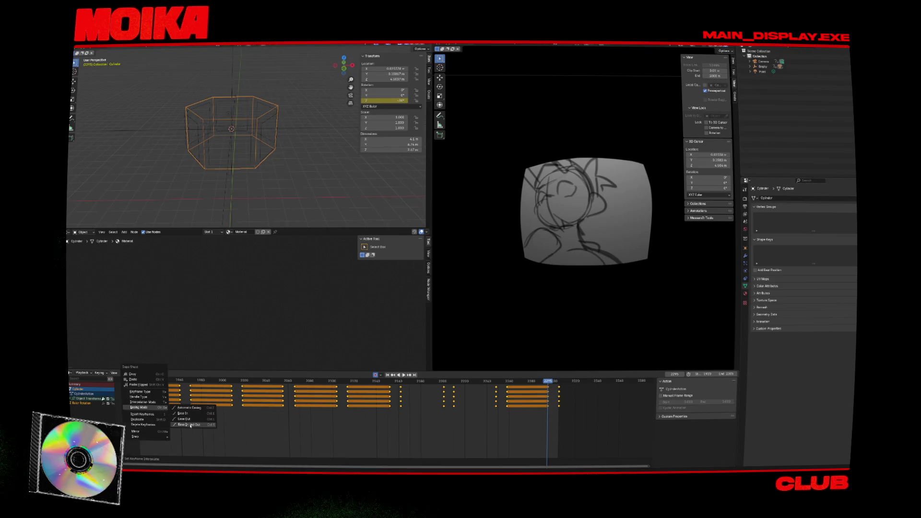
pyautogui.click(191, 425)
pyautogui.hotkey('ctrl', 's')
pyautogui.press('space')
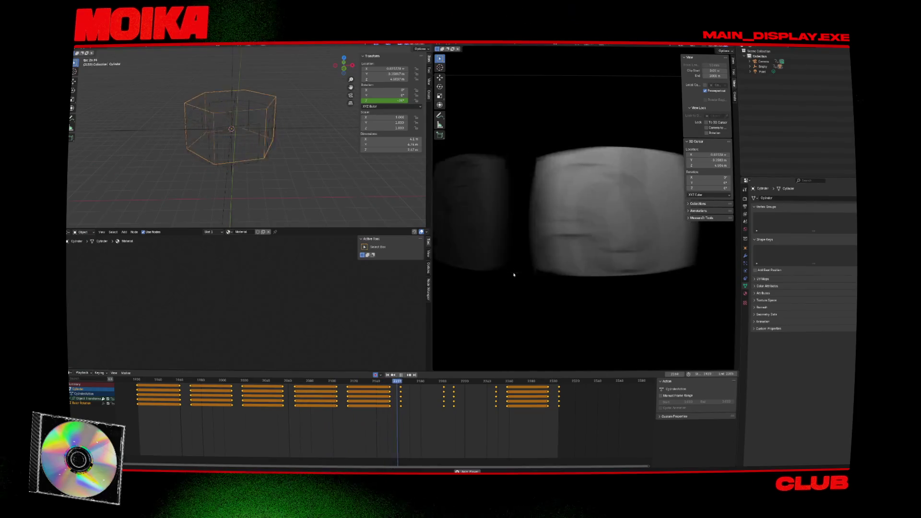
pyautogui.press('space')
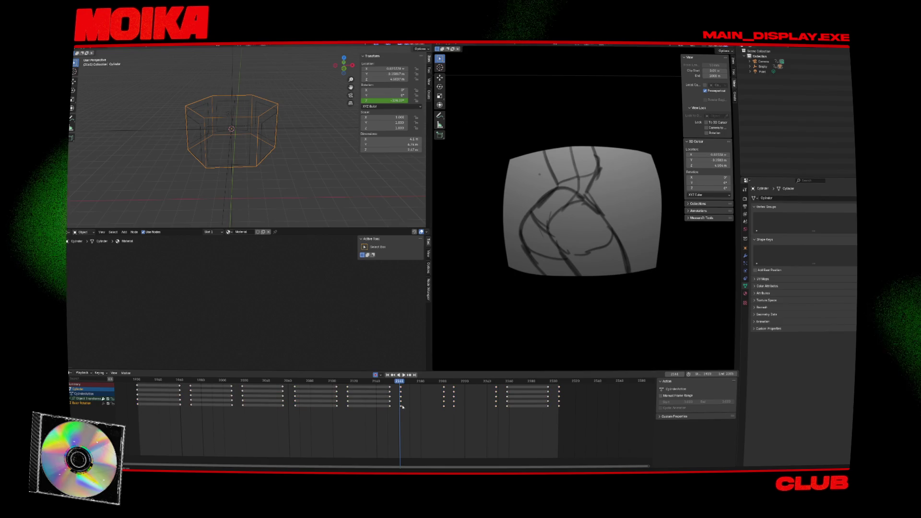
pyautogui.click(409, 399)
pyautogui.press('space')
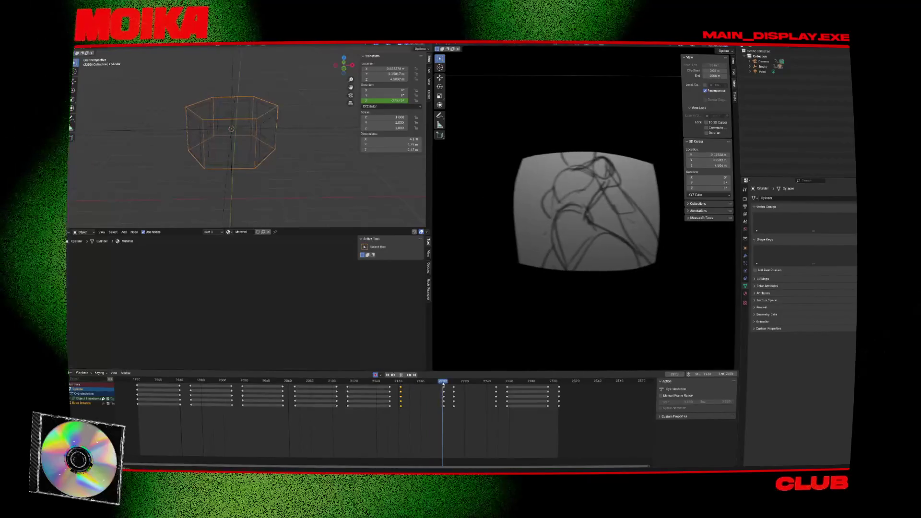
pyautogui.moveTo(443, 383); pyautogui.dragTo(450, 385)
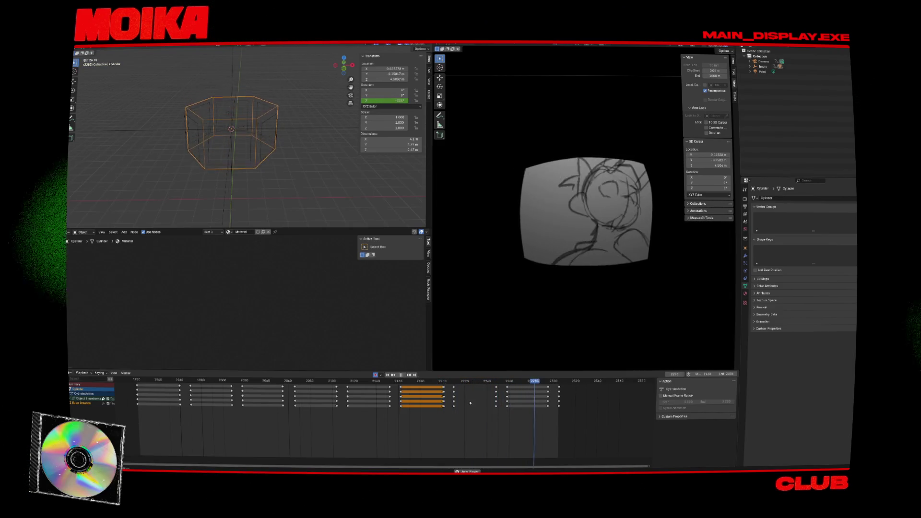
pyautogui.press('space')
pyautogui.click(456, 383)
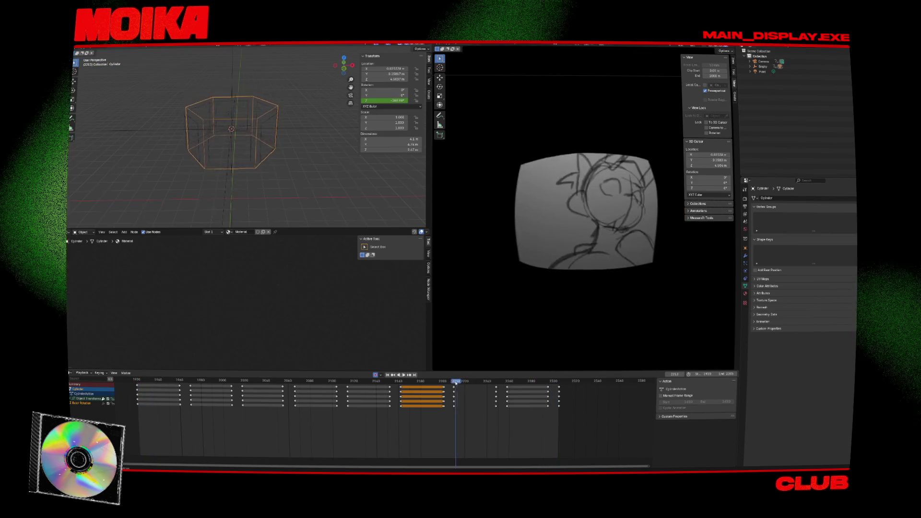
pyautogui.press('space')
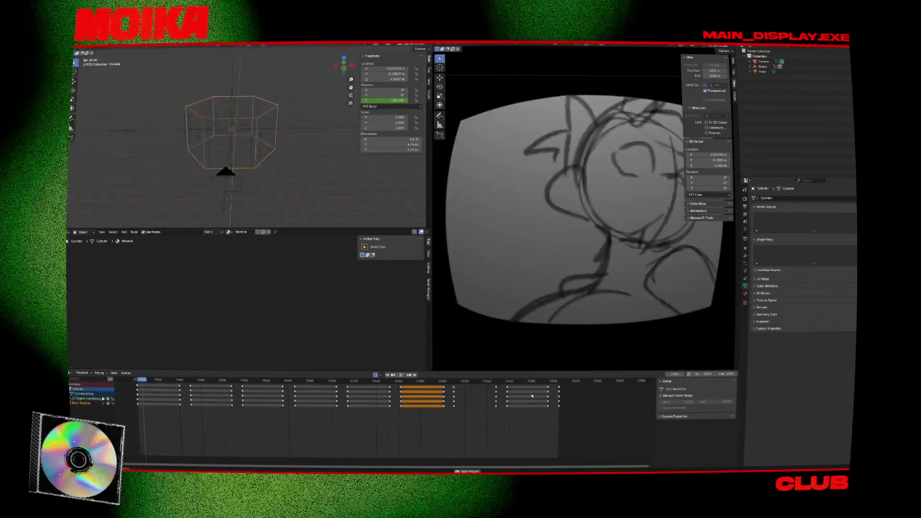
pyautogui.press('space')
pyautogui.click(554, 382)
pyautogui.moveTo(554, 382); pyautogui.dragTo(542, 384)
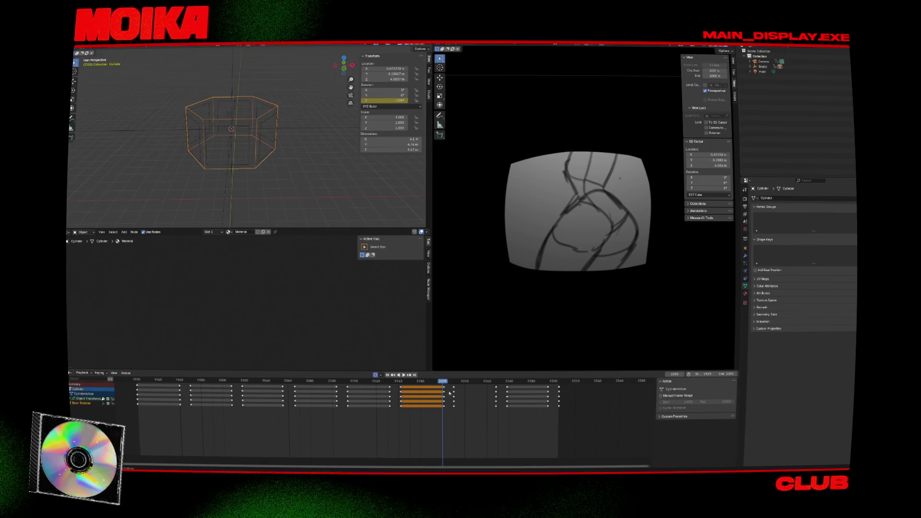
pyautogui.press('space')
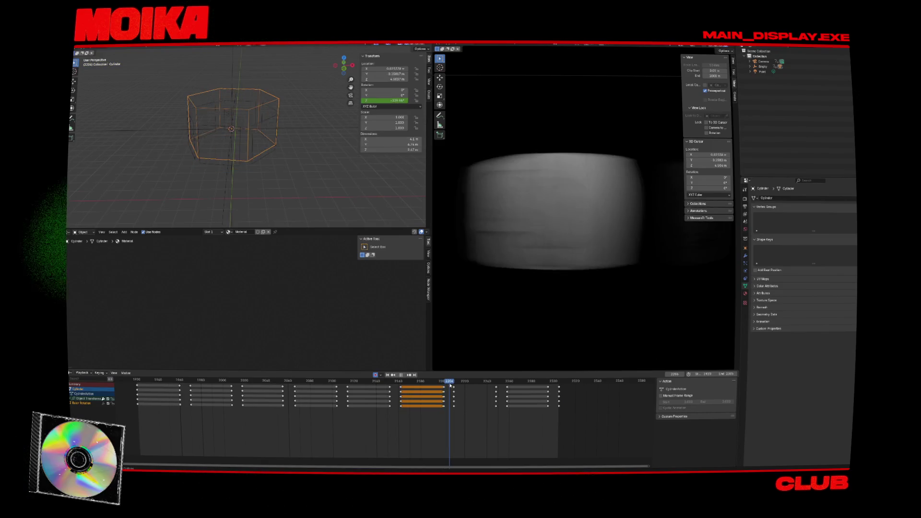
pyautogui.click(444, 409)
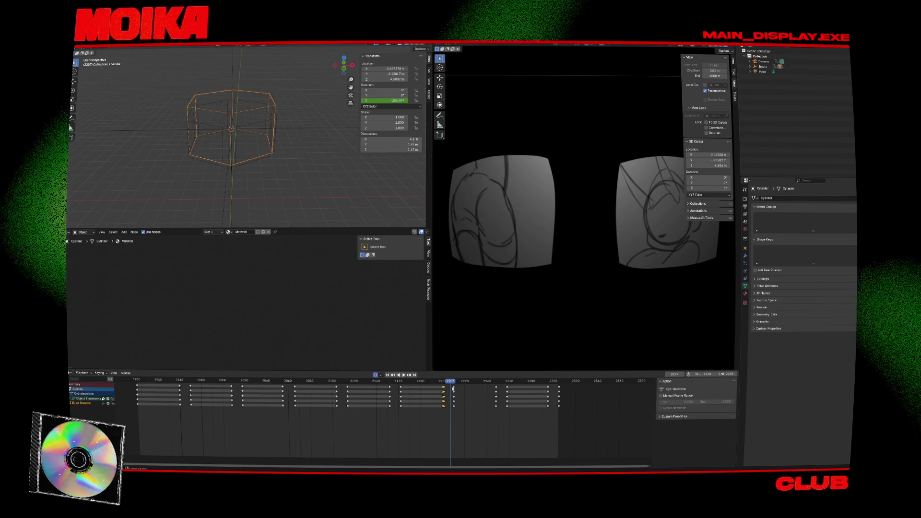
pyautogui.press('space')
pyautogui.click(438, 382)
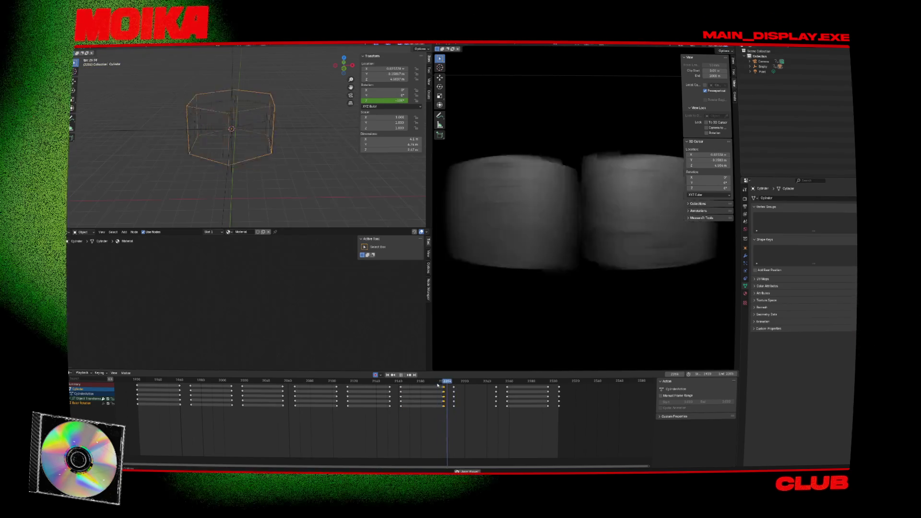
pyautogui.moveTo(453, 411); pyautogui.dragTo(453, 411)
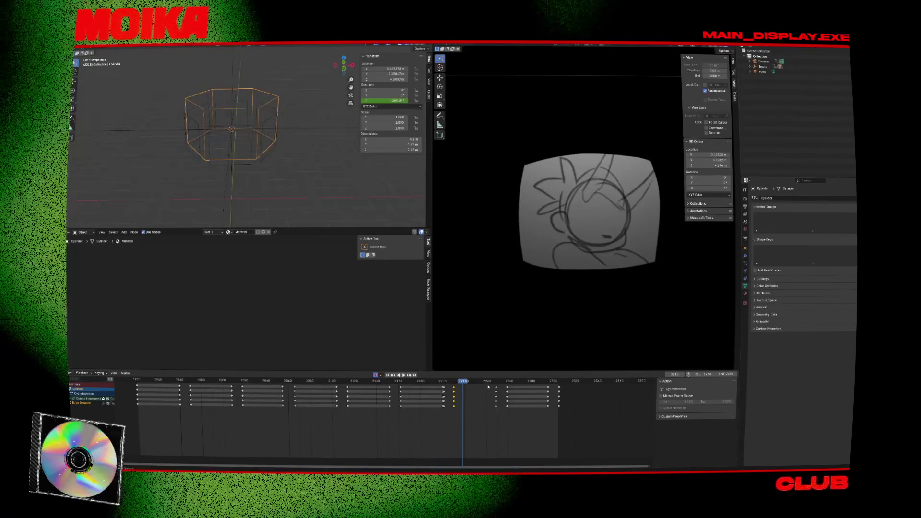
pyautogui.press('space')
pyautogui.hotkey('ctrl', 'v')
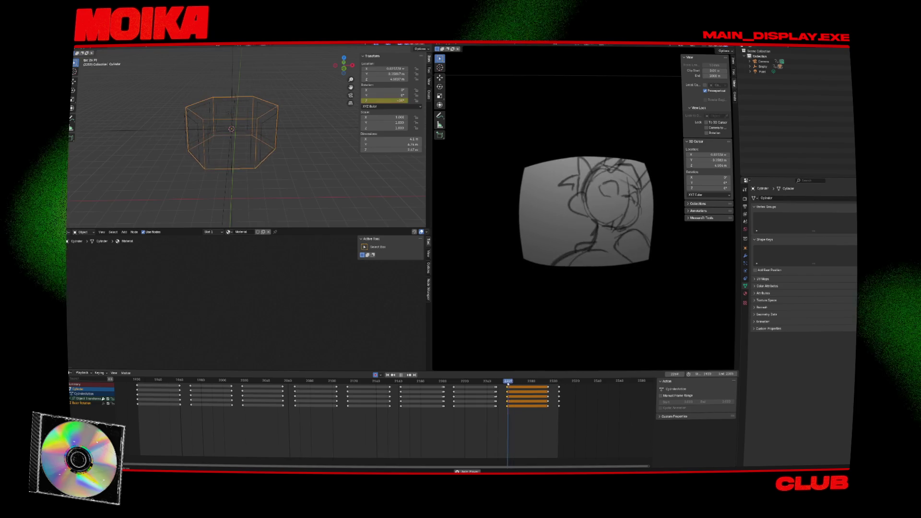
pyautogui.press('x')
pyautogui.click(490, 384)
pyautogui.click(495, 382)
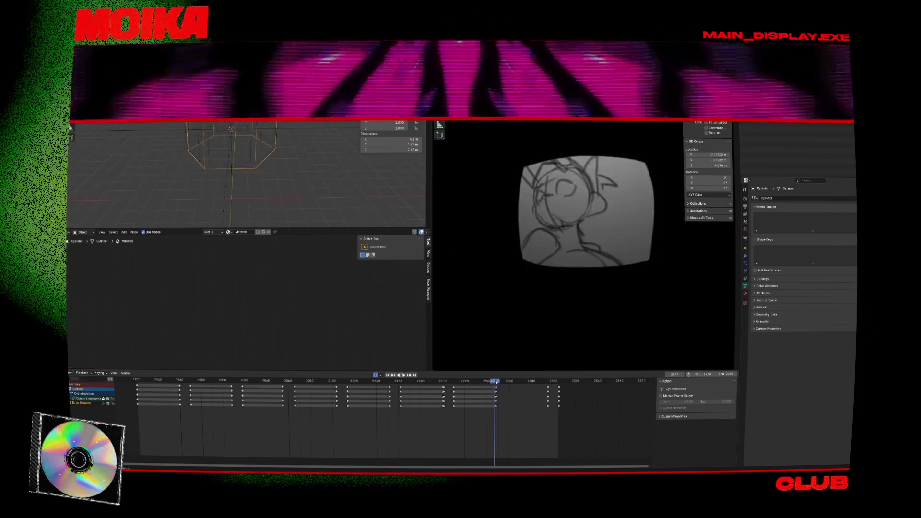
# - Paste the rotation keys at frame 2250, undoing an accidental deletion of the 2250–2290 keys
pyautogui.hotkey('ctrl', 'v')
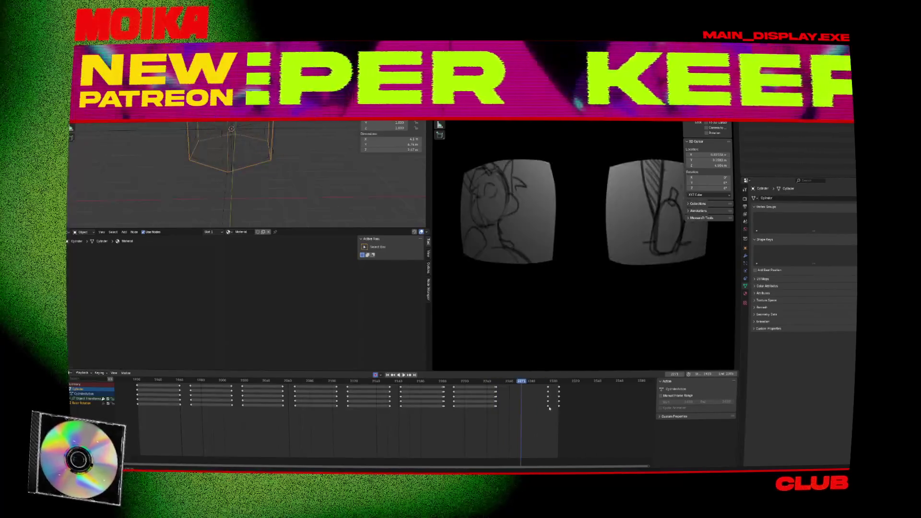
pyautogui.press('x')
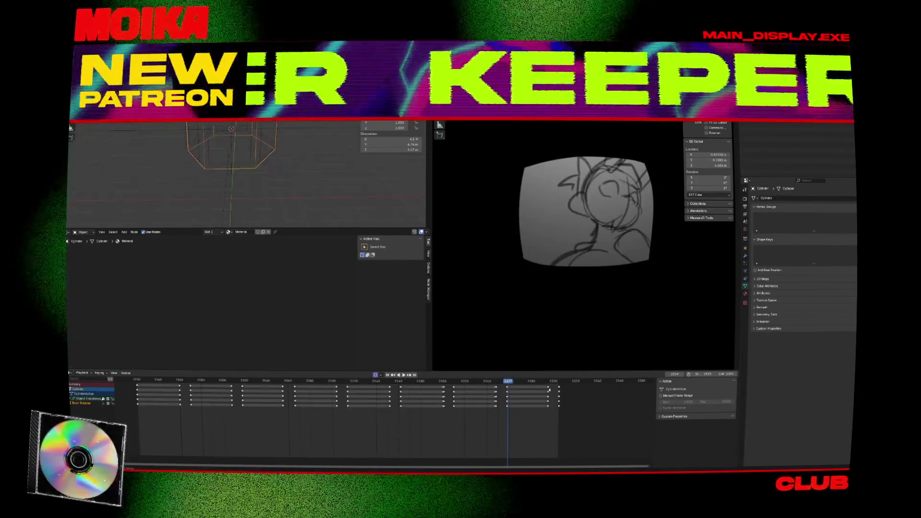
pyautogui.moveTo(552, 383); pyautogui.dragTo(509, 409)
pyautogui.press('Delete')
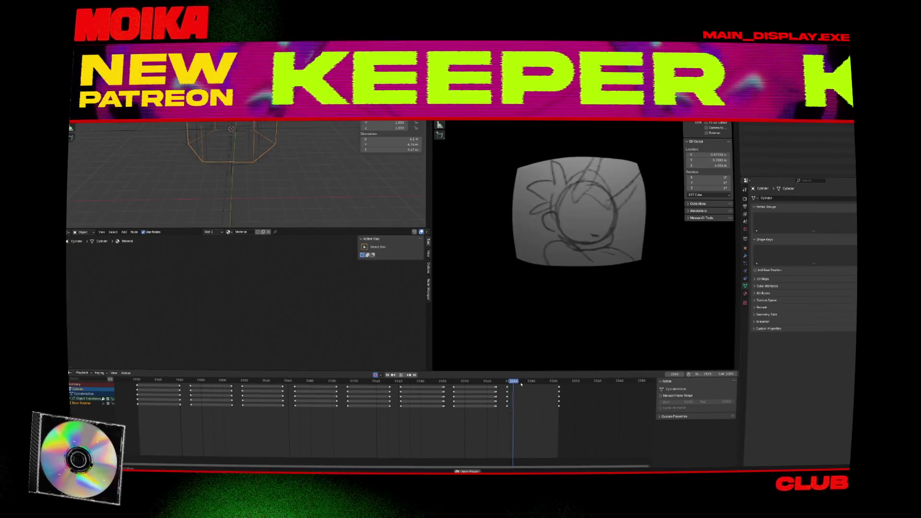
pyautogui.hotkey('ctrl', 'z')
pyautogui.press('space')
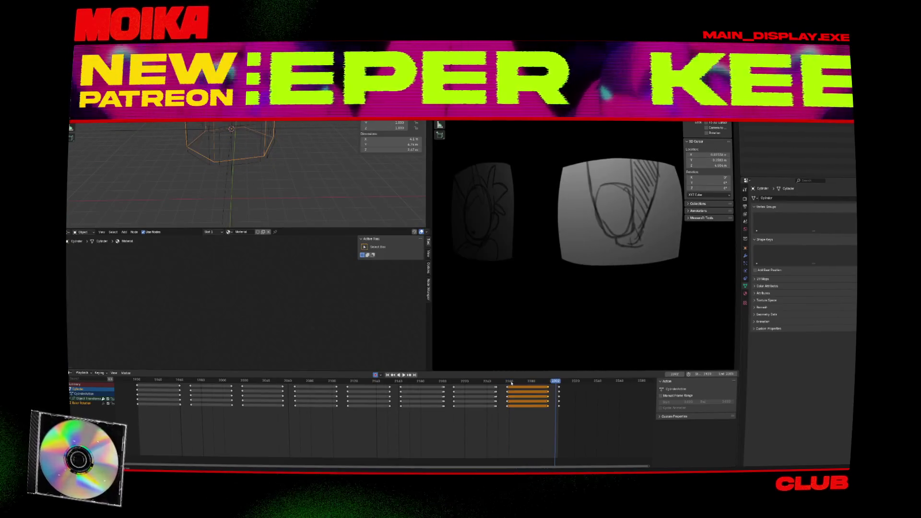
# - Play the final turns from about frame 2208 to 2299, select the keys near 2290, and save
pyautogui.click(511, 383)
pyautogui.press('space')
pyautogui.click(452, 383)
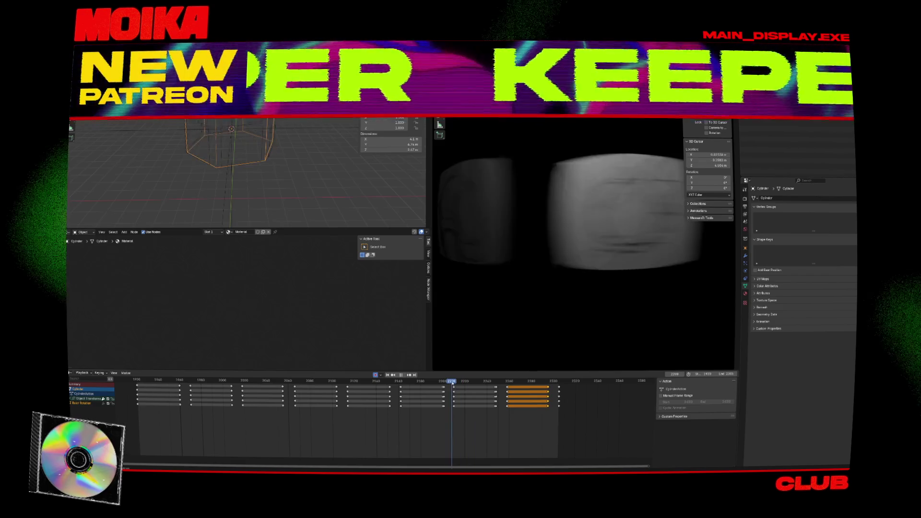
pyautogui.press('Escape')
pyautogui.moveTo(393, 384); pyautogui.dragTo(345, 409)
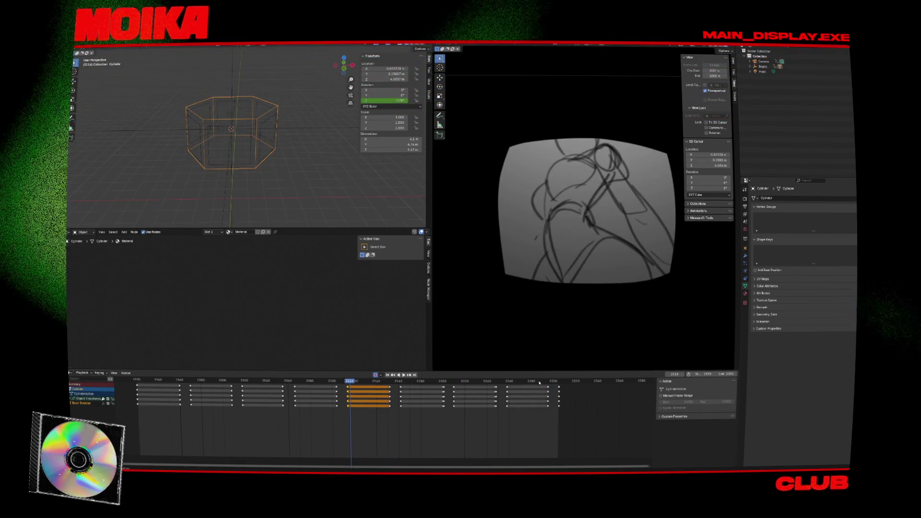
pyautogui.click(548, 383)
pyautogui.press('space')
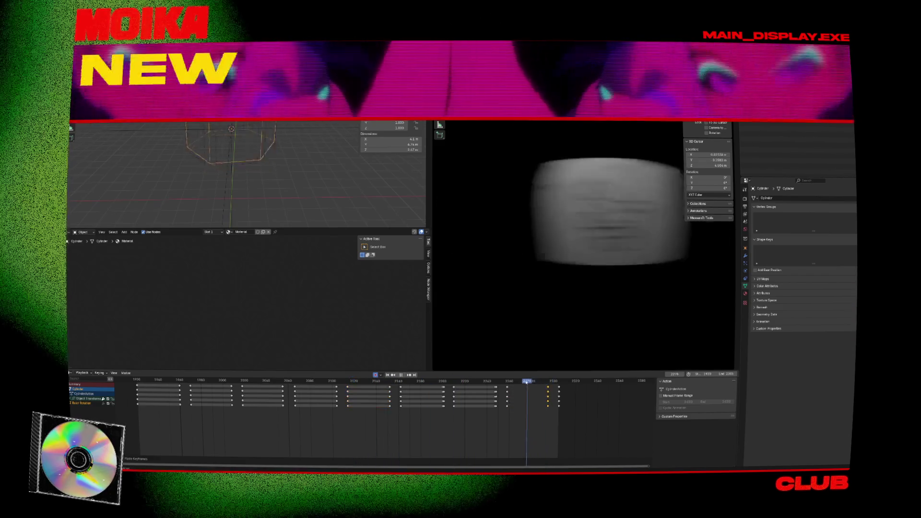
pyautogui.click(508, 382)
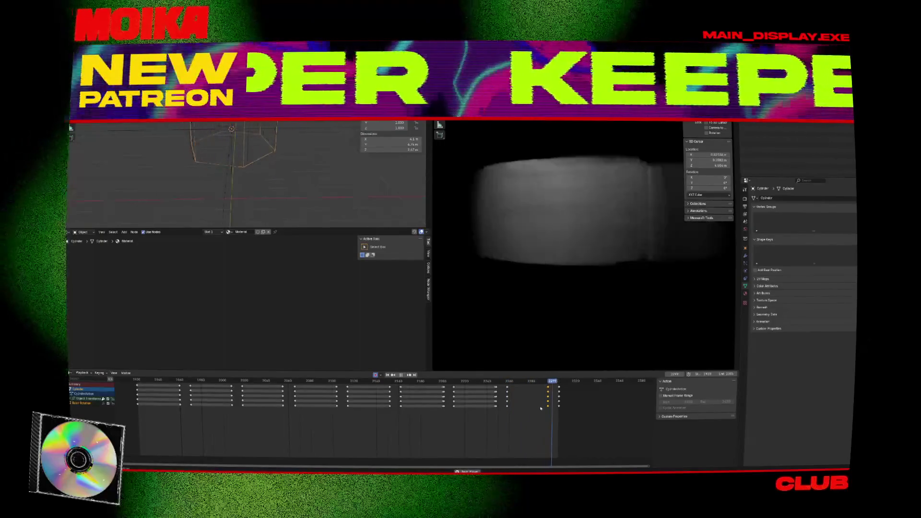
pyautogui.press('space')
pyautogui.moveTo(544, 411)
pyautogui.mouseDown()
pyautogui.moveTo(552, 388)
pyautogui.moveTo(566, 387)
pyautogui.mouseUp()
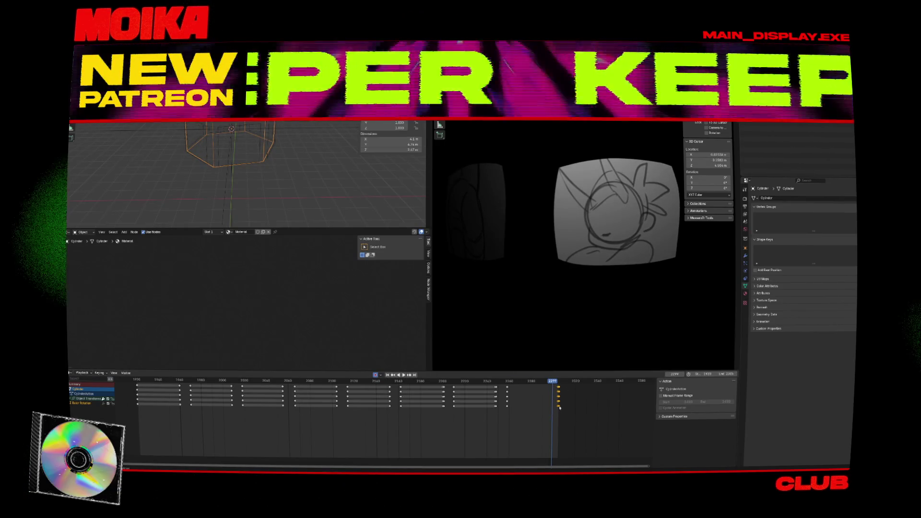
pyautogui.hotkey('ctrl', 's')
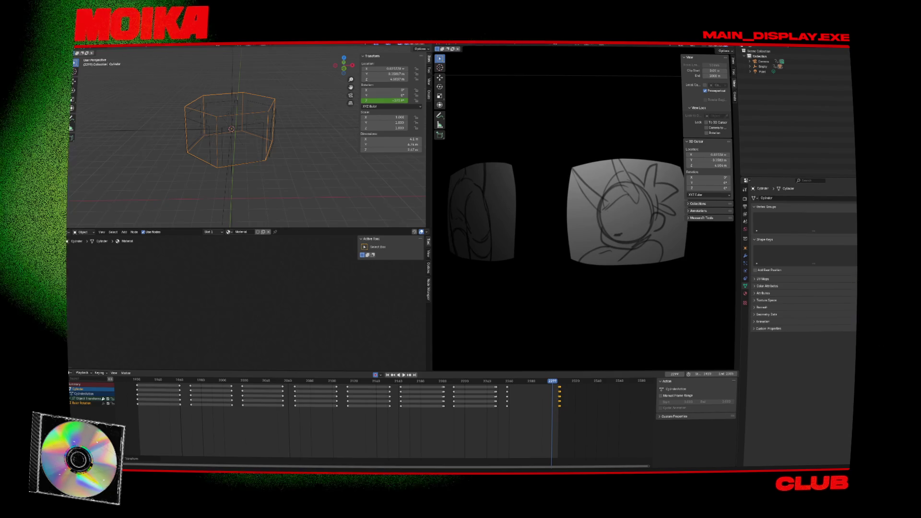
pyautogui.click(533, 386)
pyautogui.press('space')
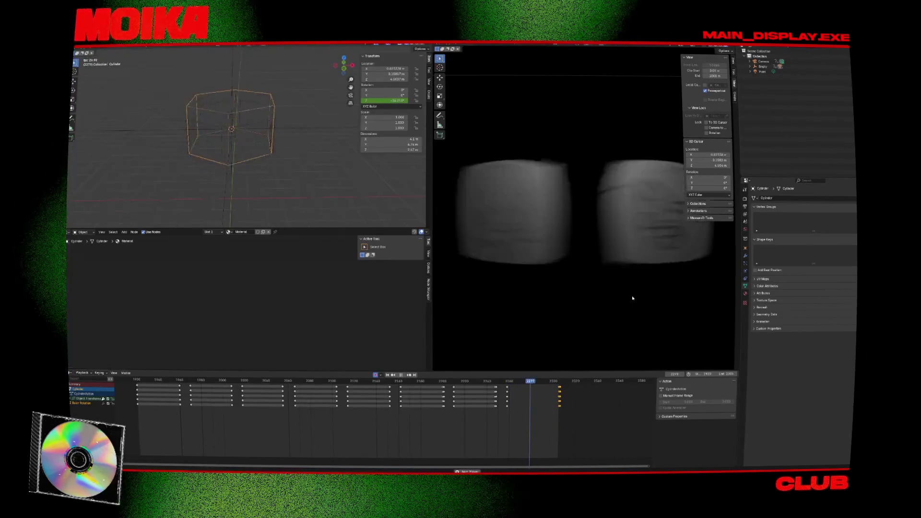
pyautogui.press('space')
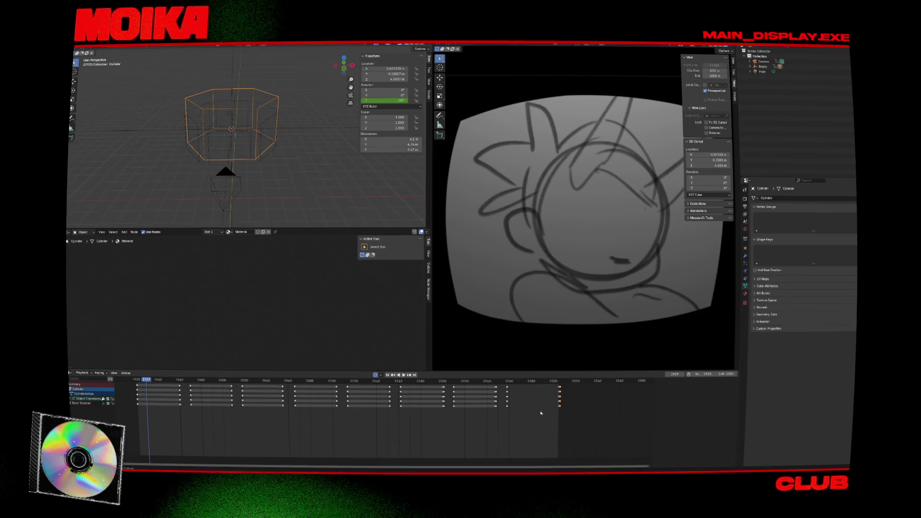
pyautogui.click(509, 382)
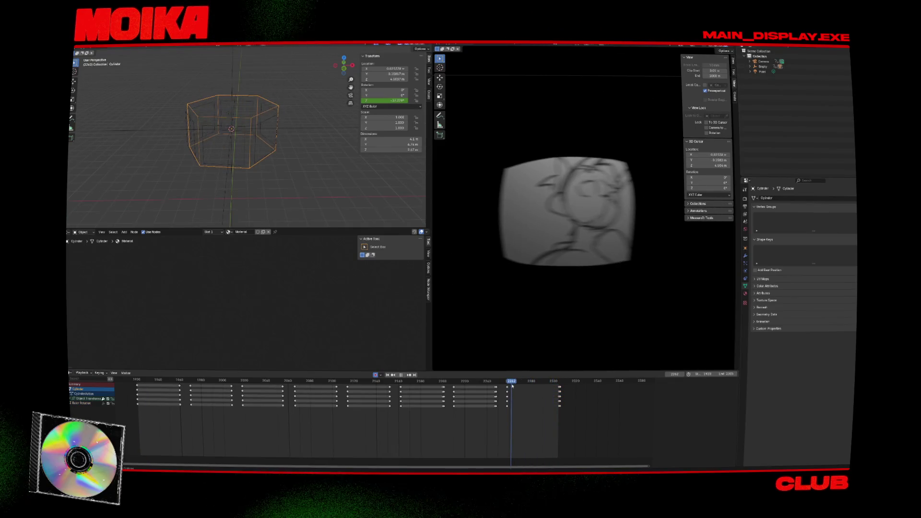
pyautogui.moveTo(509, 406); pyautogui.dragTo(529, 406)
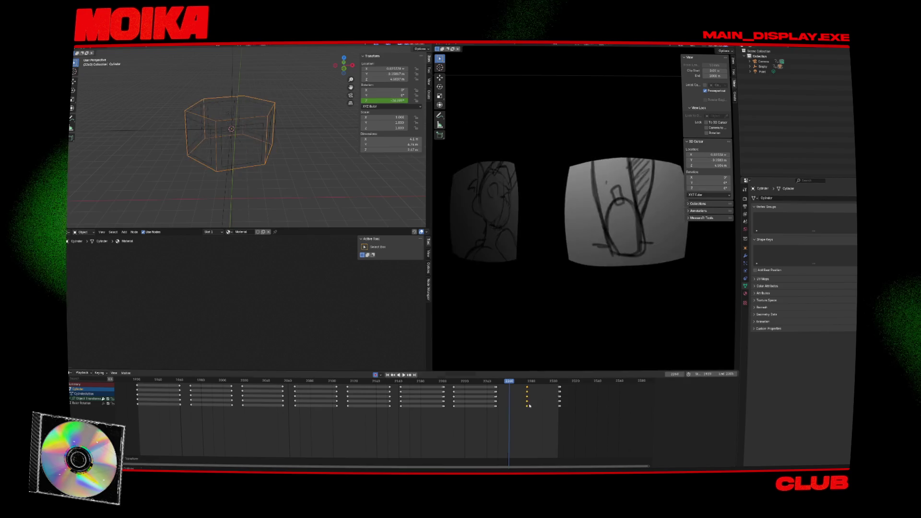
pyautogui.press('space')
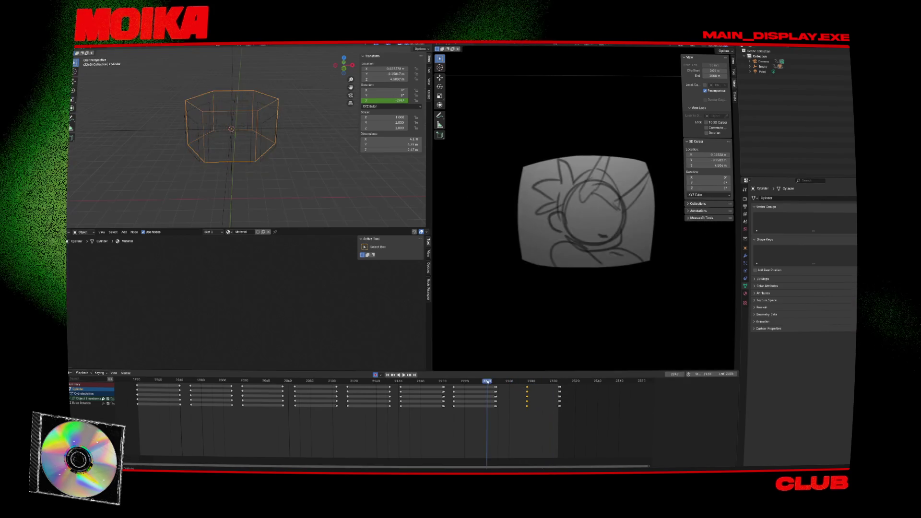
pyautogui.click(488, 382)
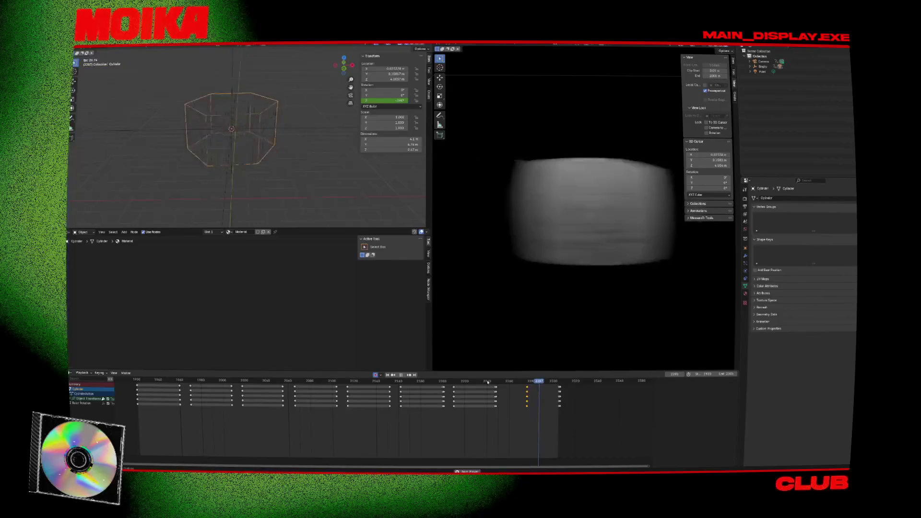
pyautogui.press('space')
pyautogui.hotkey('ctrl', 'z')
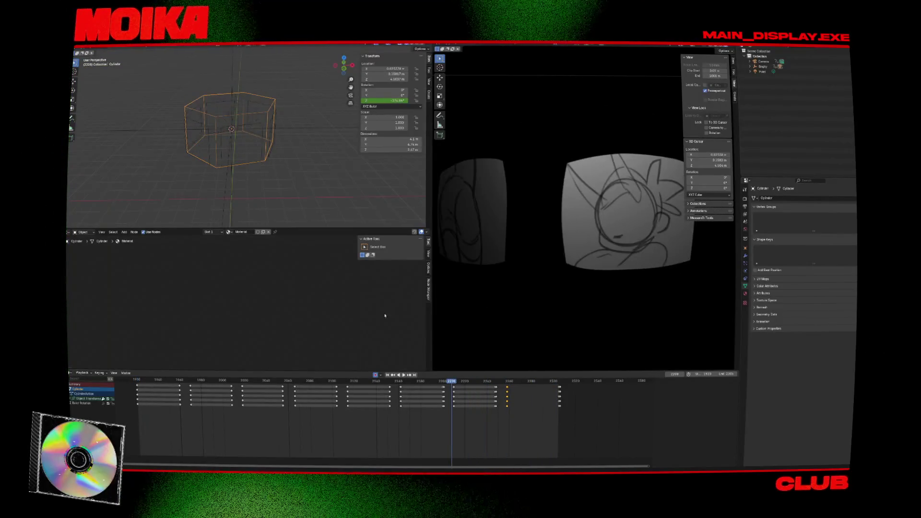
pyautogui.press('space')
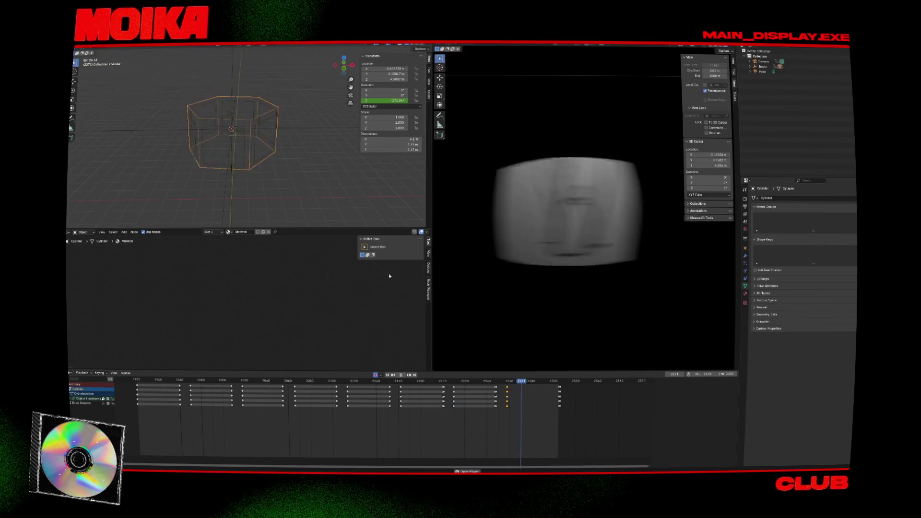
pyautogui.press('space')
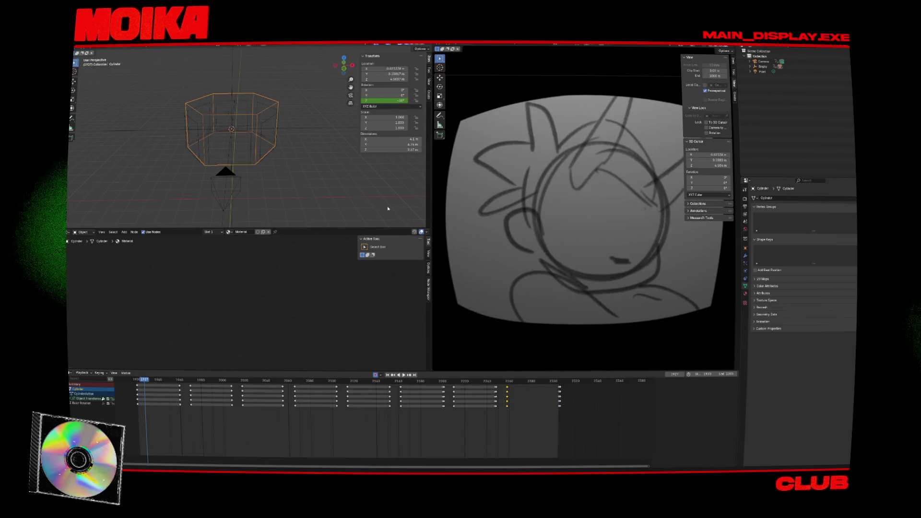
pyautogui.click(449, 383)
pyautogui.press('space')
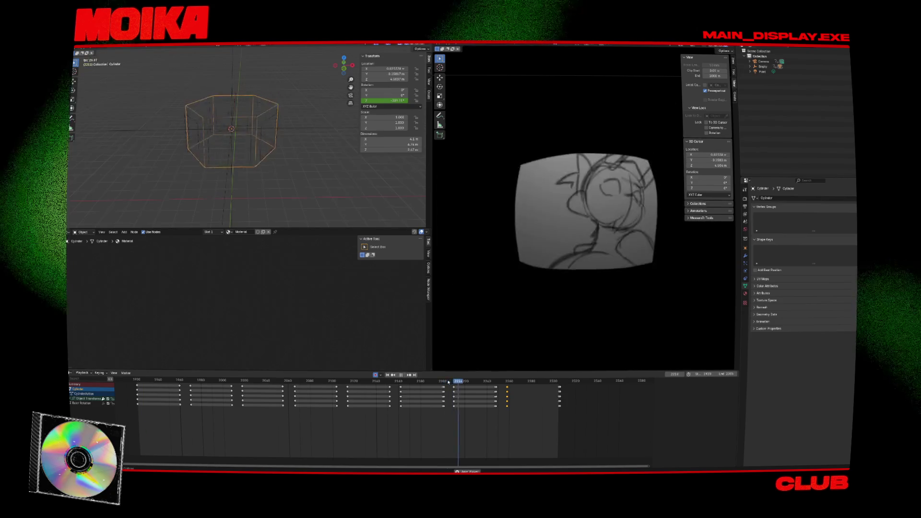
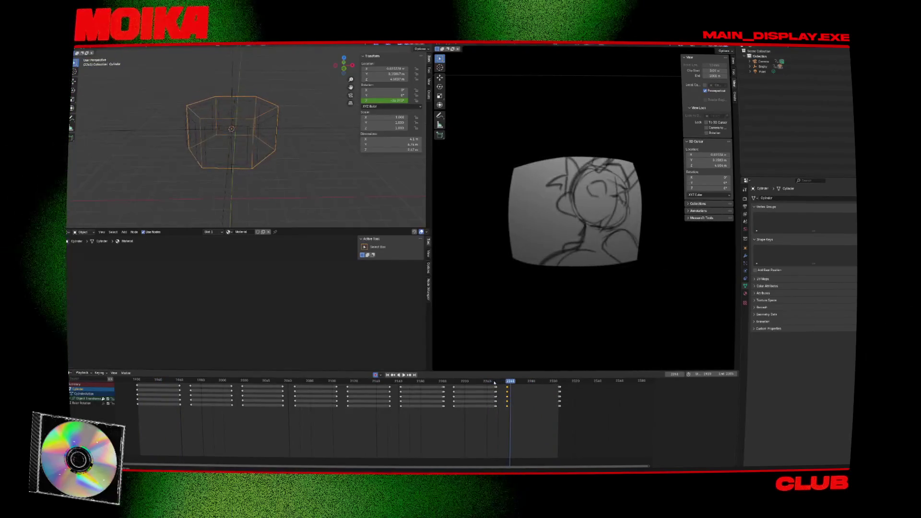
# - Review from frame 2242, then key a new Z rotation of the ring at frame 2306 in top view
pyautogui.moveTo(496, 381); pyautogui.dragTo(490, 383)
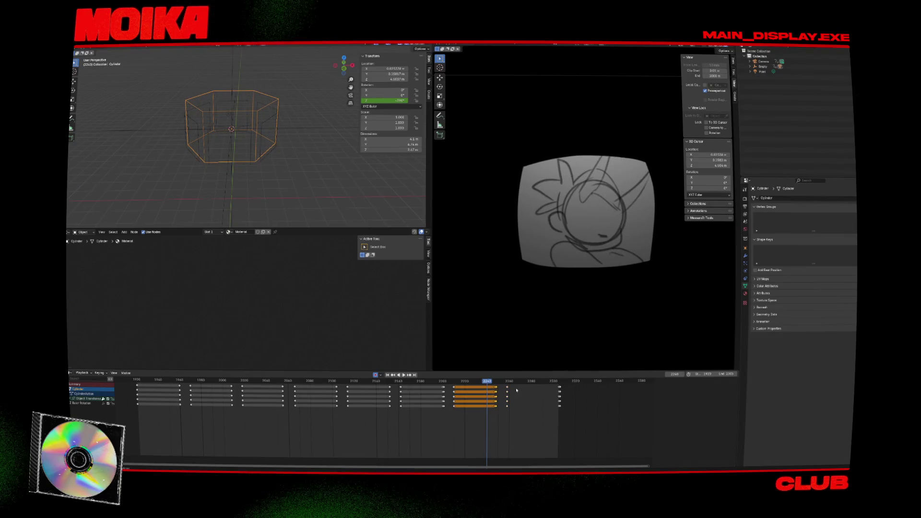
pyautogui.press('space')
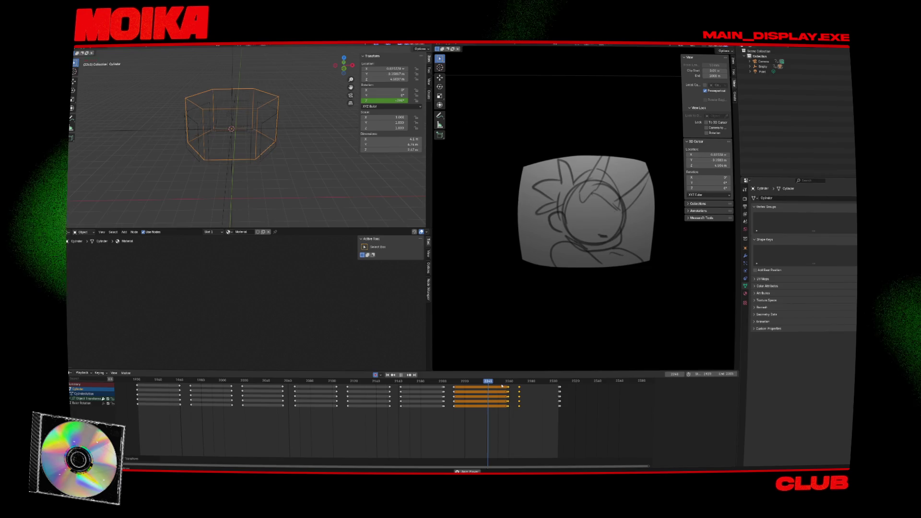
pyautogui.press('space')
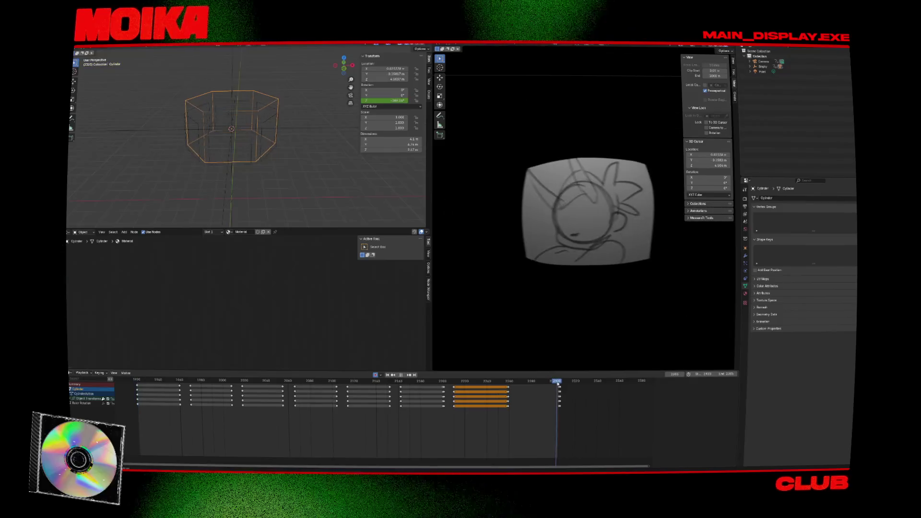
pyautogui.click(561, 382)
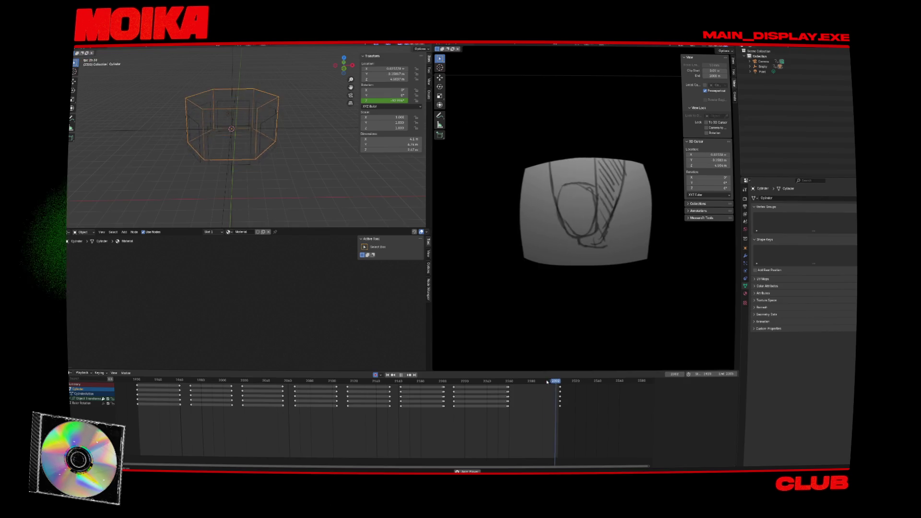
pyautogui.moveTo(544, 381); pyautogui.dragTo(560, 381)
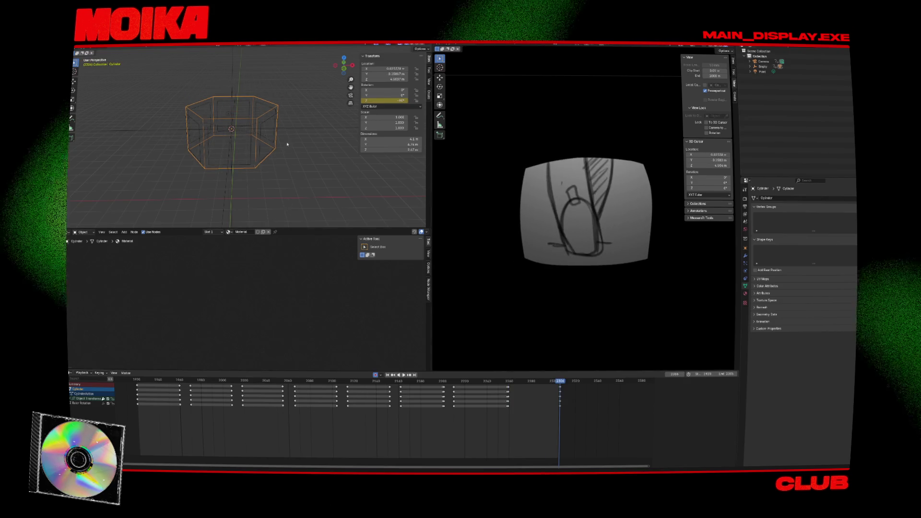
pyautogui.press('KP_7')
pyautogui.press('r')
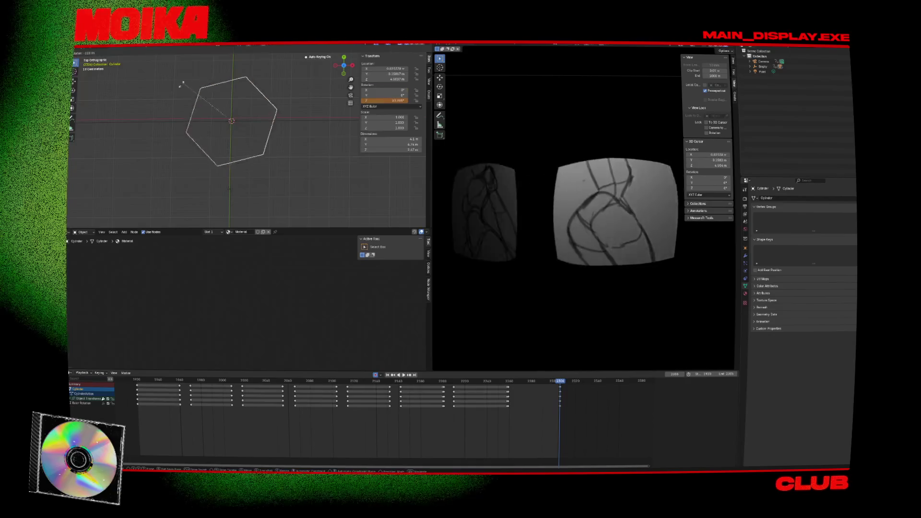
pyautogui.click(181, 84)
# - Play back the new turn and slide its rotation keys later in time
pyautogui.click(517, 381)
pyautogui.press('space')
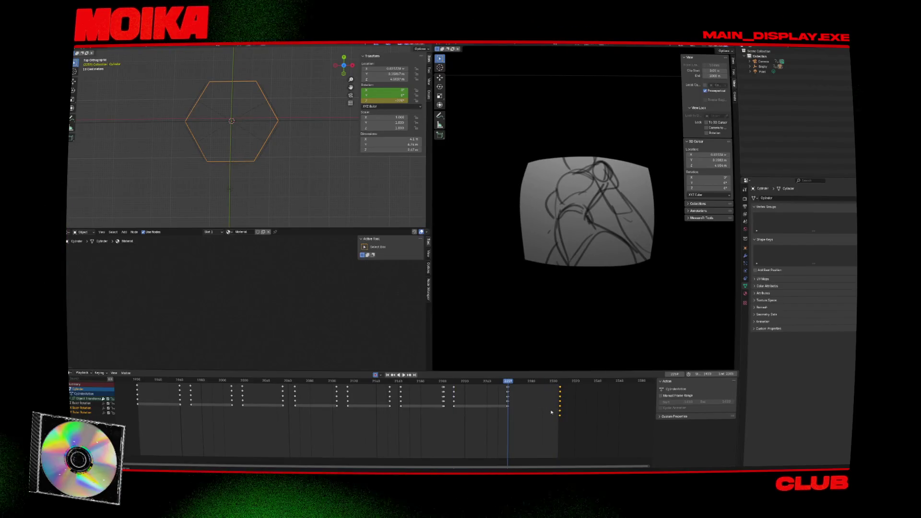
pyautogui.press('g')
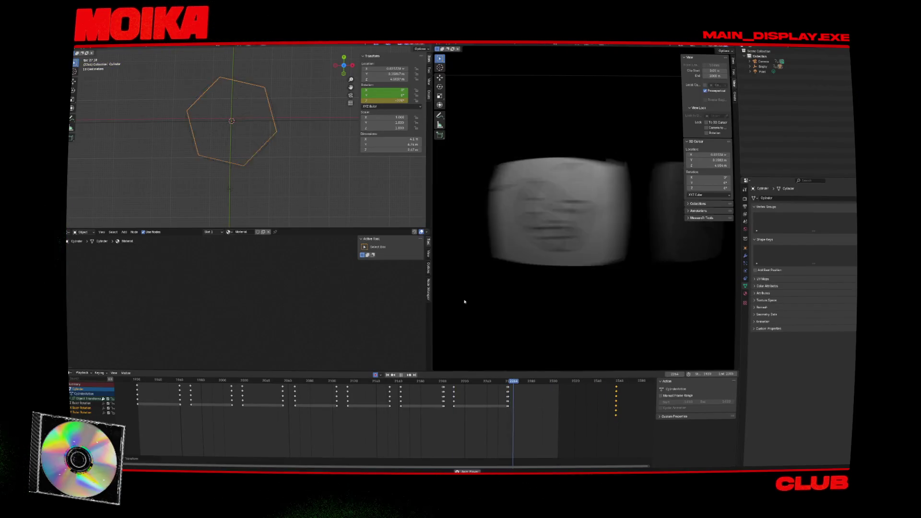
pyautogui.press('space')
# - Set an easing mode on the selected rotation keys and preview the eased turn
pyautogui.rightClick(495, 387)
pyautogui.moveTo(510, 389)
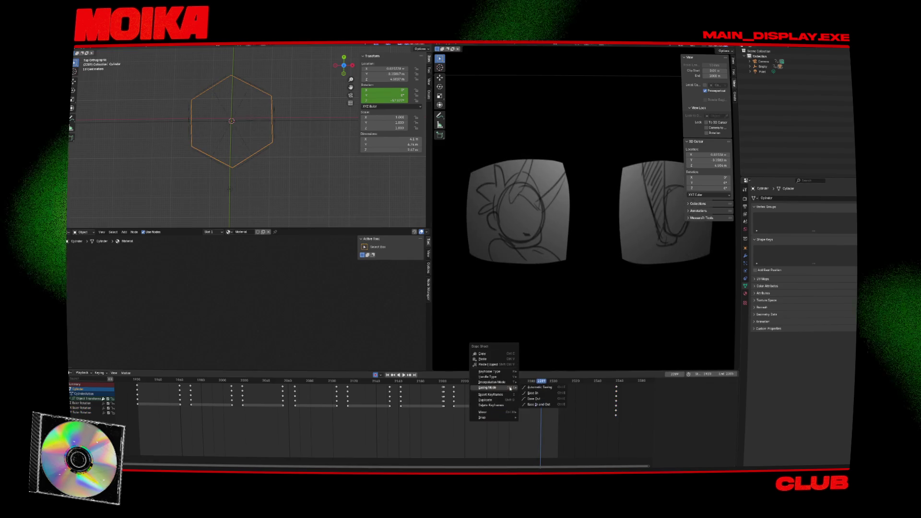
pyautogui.click(533, 393)
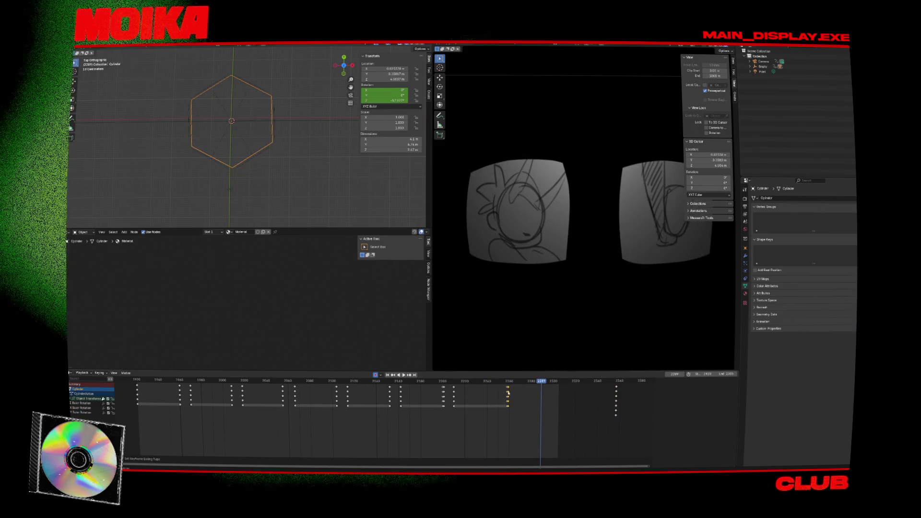
pyautogui.press('space')
pyautogui.click(508, 382)
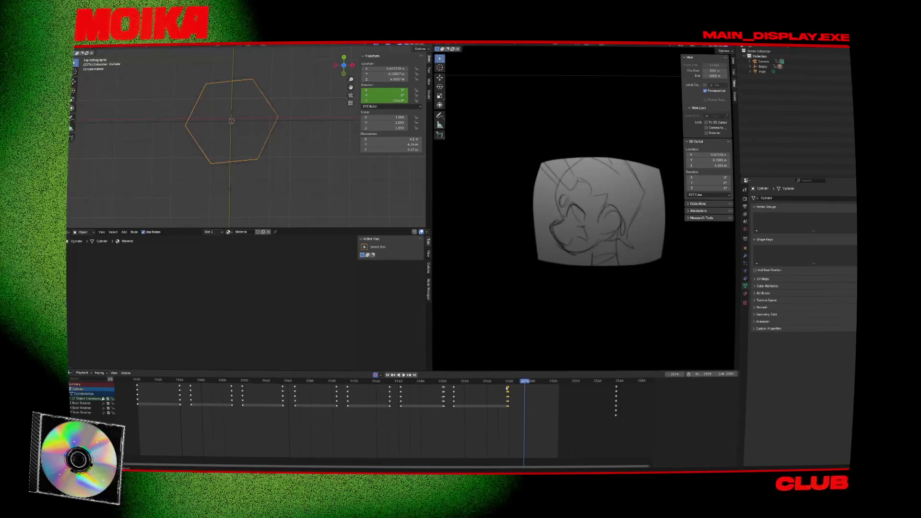
# - Apply a different easing mode to the keys and replay from frame 2258 to review
pyautogui.rightClick(499, 388)
pyautogui.click(542, 393)
pyautogui.click(508, 382)
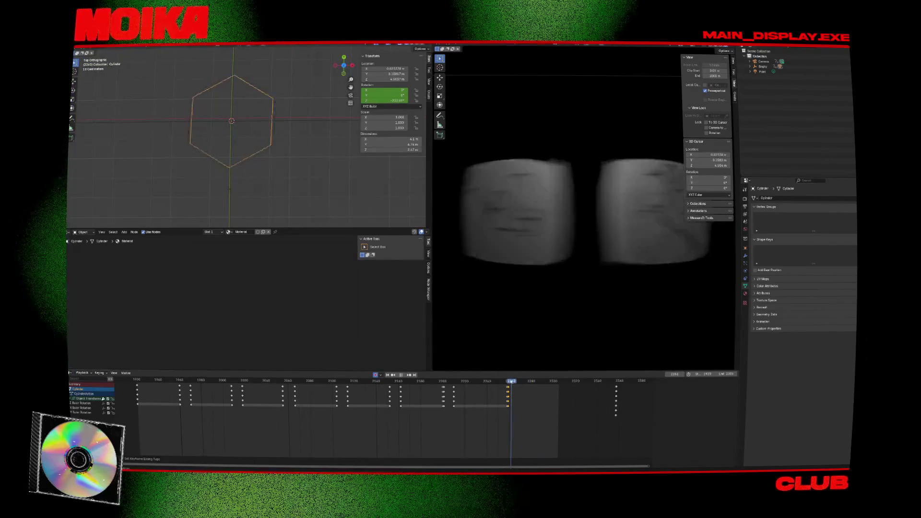
pyautogui.press('Escape')
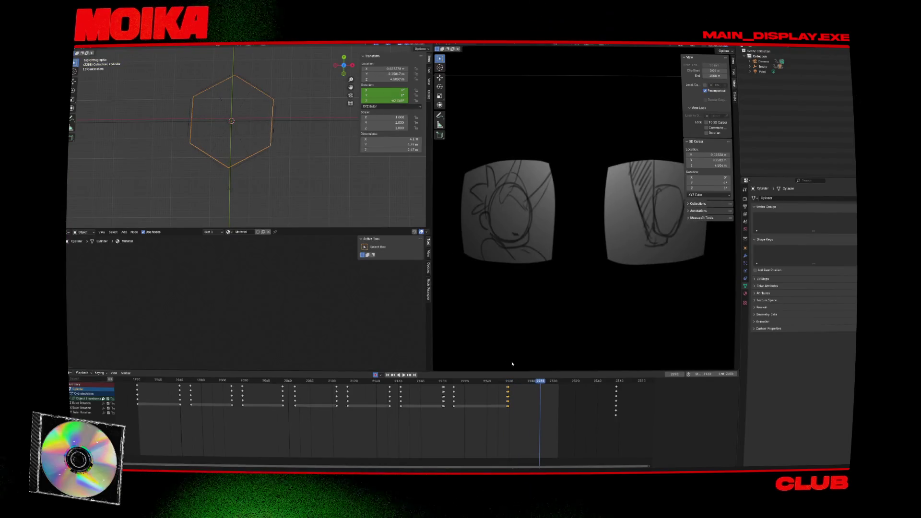
pyautogui.press('Escape')
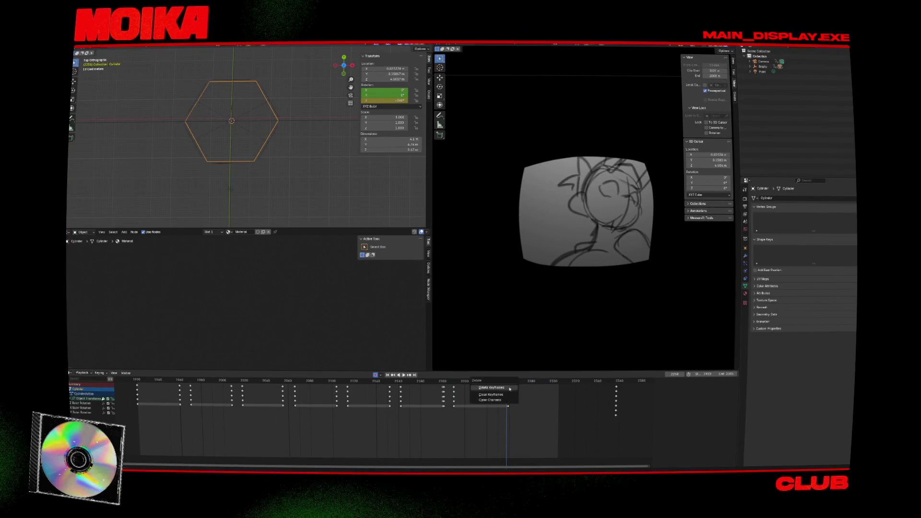
pyautogui.press('space')
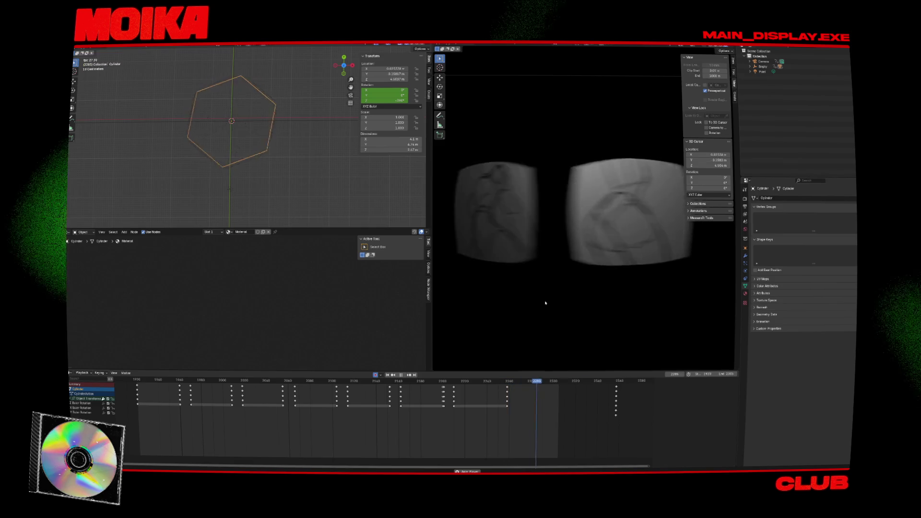
pyautogui.press('space')
# - Move the last column of rotation keys earlier and review playback from frame 2287
pyautogui.click(616, 398)
pyautogui.press('g')
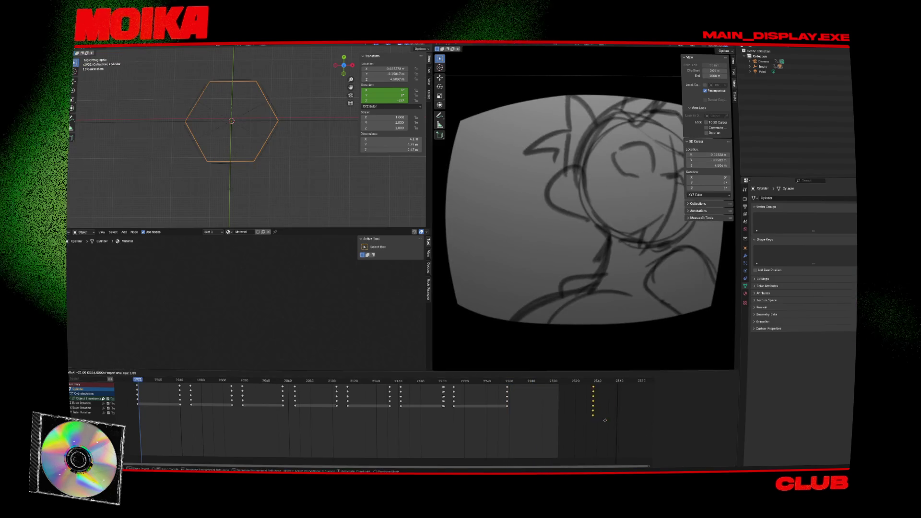
pyautogui.press('space')
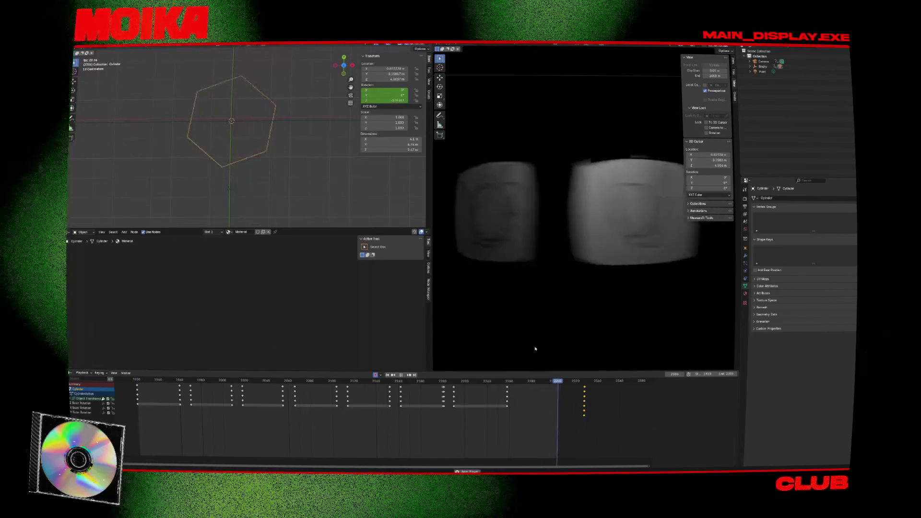
pyautogui.press('space')
pyautogui.click(478, 388)
pyautogui.press('space')
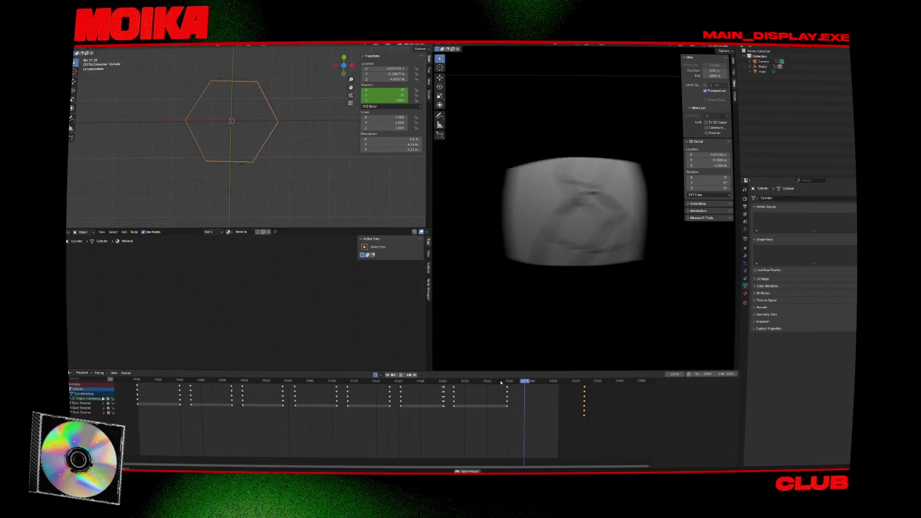
pyautogui.press('Escape')
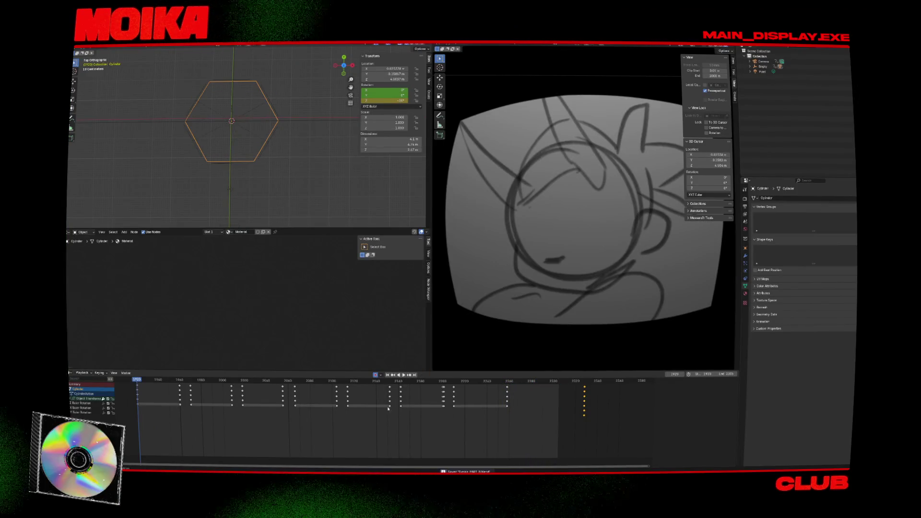
# - Append '_t' to the render output file name in Output Properties
pyautogui.scroll(-2, 598, 269)
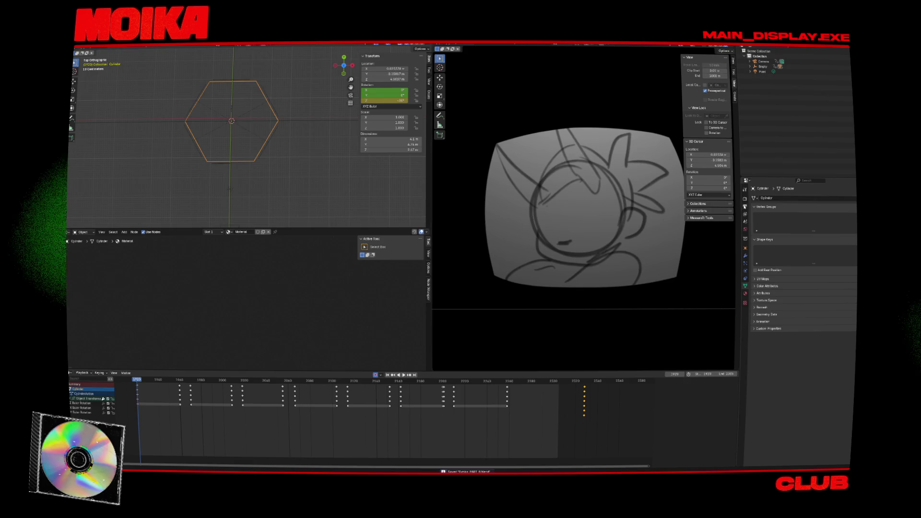
pyautogui.click(746, 207)
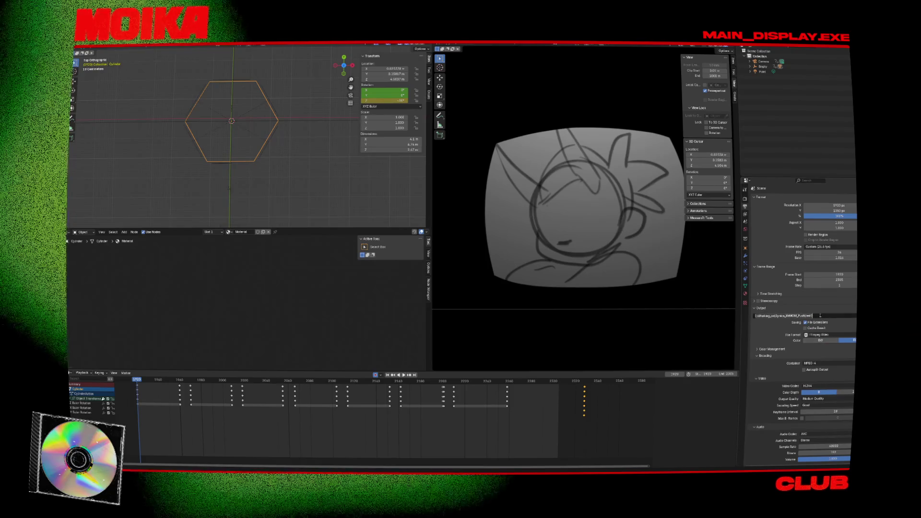
pyautogui.write('_t')
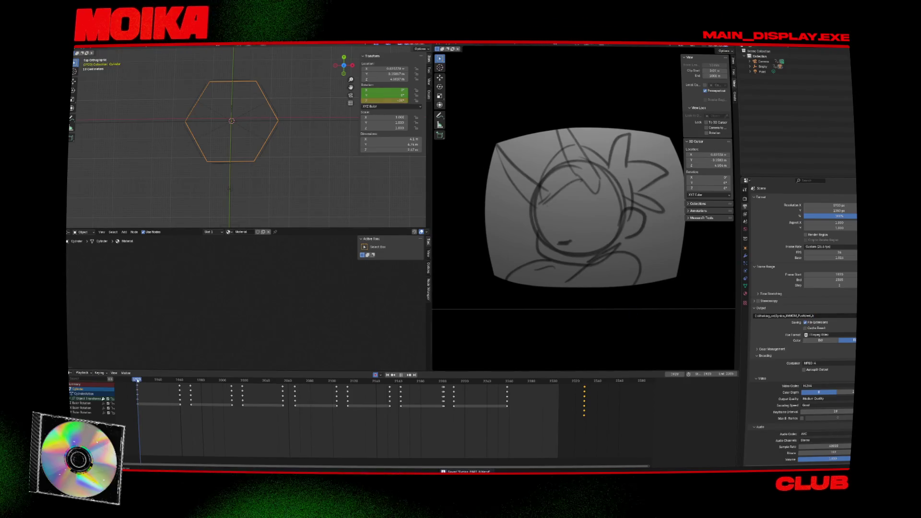
pyautogui.press('space')
# - Start a Viewport Render Animation from the View menu, then cancel it
pyautogui.click(483, 46)
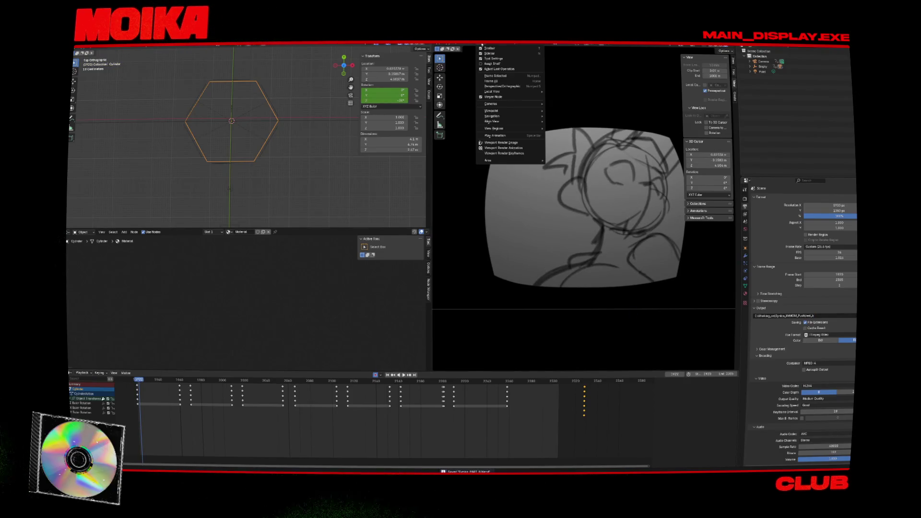
pyautogui.click(506, 148)
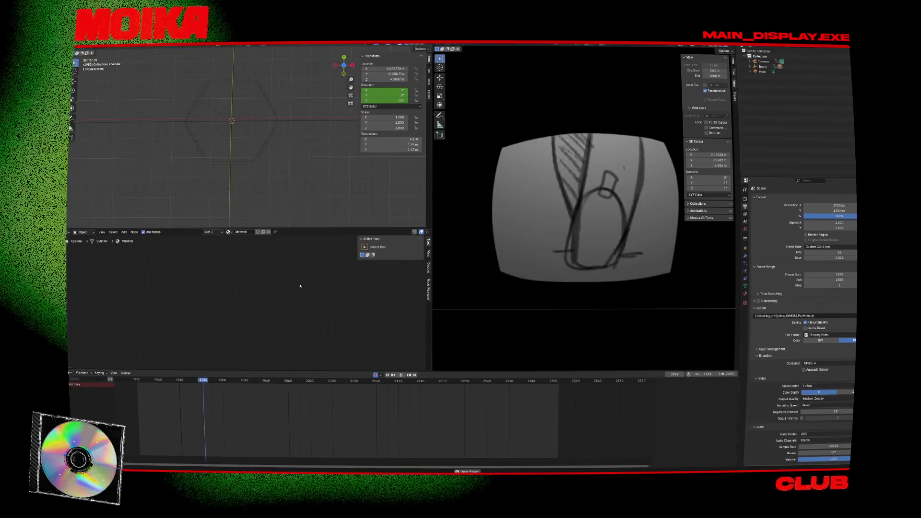
pyautogui.moveTo(289, 130)
pyautogui.mouseDown(button='middle')
pyautogui.moveTo(271, 102)
pyautogui.moveTo(263, 110)
pyautogui.mouseUp(button='middle')
pyautogui.press('Escape')
# - Select the hexagonal cylinder and check its constraint and modifier panels
pyautogui.click(260, 112)
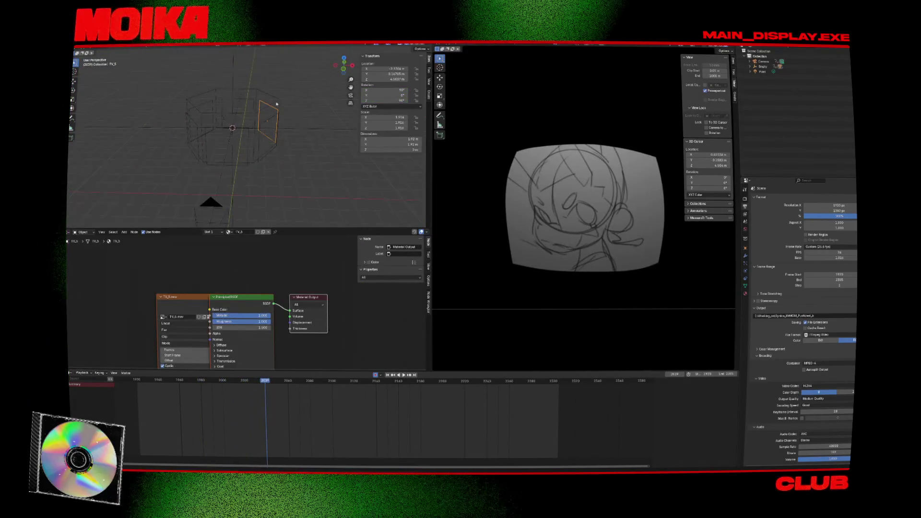
pyautogui.click(276, 103)
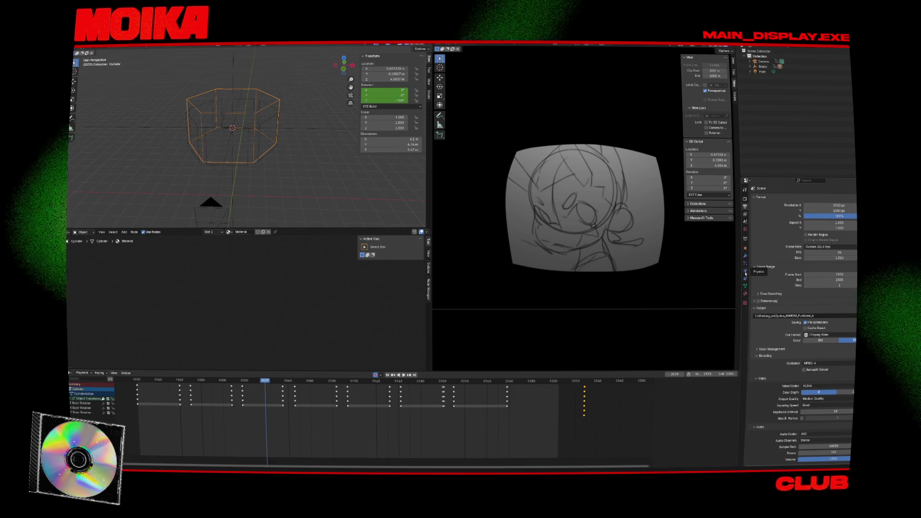
pyautogui.click(745, 279)
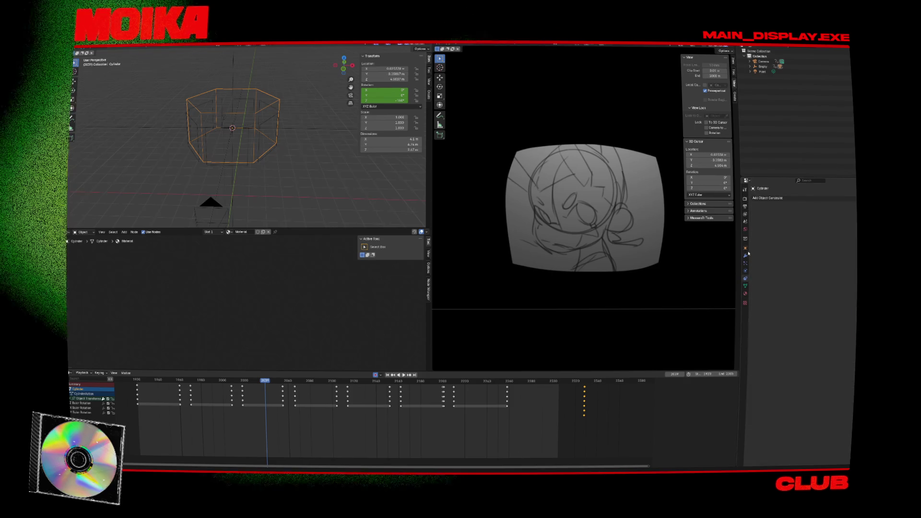
pyautogui.click(768, 198)
pyautogui.click(745, 256)
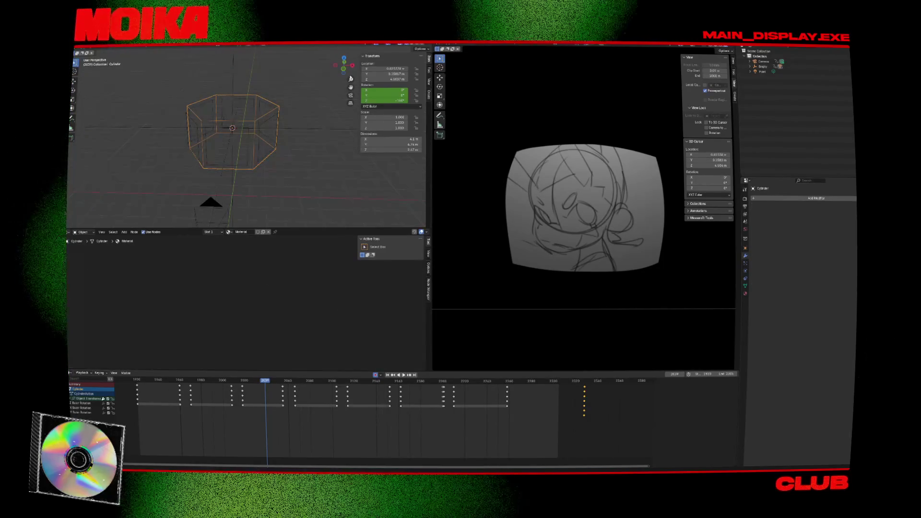
# - Add a cube to the scene and delete the empty
pyautogui.hotkey('alt', 'a')
pyautogui.hotkey('shift', 'a')
pyautogui.moveTo(334, 111)
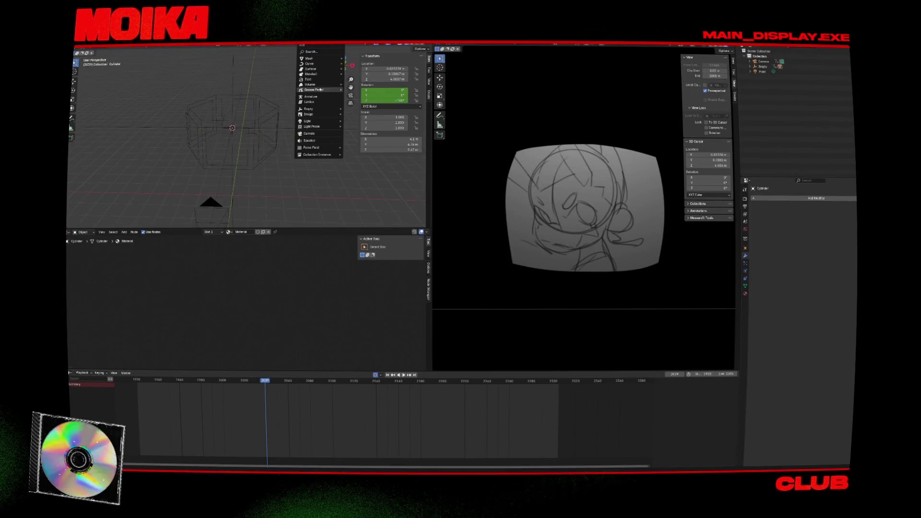
pyautogui.click(365, 65)
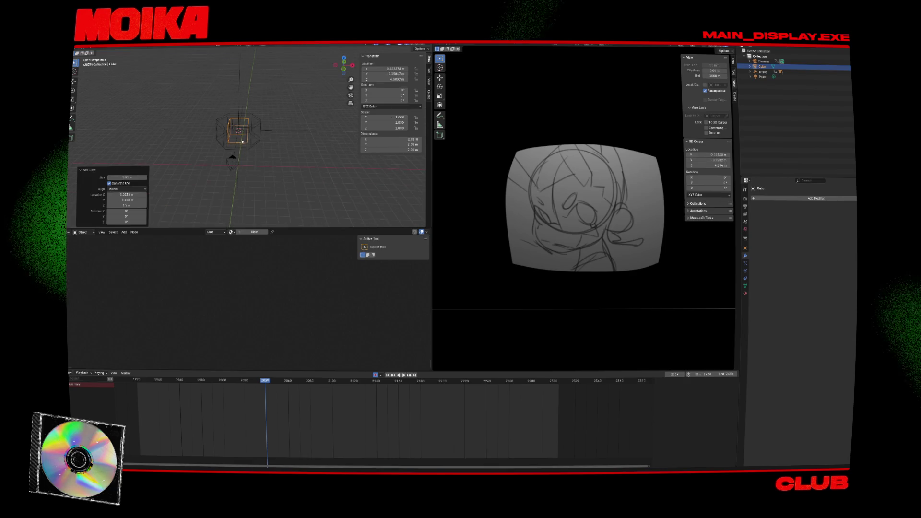
pyautogui.click(235, 152)
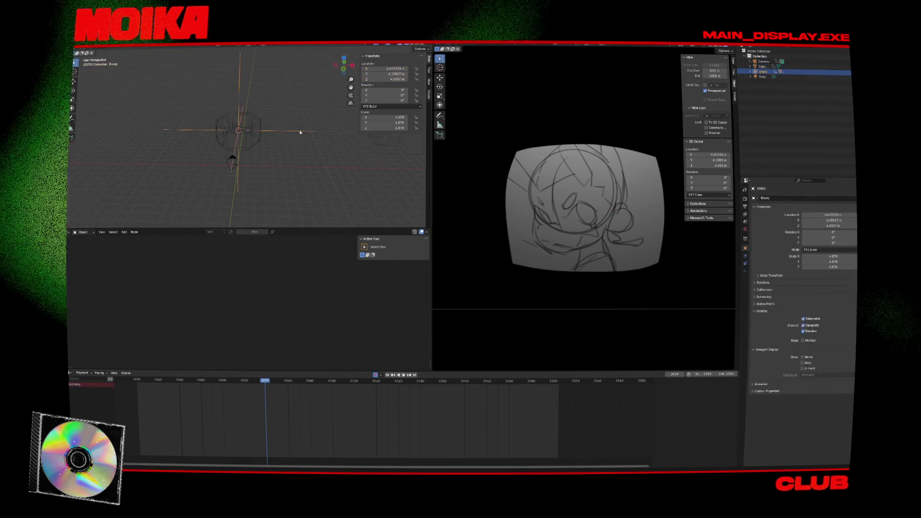
pyautogui.press('Delete')
# - Give the Cylinder a Child Of constraint
pyautogui.click(247, 124)
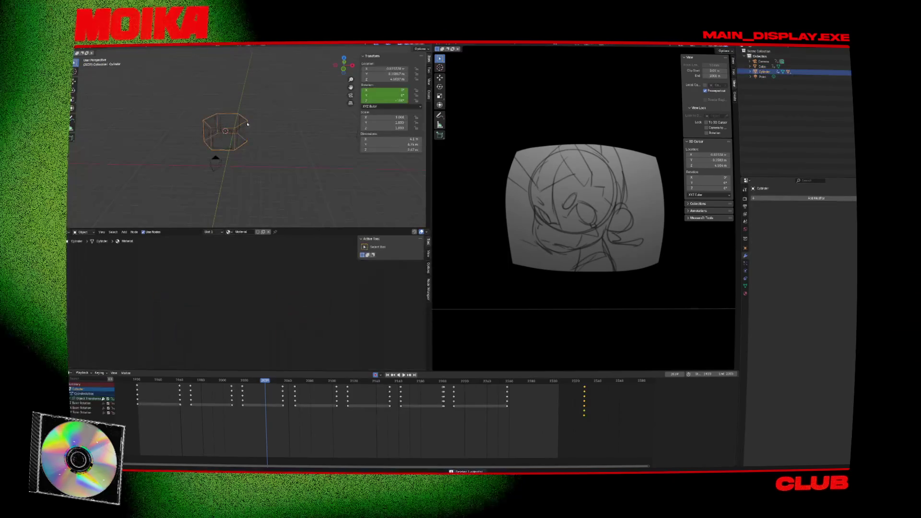
pyautogui.click(746, 279)
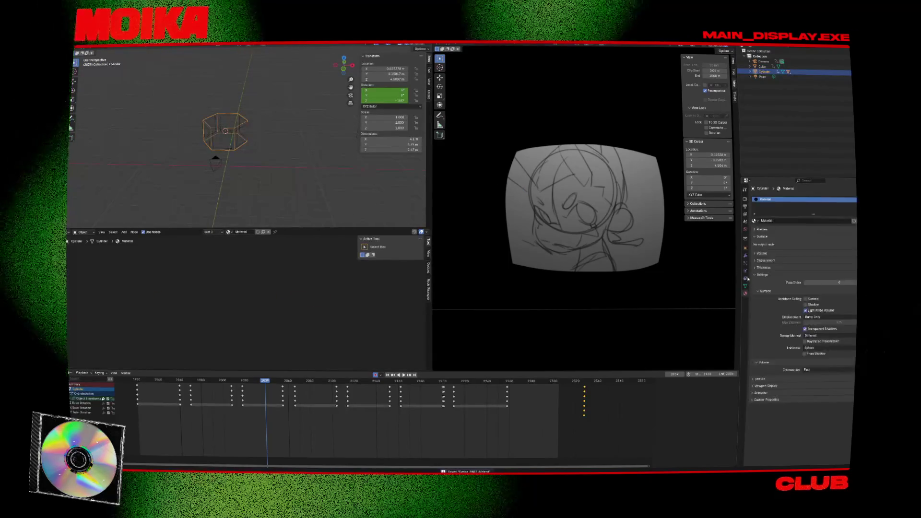
pyautogui.click(745, 256)
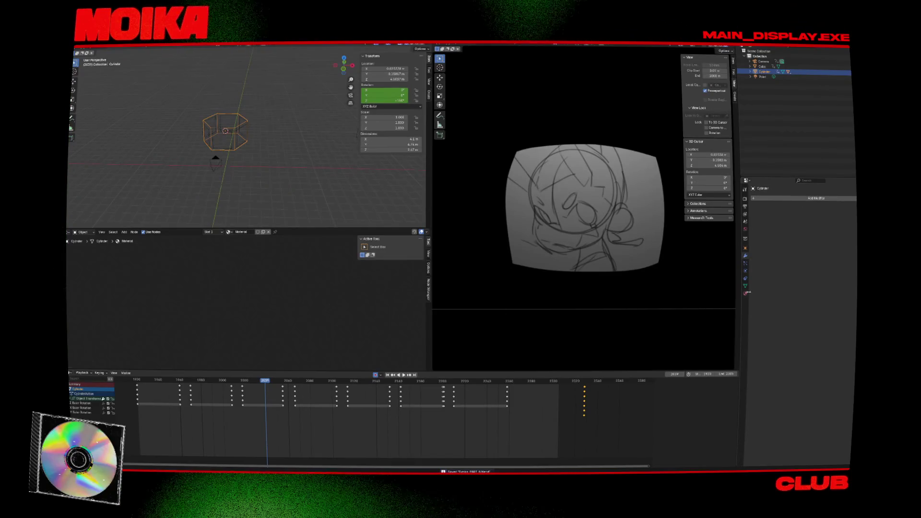
pyautogui.click(797, 199)
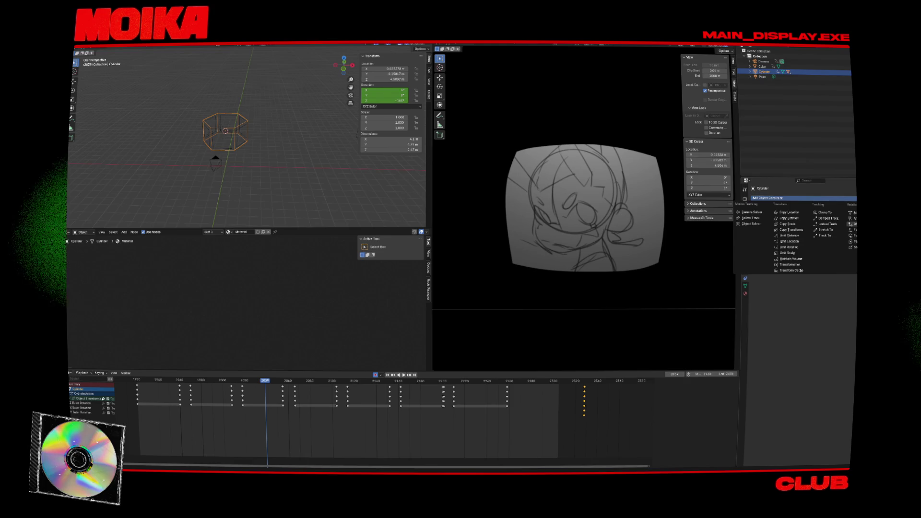
pyautogui.click(852, 224)
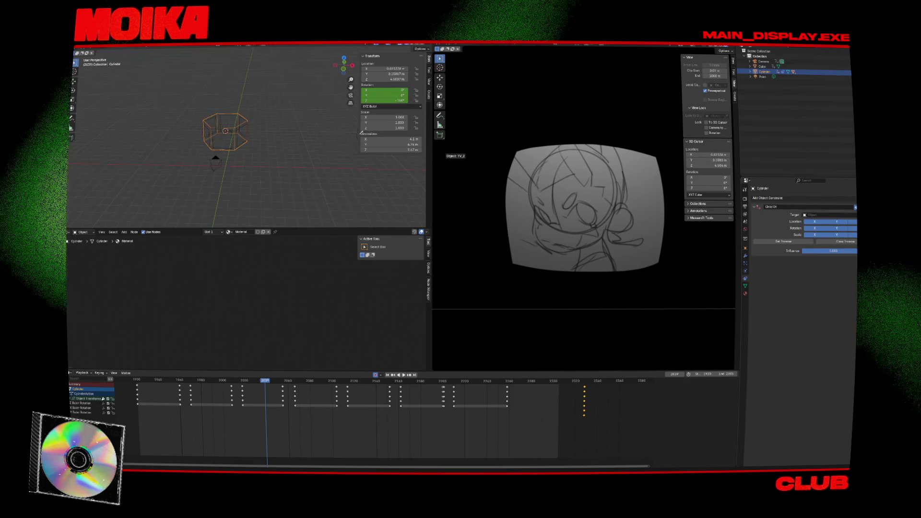
# - Move the cube lower in the scene and play the animation from an earlier frame
pyautogui.moveTo(336, 140); pyautogui.dragTo(319, 139, button='middle')
pyautogui.click(339, 132)
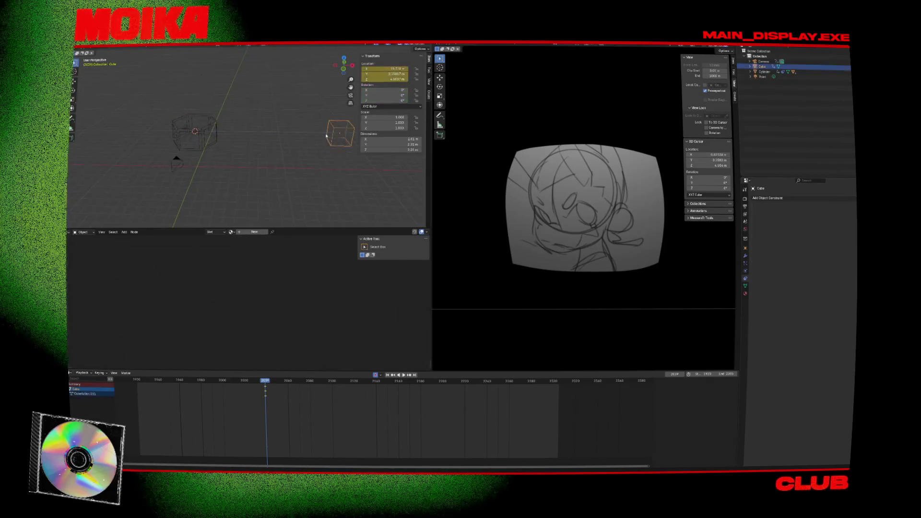
pyautogui.press('g')
pyautogui.click(327, 133)
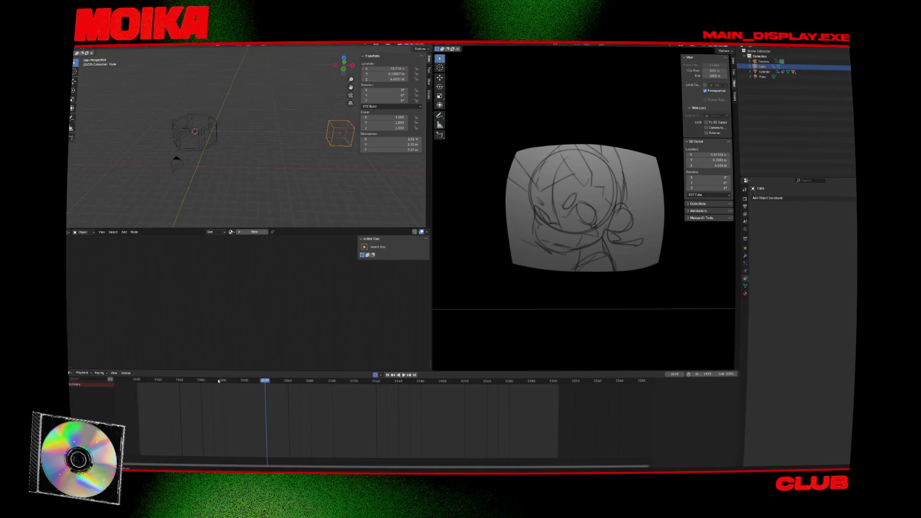
pyautogui.click(176, 380)
pyautogui.press('space')
pyautogui.press('space')
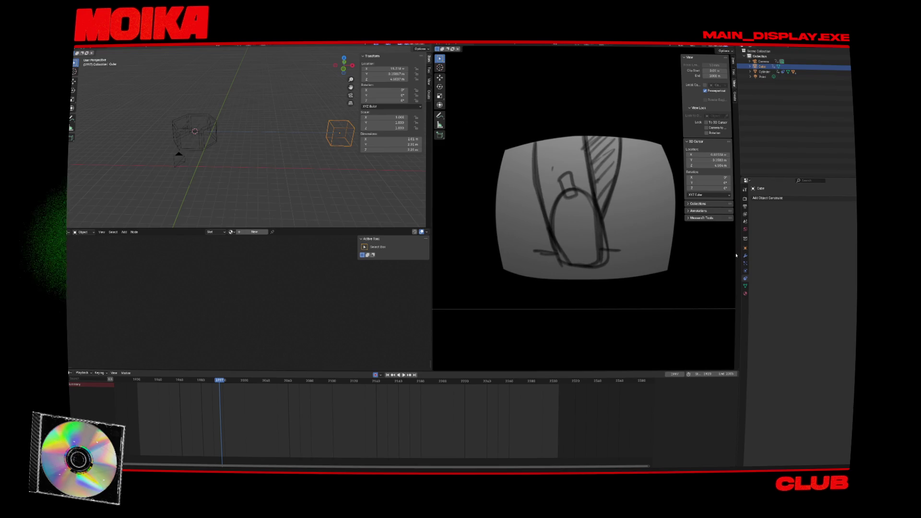
# - Try an Ocean modifier on the cube, preview it, and undo it
pyautogui.click(791, 200)
pyautogui.moveTo(778, 207)
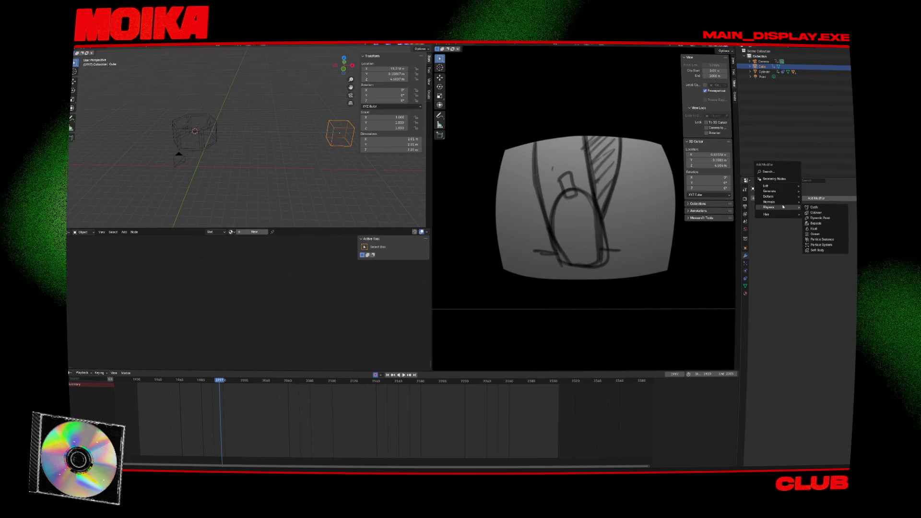
pyautogui.click(816, 234)
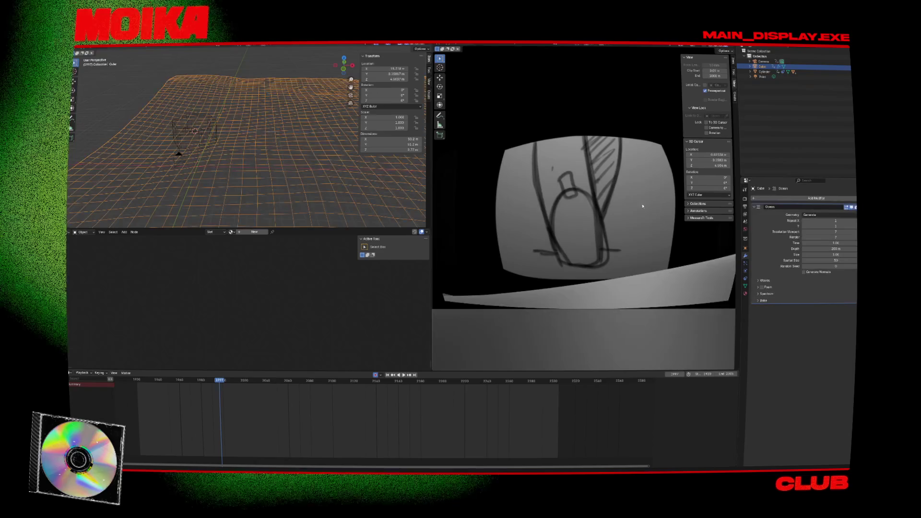
pyautogui.press('space')
pyautogui.hotkey('ctrl', 'z')
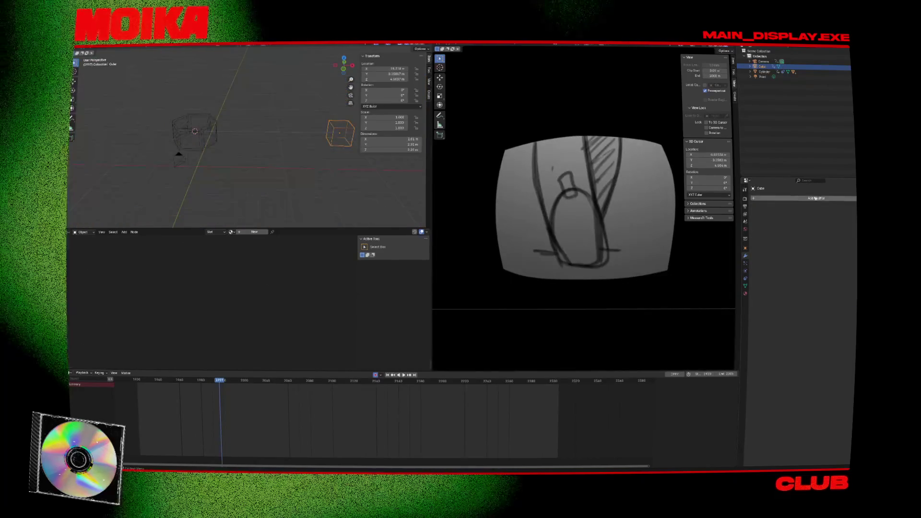
# - Add a Wave modifier to the cube and save the file
pyautogui.click(807, 199)
pyautogui.moveTo(806, 197)
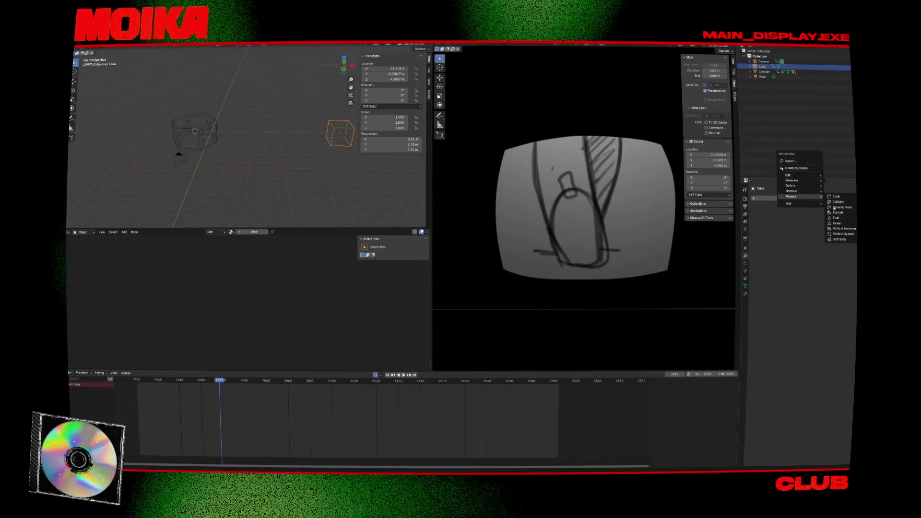
pyautogui.moveTo(797, 180)
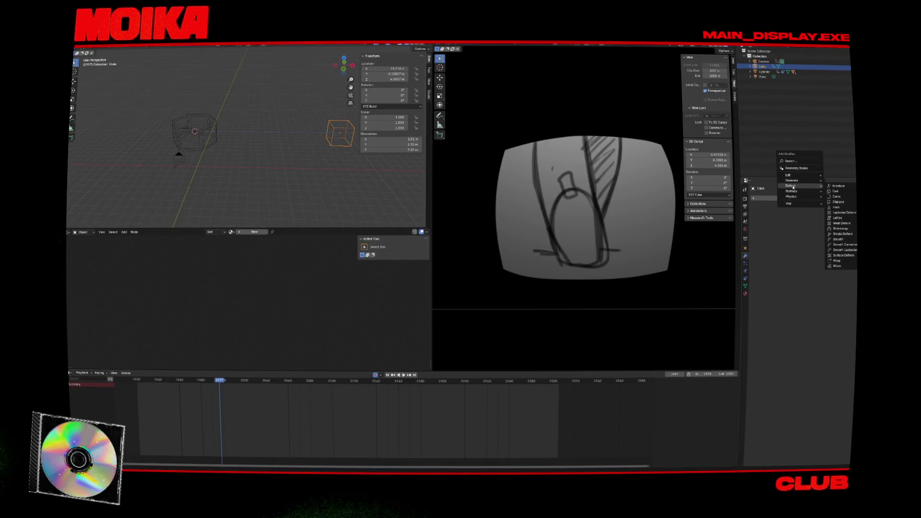
pyautogui.click(837, 266)
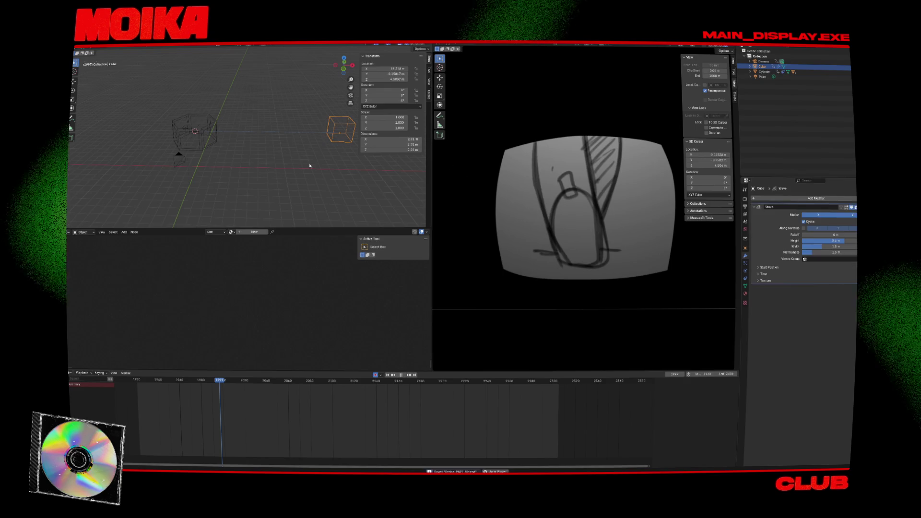
pyautogui.press('KP_1')
pyautogui.hotkey('ctrl', 's')
# - Parent the Cylinder to the cube with Ctrl+P > Object
pyautogui.click(208, 146)
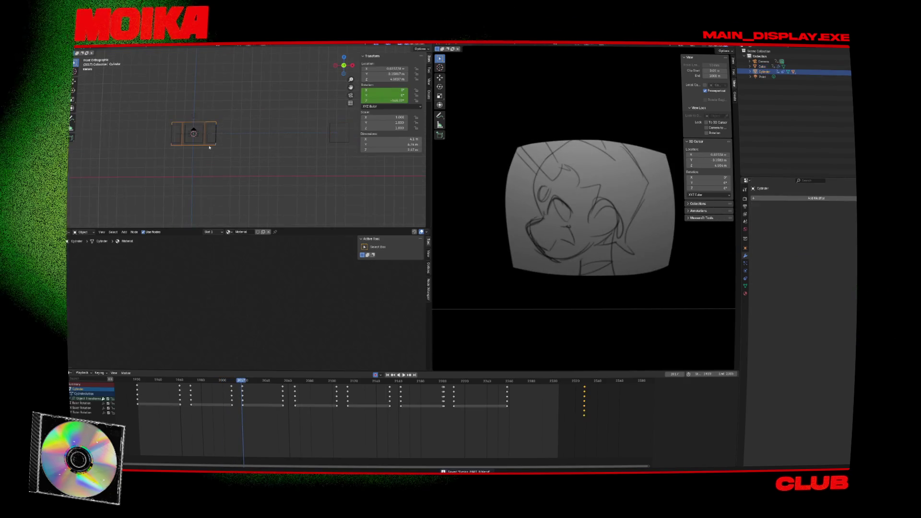
pyautogui.keyDown('shift'); pyautogui.click(322, 144); pyautogui.keyUp('shift')
pyautogui.hotkey('ctrl', 'p')
pyautogui.click(322, 144)
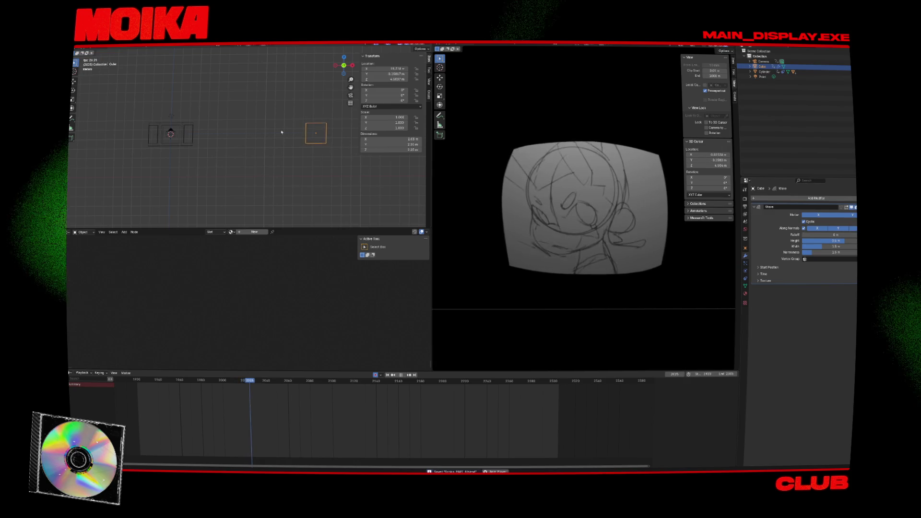
# - Add a Wave modifier to the Cylinder, then select the TV_A screen
pyautogui.moveTo(351, 152); pyautogui.dragTo(254, 146, button='middle')
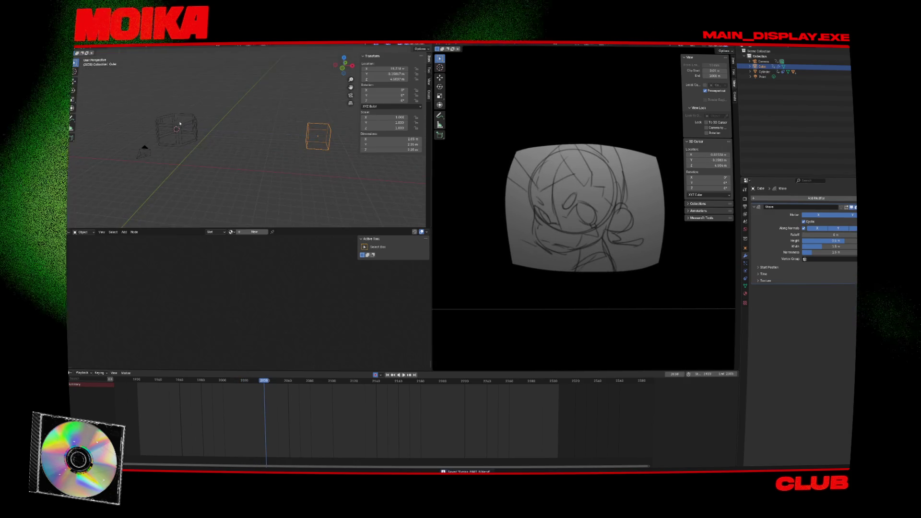
pyautogui.press(']')
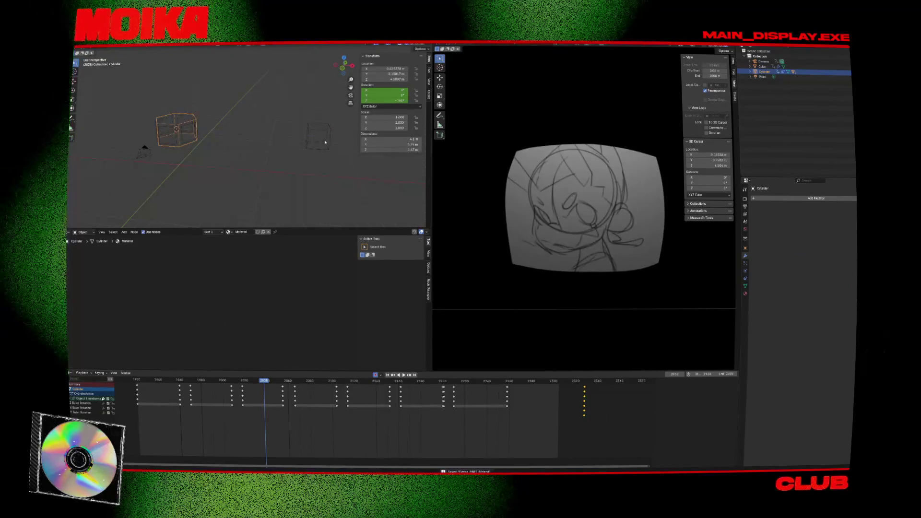
pyautogui.click(786, 198)
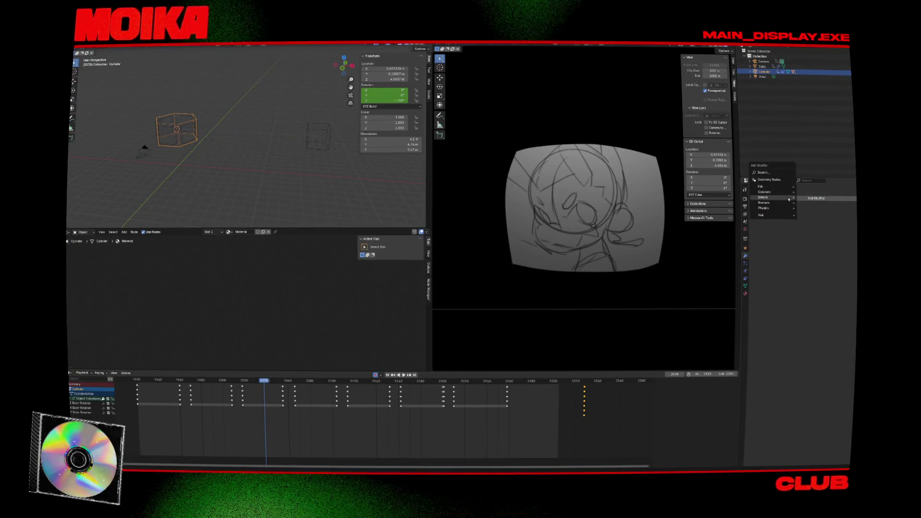
pyautogui.moveTo(788, 199)
pyautogui.click(813, 278)
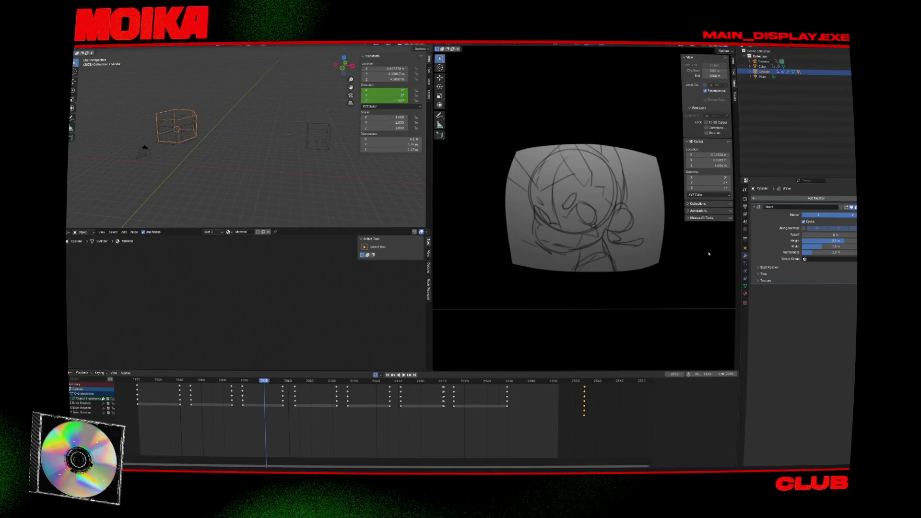
pyautogui.click(198, 139)
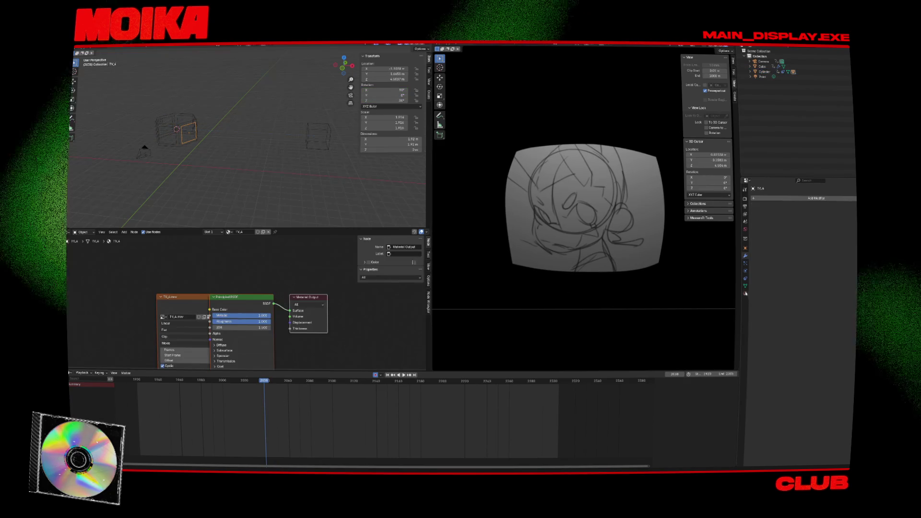
# - Add a Child Of constraint to TV_A with the Cylinder as target, then reselect the Cylinder
pyautogui.click(746, 264)
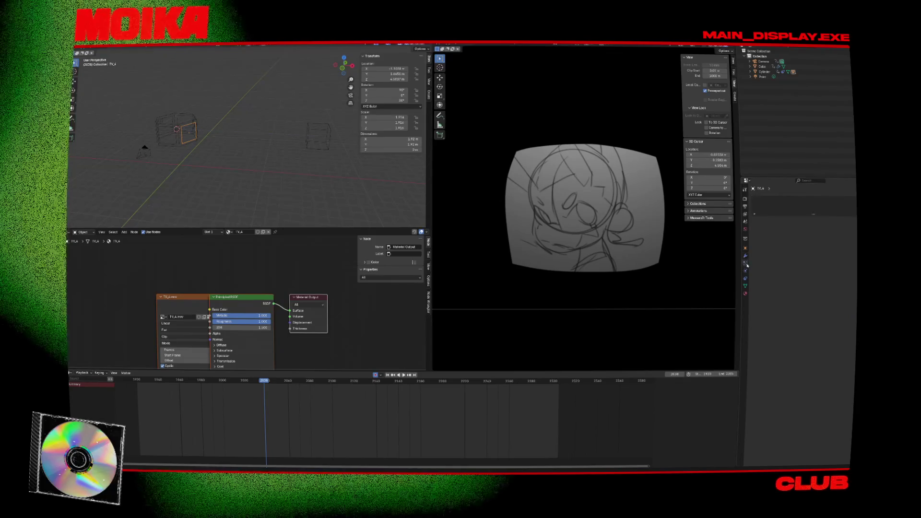
pyautogui.click(768, 198)
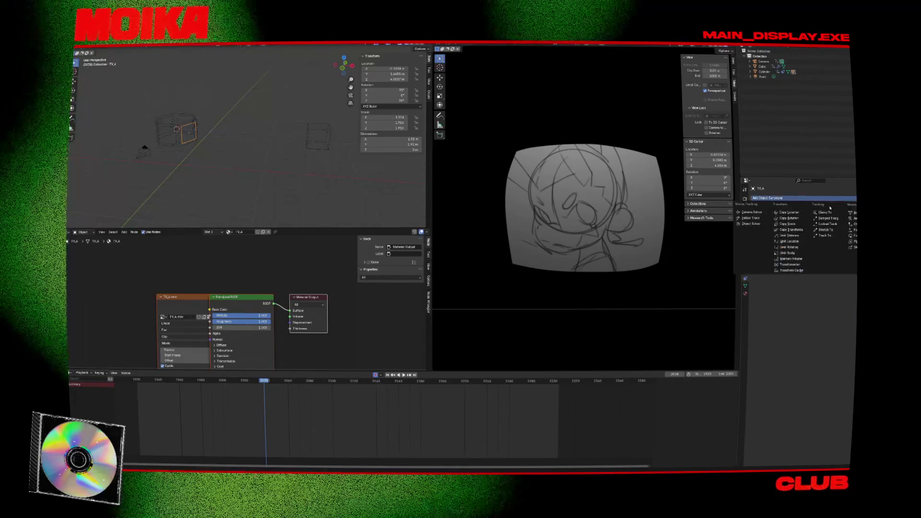
pyautogui.click(851, 223)
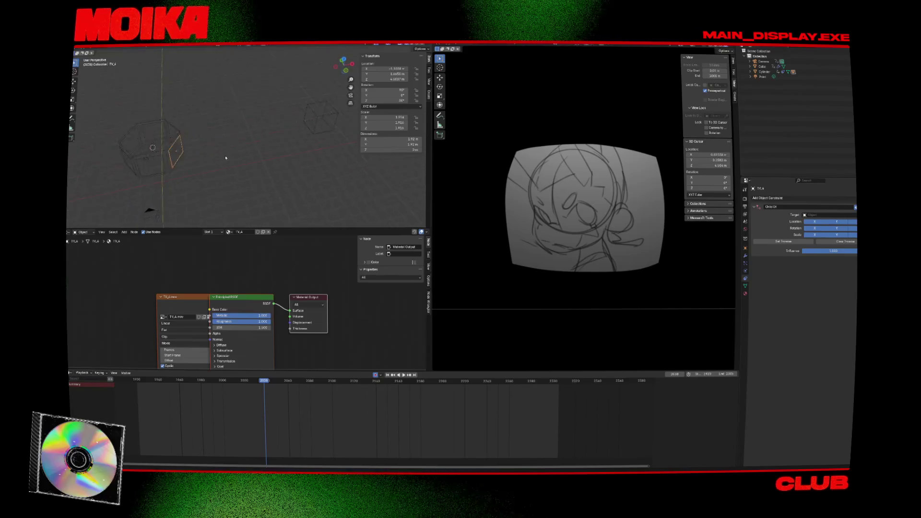
pyautogui.moveTo(226, 158); pyautogui.dragTo(337, 149, button='middle')
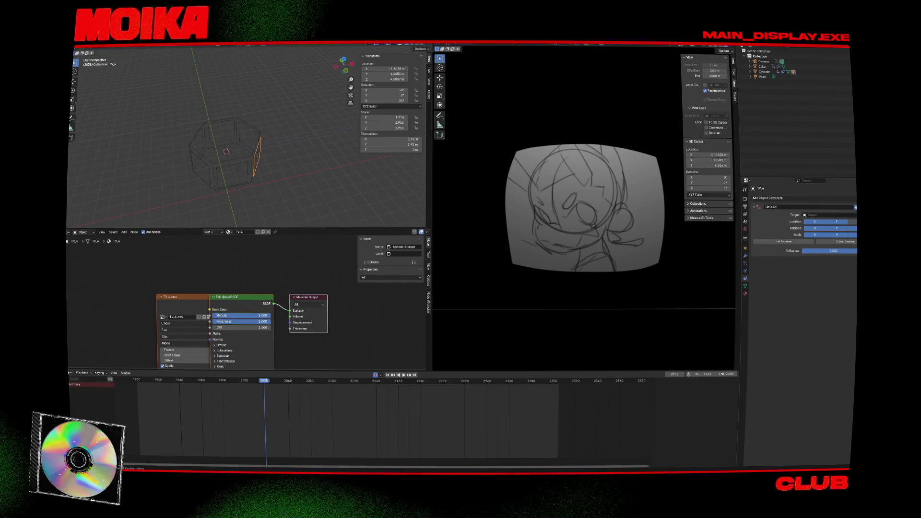
pyautogui.click(770, 71)
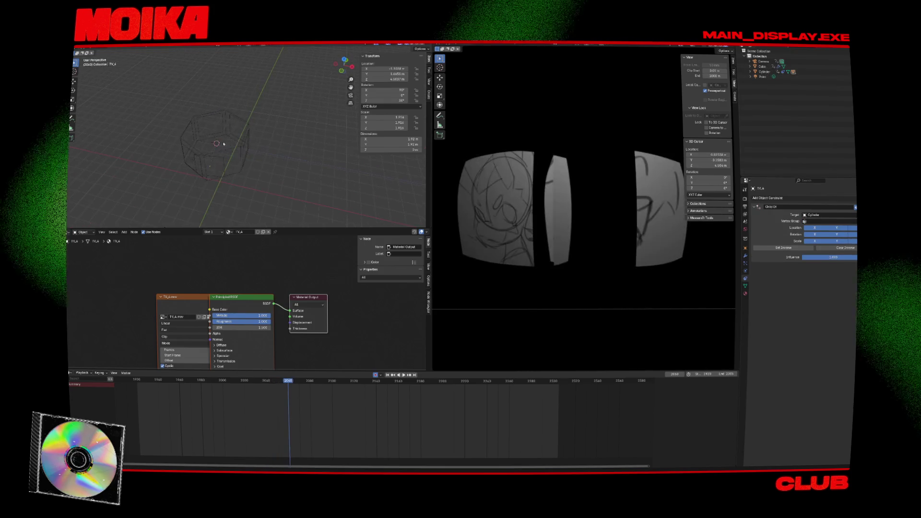
pyautogui.press('space')
pyautogui.moveTo(325, 175); pyautogui.dragTo(237, 148, button='middle')
pyautogui.click(239, 150)
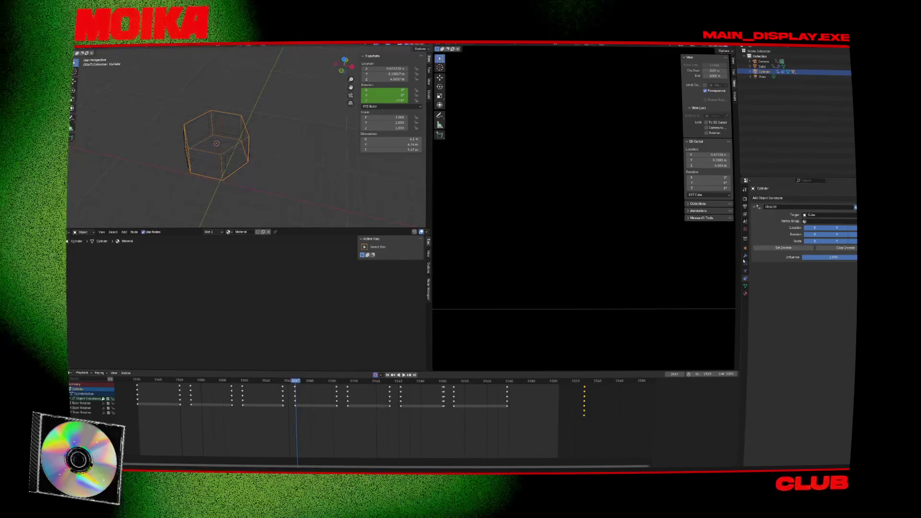
# - Add a Wave modifier from the Deform list to the Cylinder and play to preview it
pyautogui.click(746, 255)
pyautogui.click(789, 199)
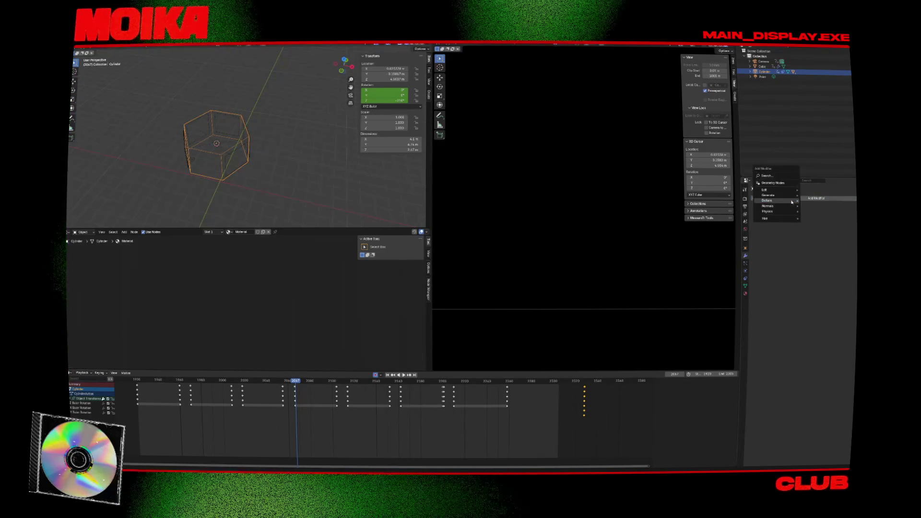
pyautogui.moveTo(785, 201)
pyautogui.click(814, 281)
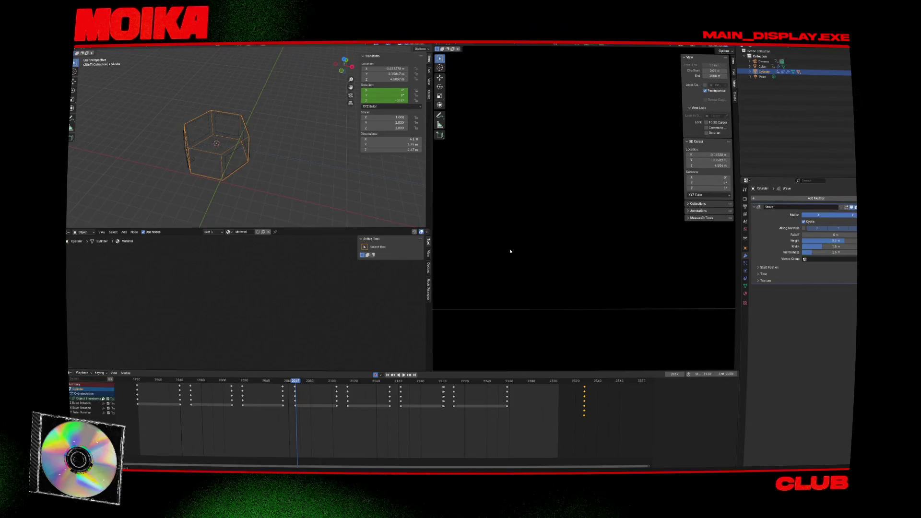
pyautogui.click(251, 184)
pyautogui.press('space')
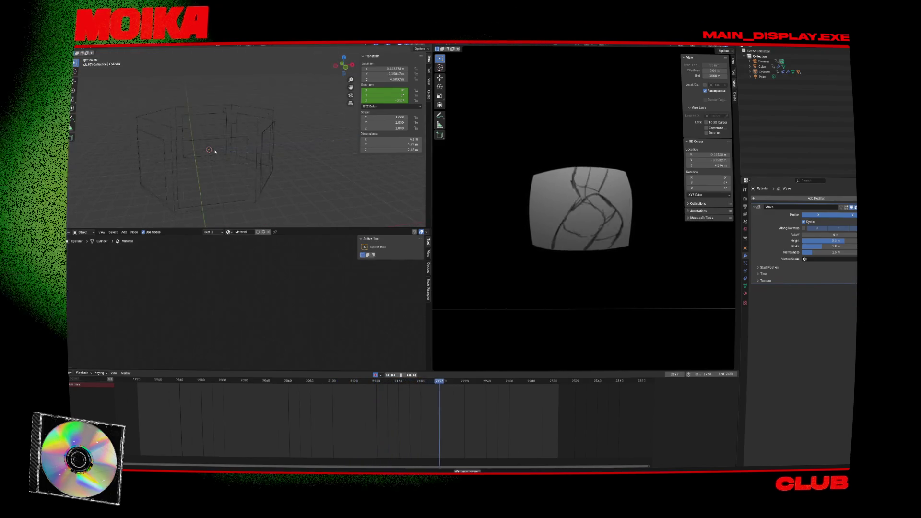
pyautogui.press('space')
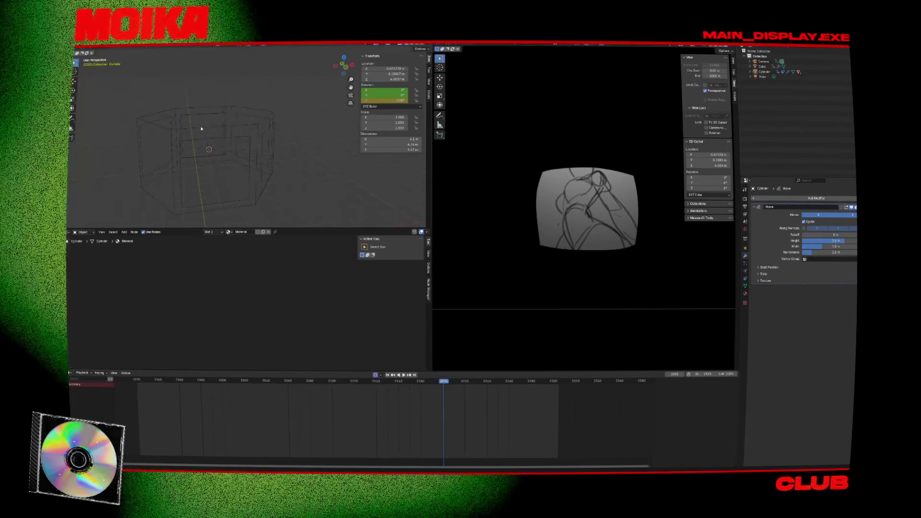
# - Replay the wave from an earlier frame, stopping at frame 1935, then select TV_A
pyautogui.click(201, 128)
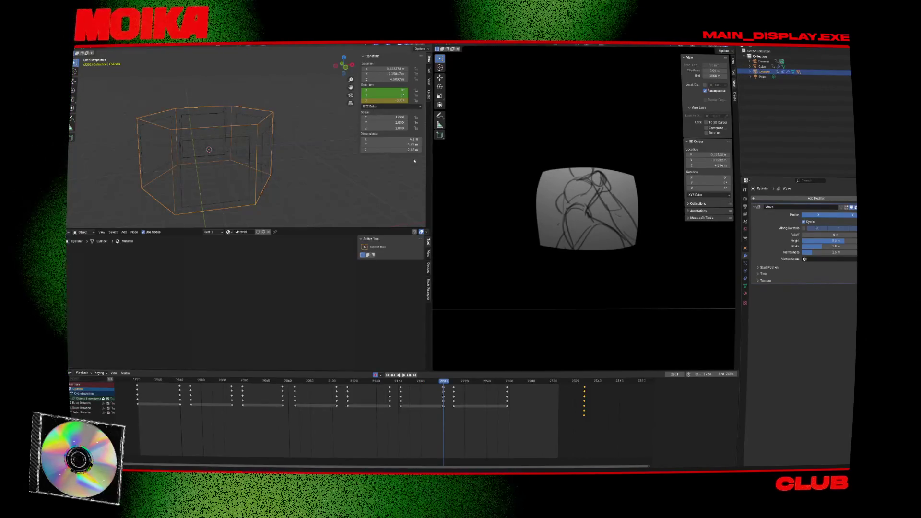
pyautogui.click(145, 382)
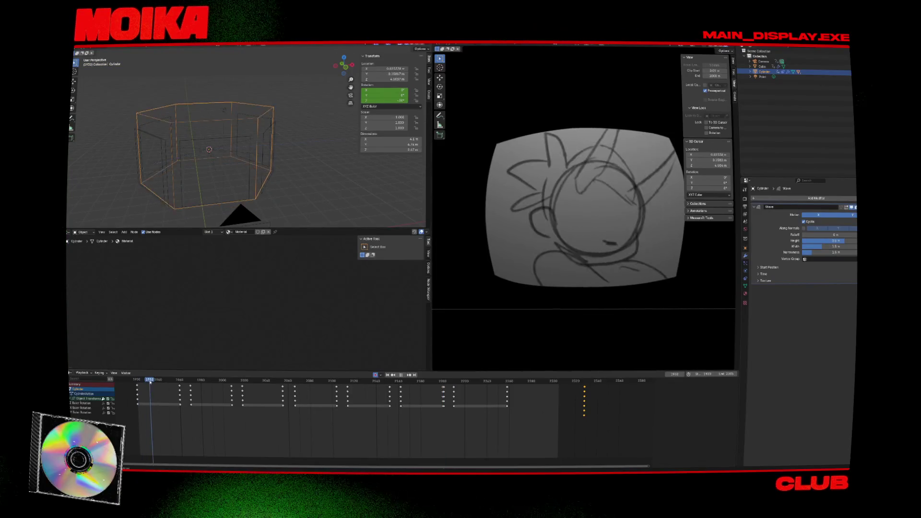
pyautogui.press('space')
pyautogui.moveTo(190, 388); pyautogui.dragTo(152, 390)
pyautogui.press('space')
pyautogui.moveTo(207, 161); pyautogui.dragTo(227, 158, button='middle')
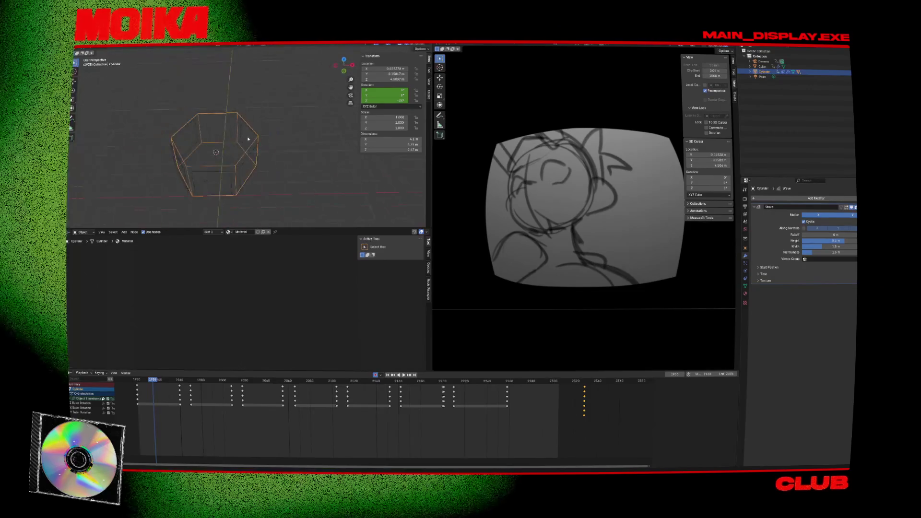
pyautogui.click(170, 139)
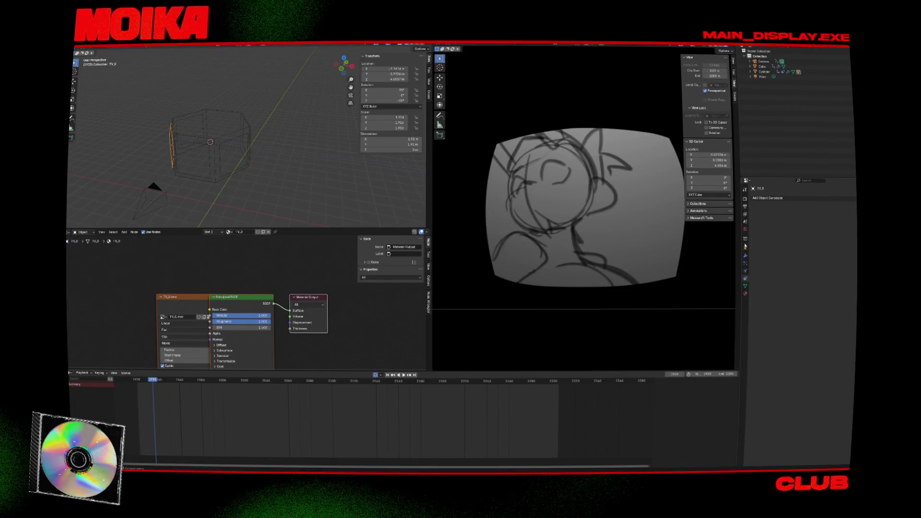
# - Replace TV_A's Child Of constraint with a Track To constraint and play to test it
pyautogui.click(165, 140)
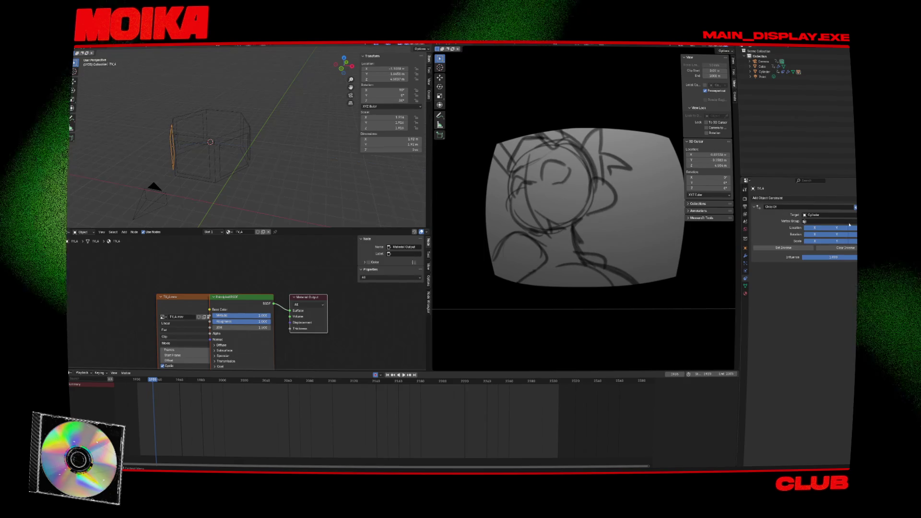
pyautogui.press('x')
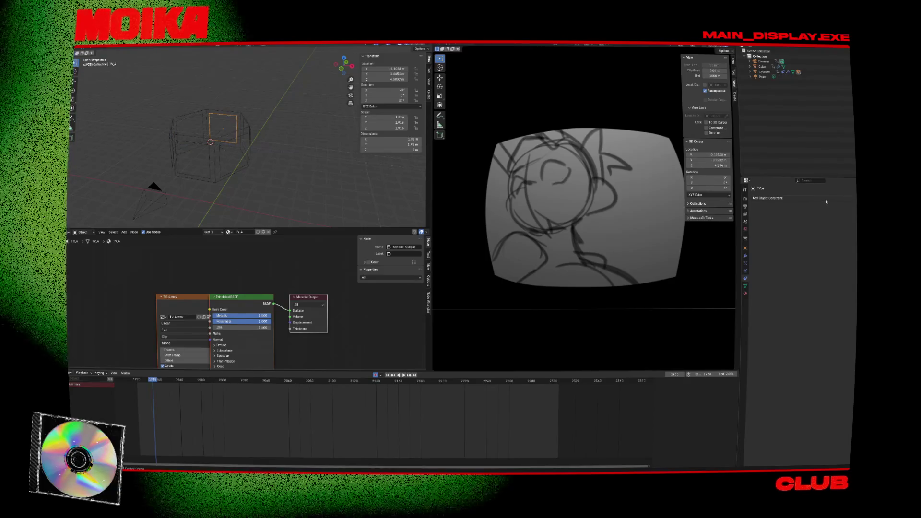
pyautogui.click(823, 198)
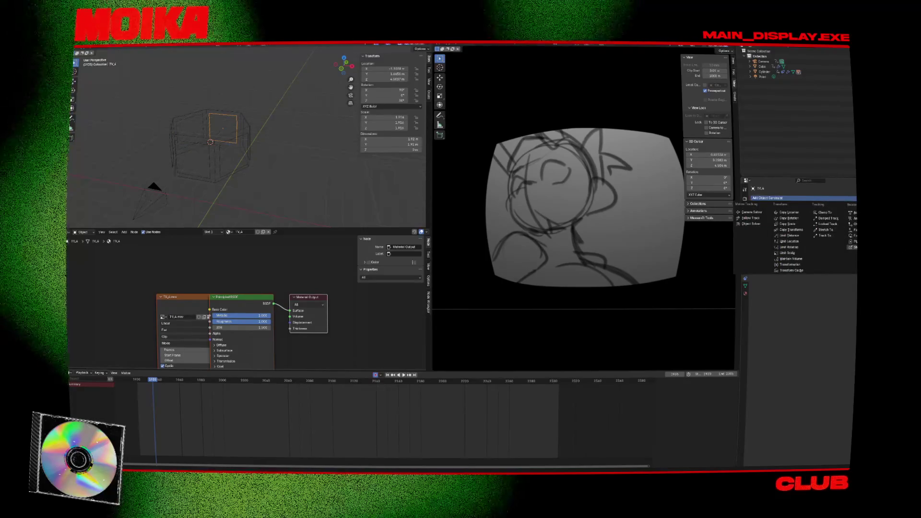
pyautogui.click(825, 236)
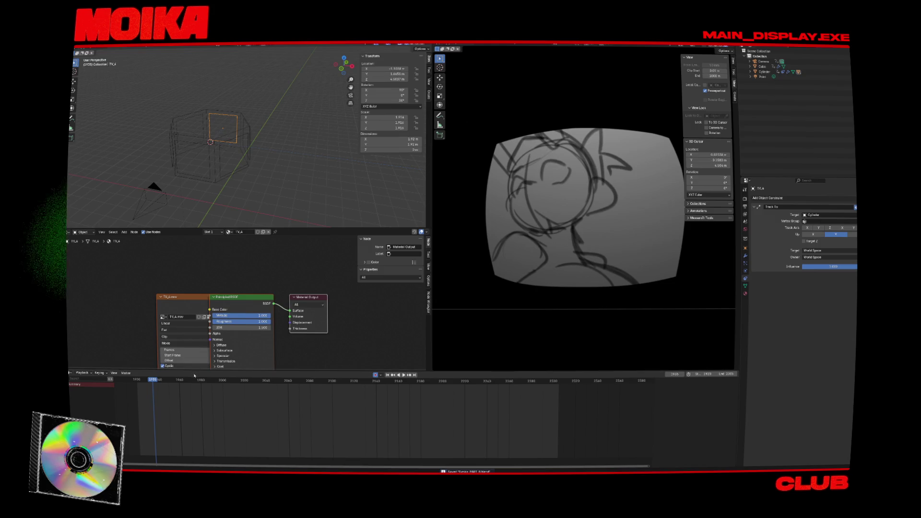
pyautogui.press('space')
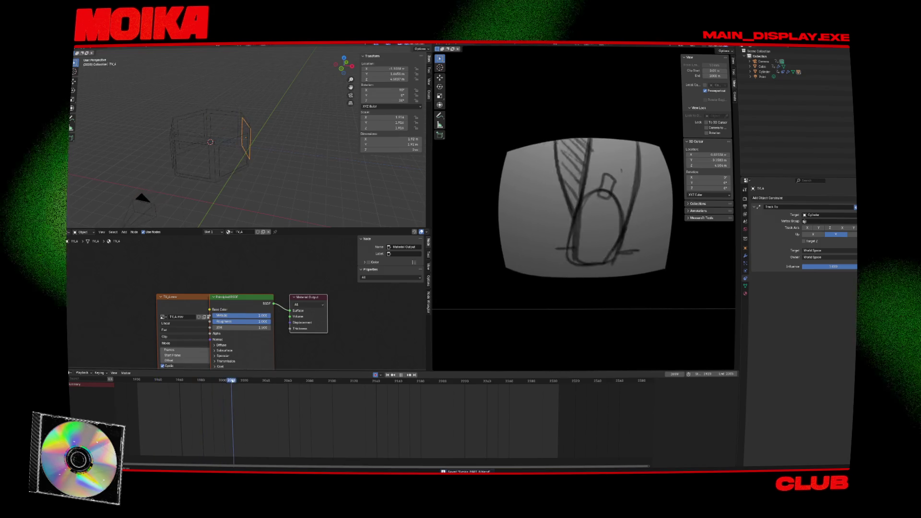
# - Scrub to frame 1965, inspect the TV_1 and TV_3 screen planes, and save
pyautogui.moveTo(232, 380); pyautogui.dragTo(185, 377)
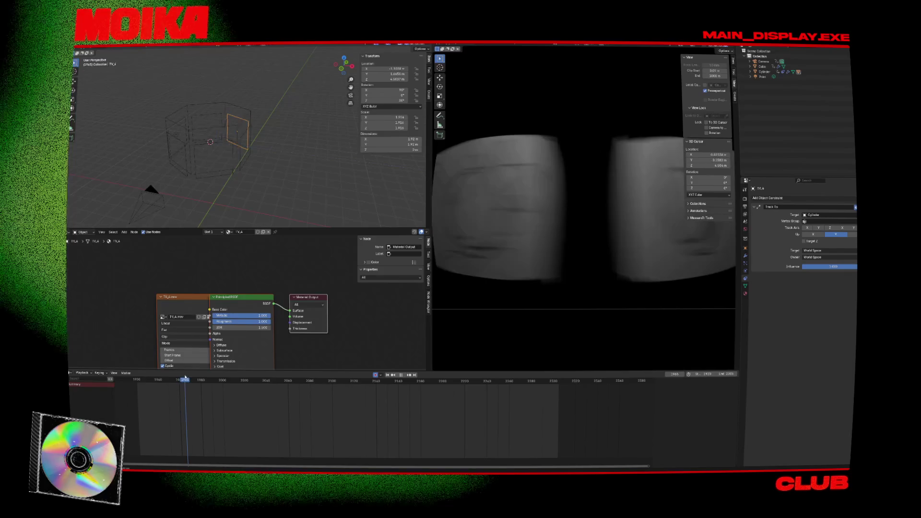
pyautogui.moveTo(150, 191); pyautogui.dragTo(275, 154, button='middle')
pyautogui.click(280, 128)
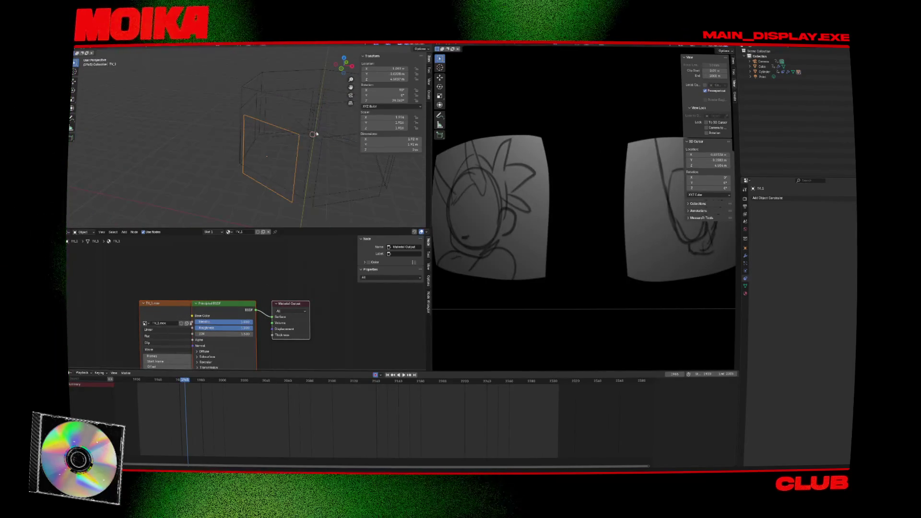
pyautogui.scroll(-3, 317, 134)
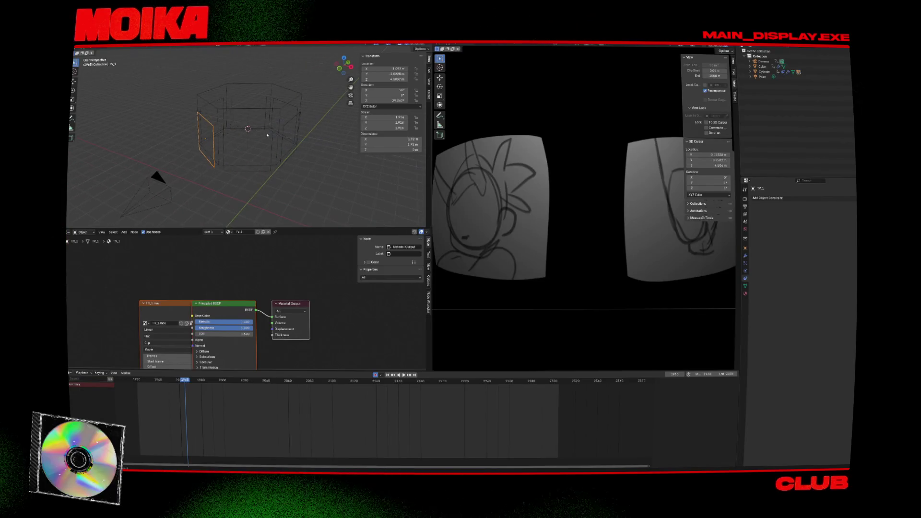
pyautogui.click(285, 128)
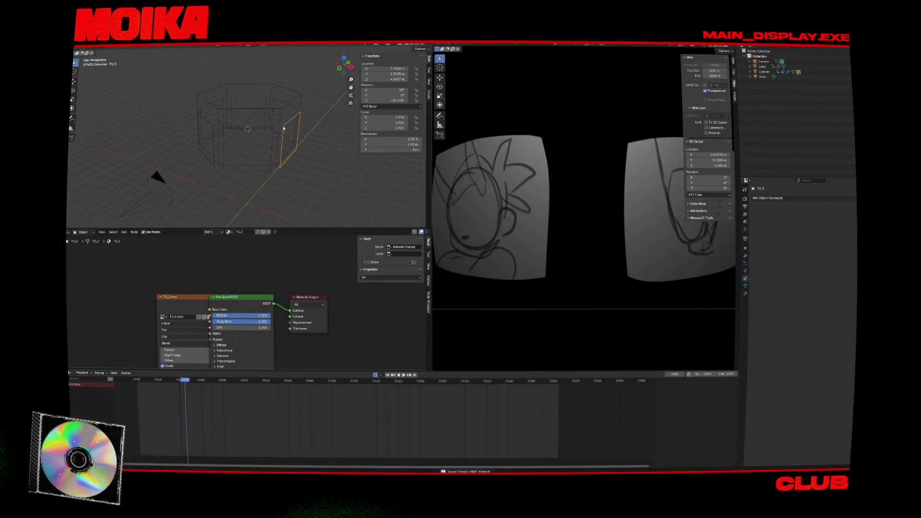
pyautogui.click(215, 127)
pyautogui.click(214, 126)
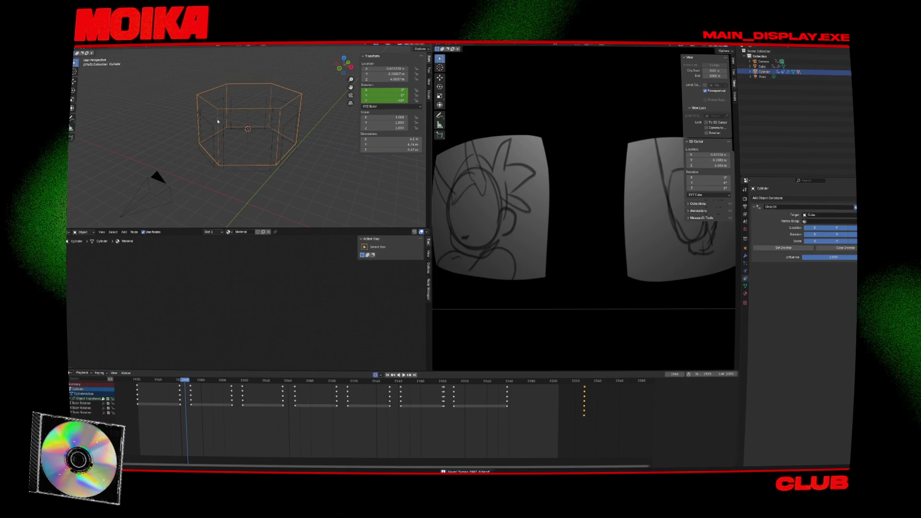
pyautogui.click(213, 127)
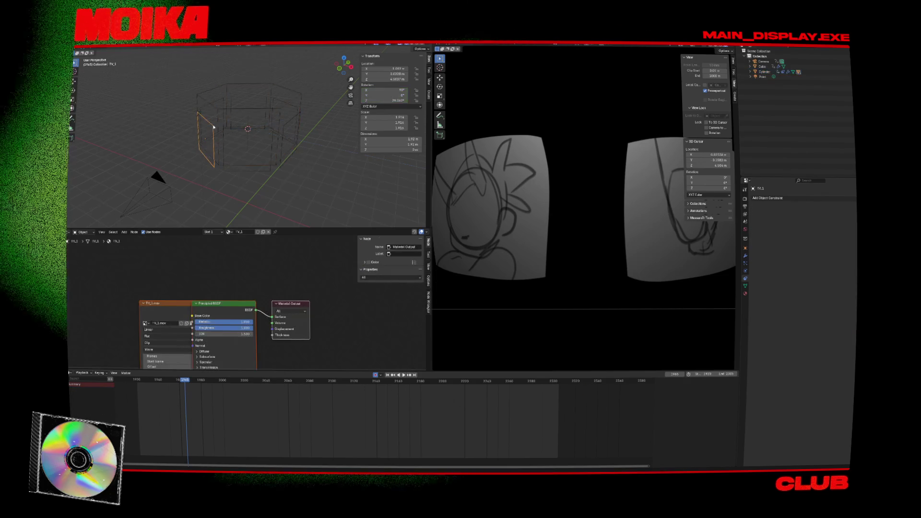
pyautogui.hotkey('ctrl', 's')
# - Remove the Track To constraint from TV_A, check playback to frame 2046, and save
pyautogui.press('space')
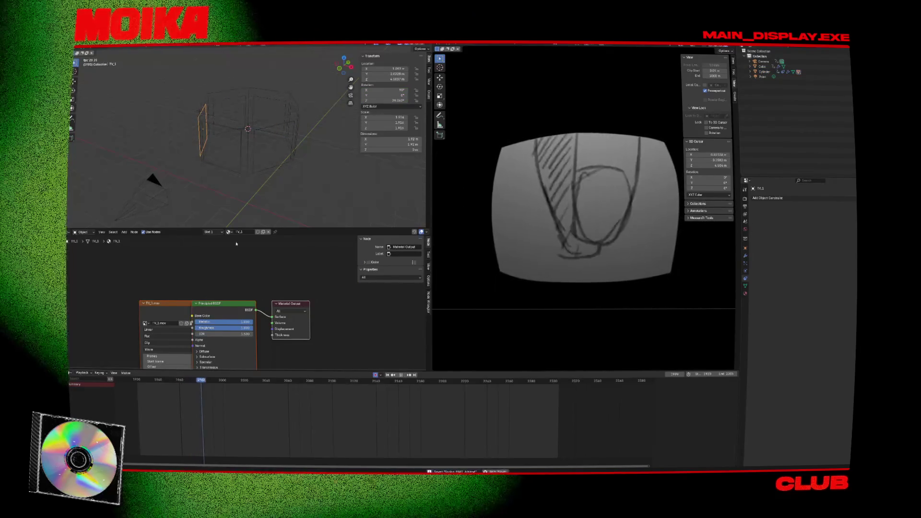
pyautogui.click(296, 156)
pyautogui.click(296, 156)
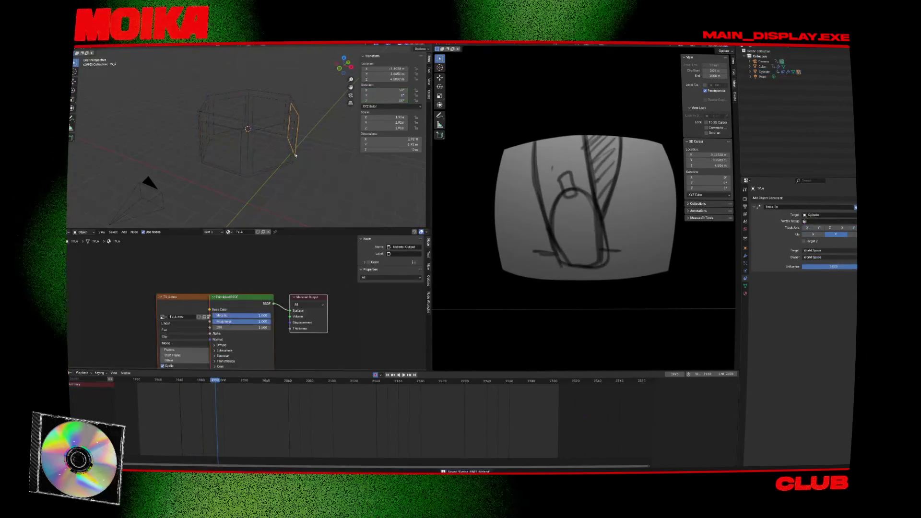
pyautogui.click(855, 207)
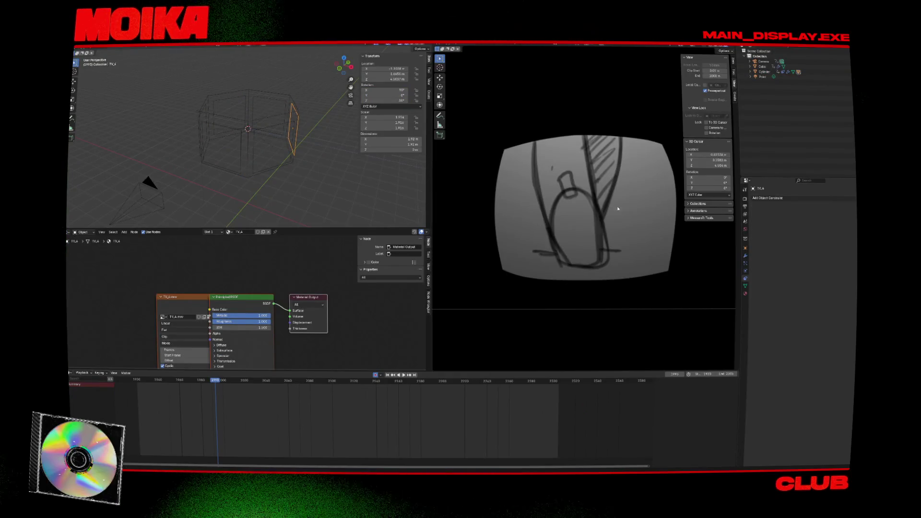
pyautogui.press('space')
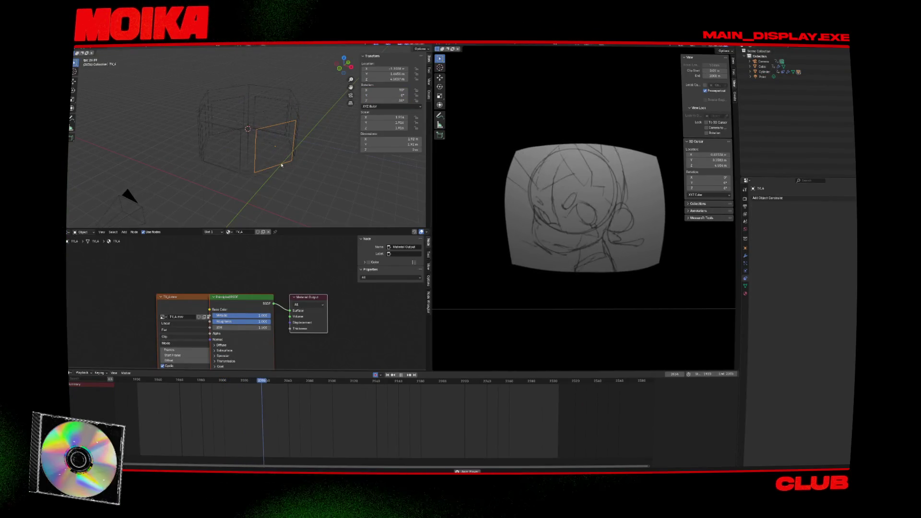
pyautogui.press('space')
pyautogui.hotkey('ctrl', 's')
pyautogui.click(280, 119)
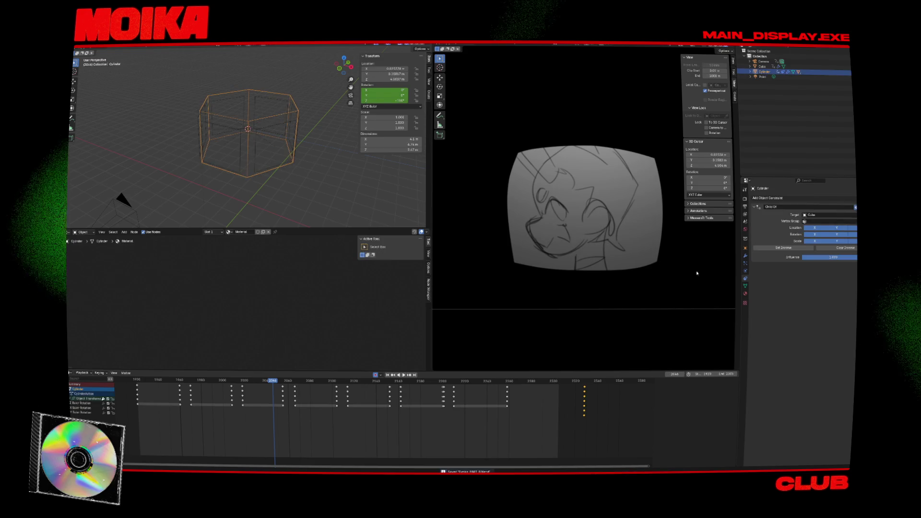
# - Remove the Cylinder's Child Of constraint and turn the Cylinder into a force field
pyautogui.press('x')
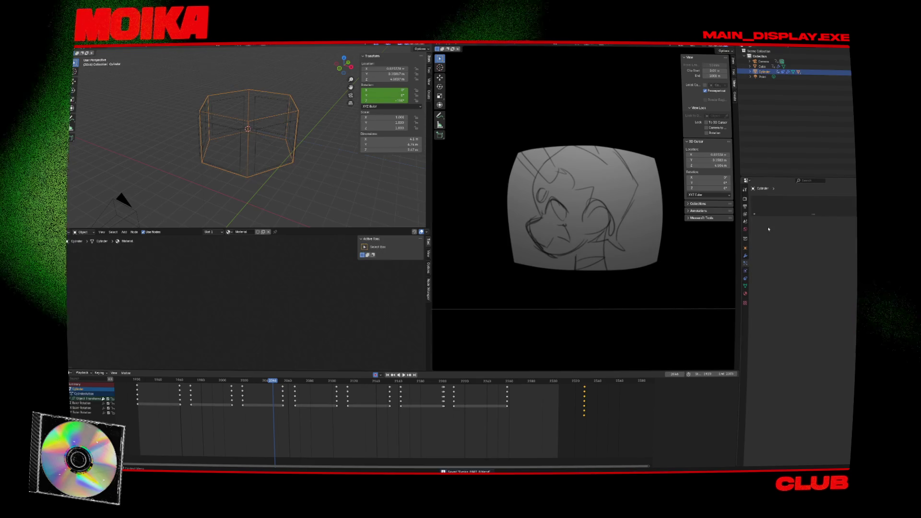
pyautogui.click(747, 271)
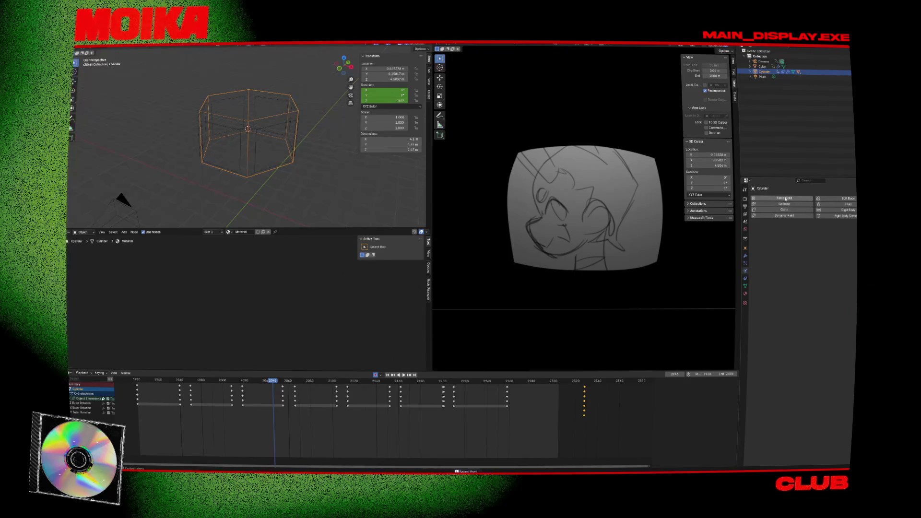
pyautogui.click(786, 198)
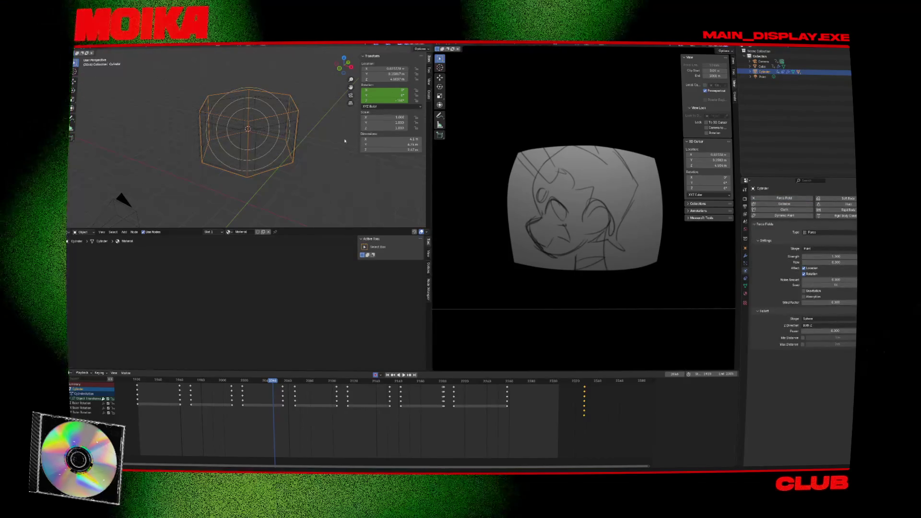
# - Try a force field on TV_A, undo it, give TV_A rigid body physics, and save
pyautogui.moveTo(344, 141); pyautogui.dragTo(353, 149, button='middle')
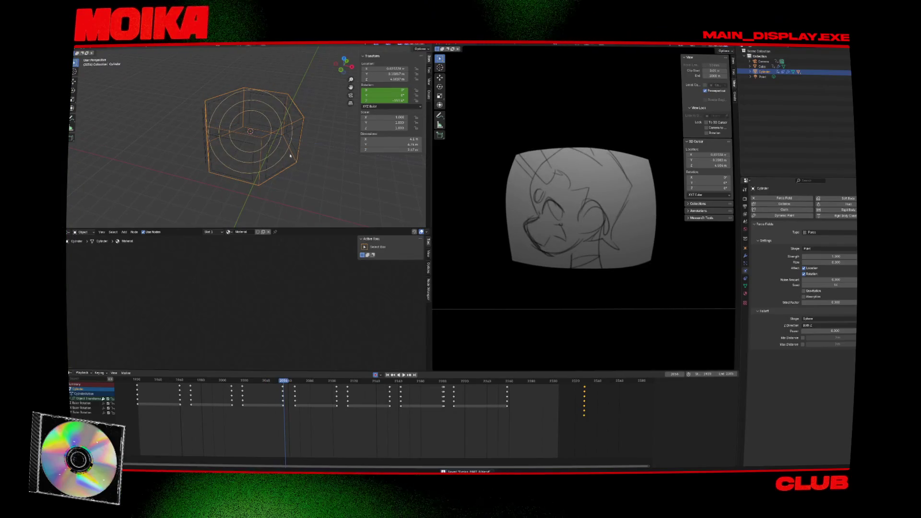
pyautogui.click(295, 131)
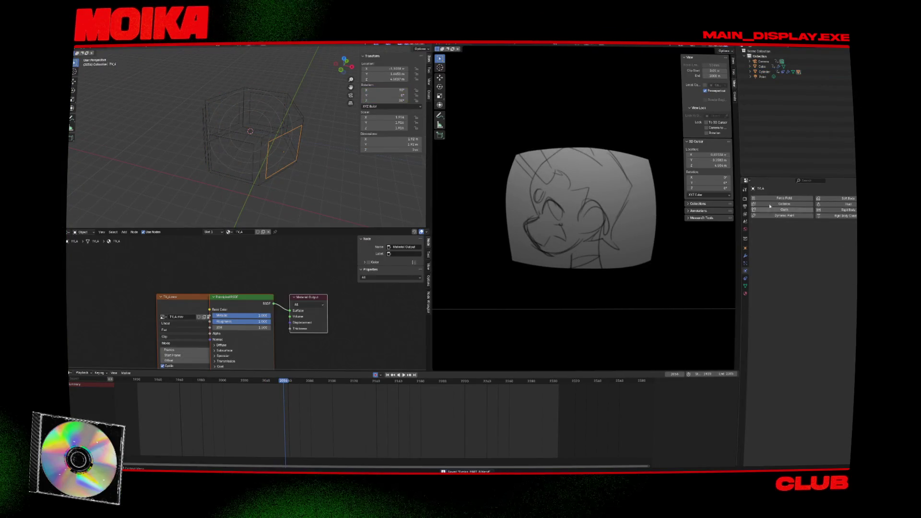
pyautogui.click(795, 198)
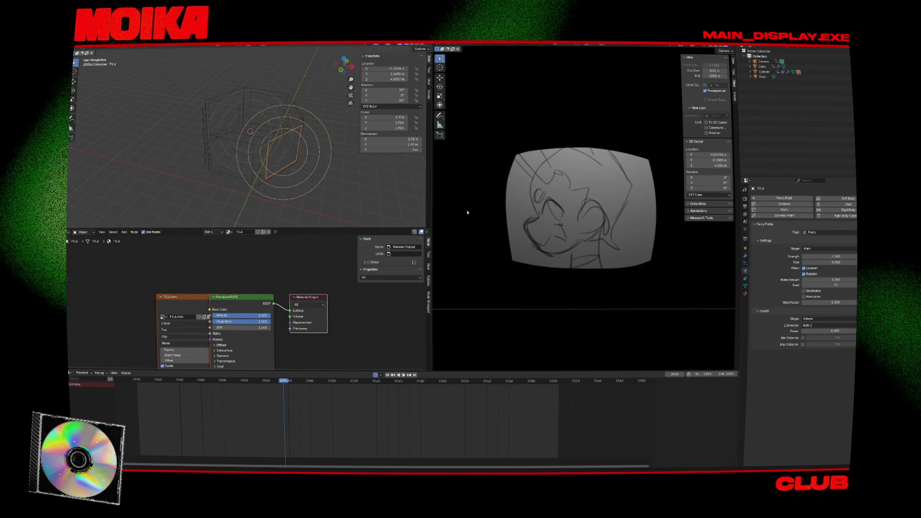
pyautogui.hotkey('ctrl', 'z')
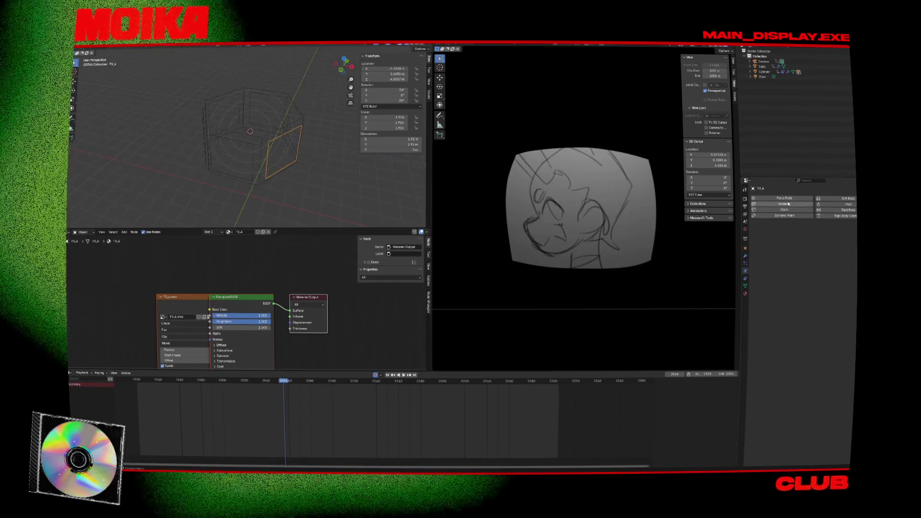
pyautogui.click(845, 210)
pyautogui.hotkey('ctrl', 's')
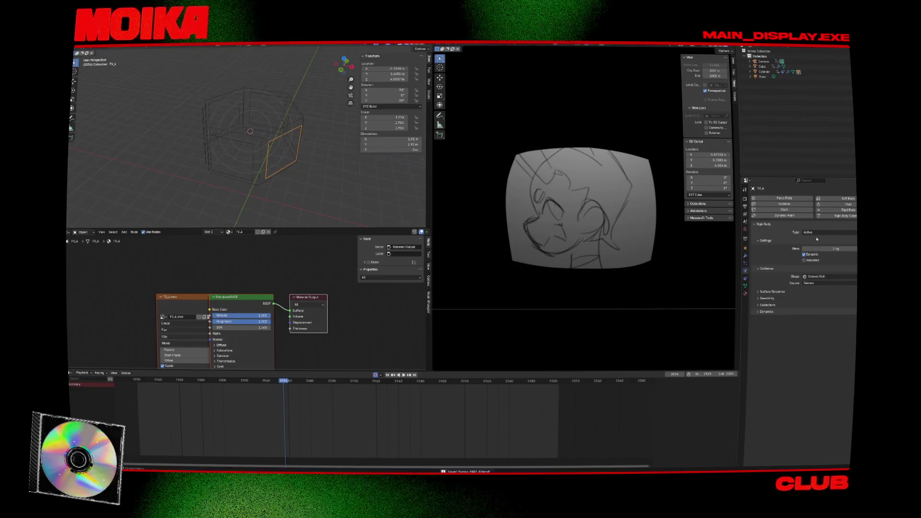
# - Play the ring animation to test the physics, reselect the Cylinder, and save
pyautogui.press('space')
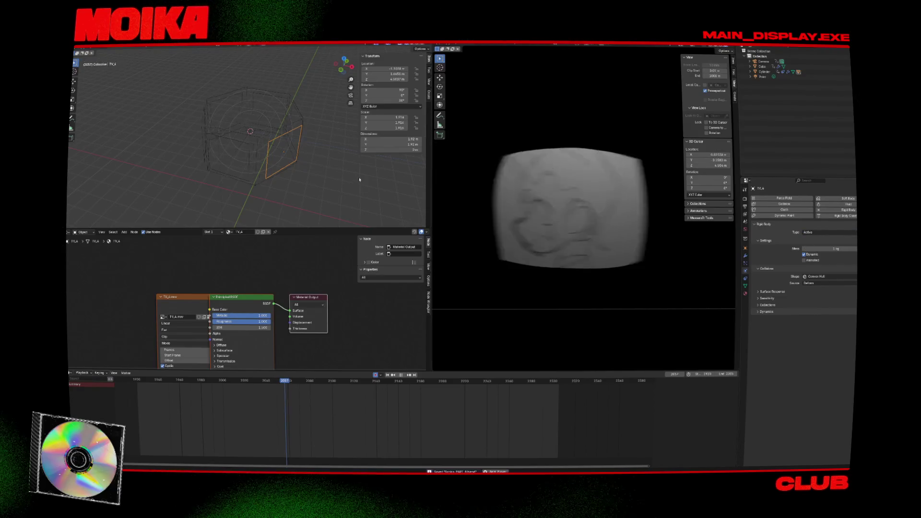
pyautogui.press('Escape')
pyautogui.click(284, 152)
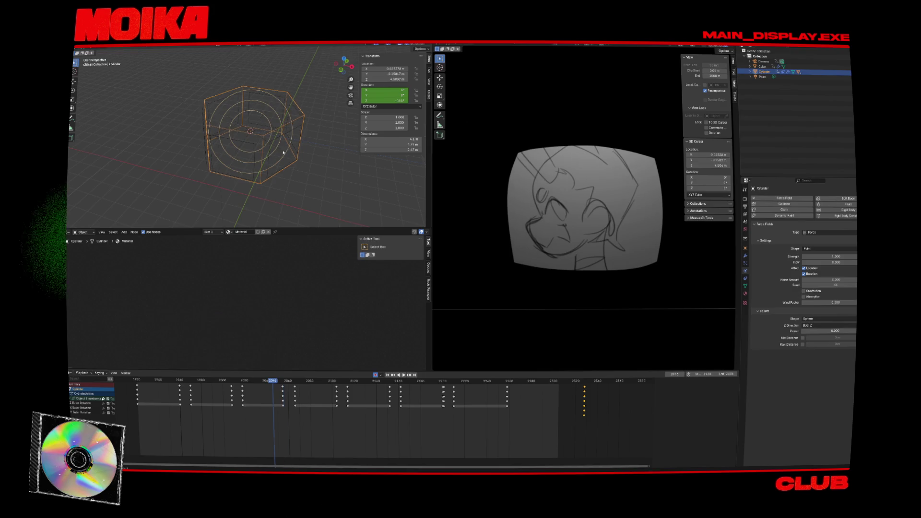
pyautogui.hotkey('ctrl', 's')
pyautogui.press('space')
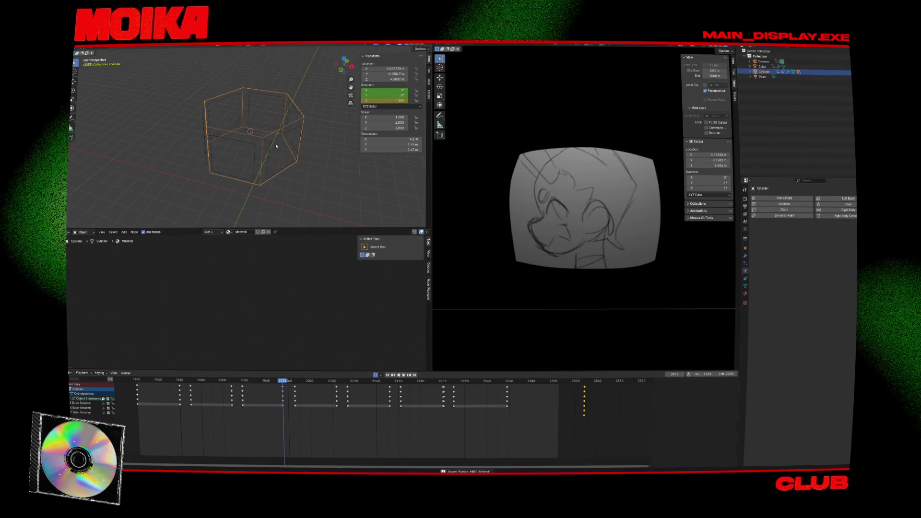
pyautogui.press('space')
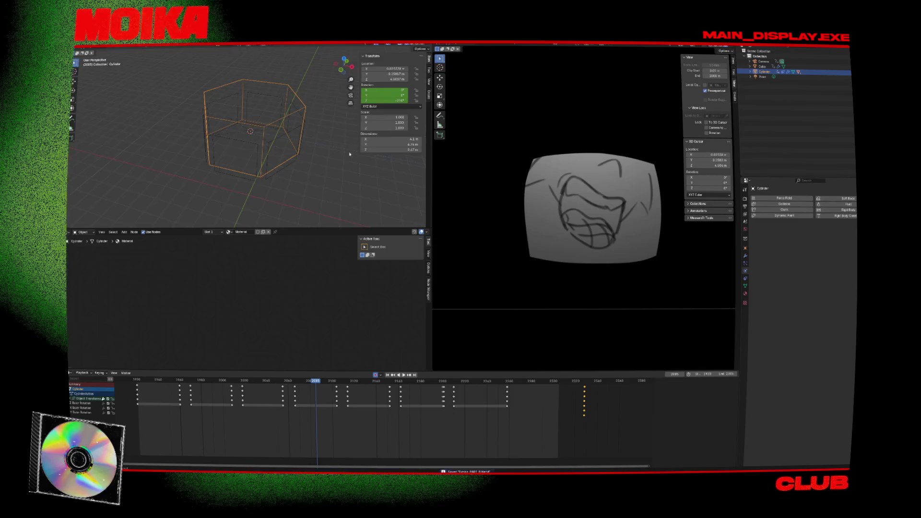
# - Select TV_A, check its modifiers and particles, and set the timeline to frame 1920
pyautogui.click(266, 124)
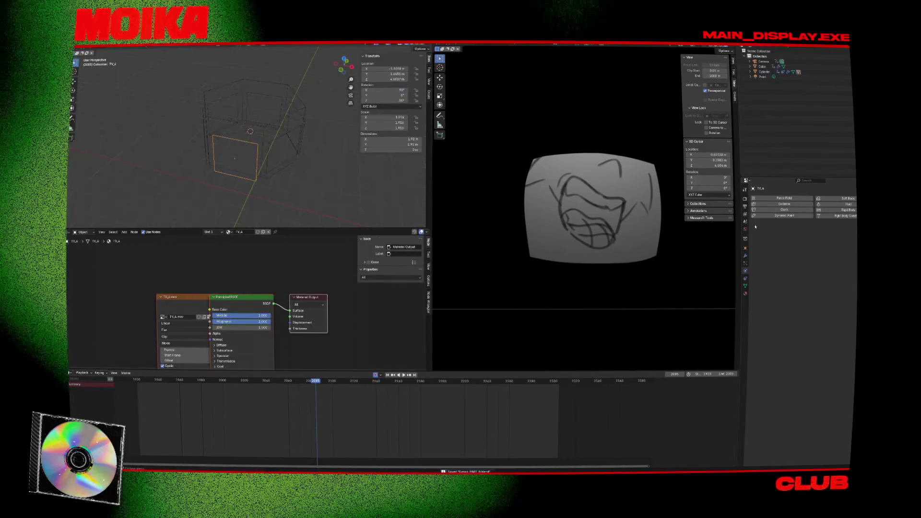
pyautogui.click(746, 256)
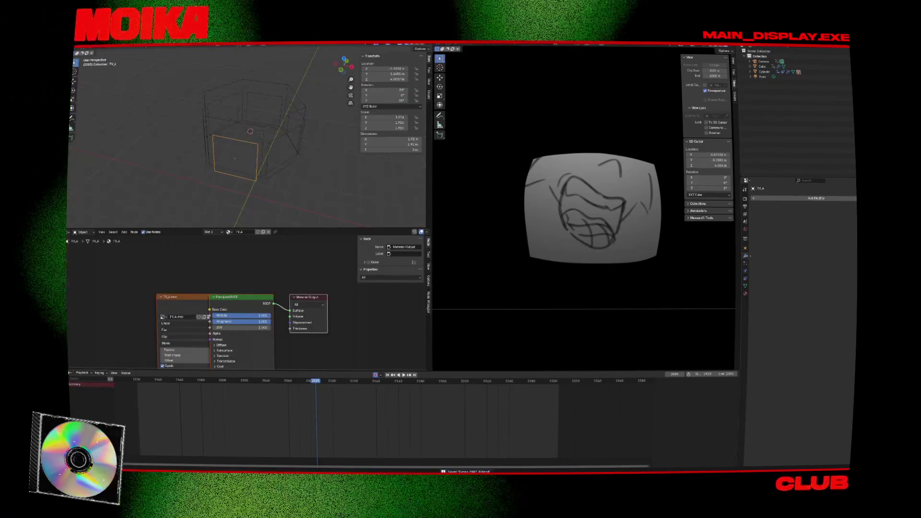
pyautogui.click(746, 264)
pyautogui.click(138, 383)
pyautogui.press('space')
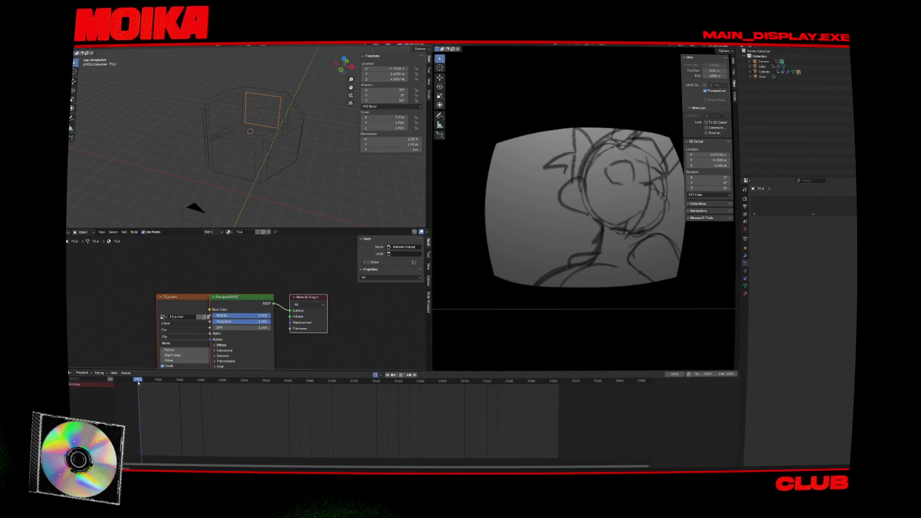
pyautogui.moveTo(138, 383); pyautogui.dragTo(137, 383)
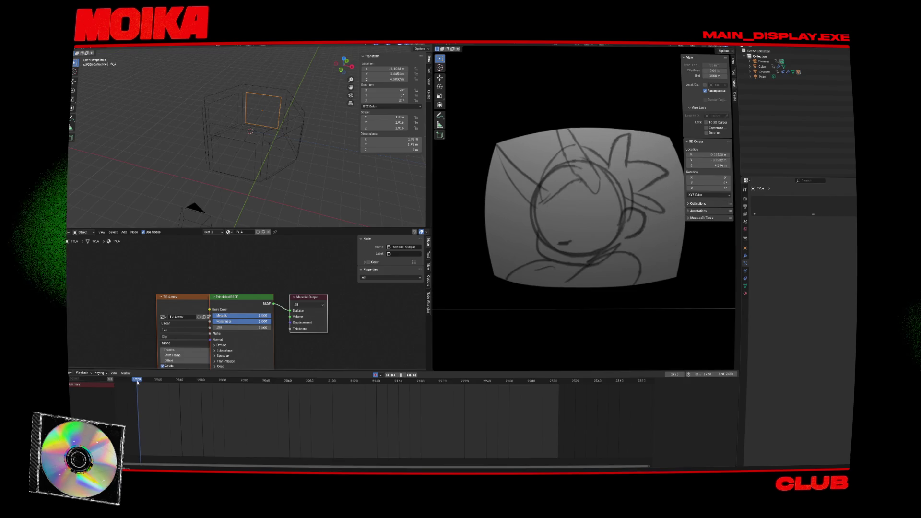
# - Add a Clamp To constraint to TV_A from its Object Constraints
pyautogui.click(746, 271)
pyautogui.click(747, 278)
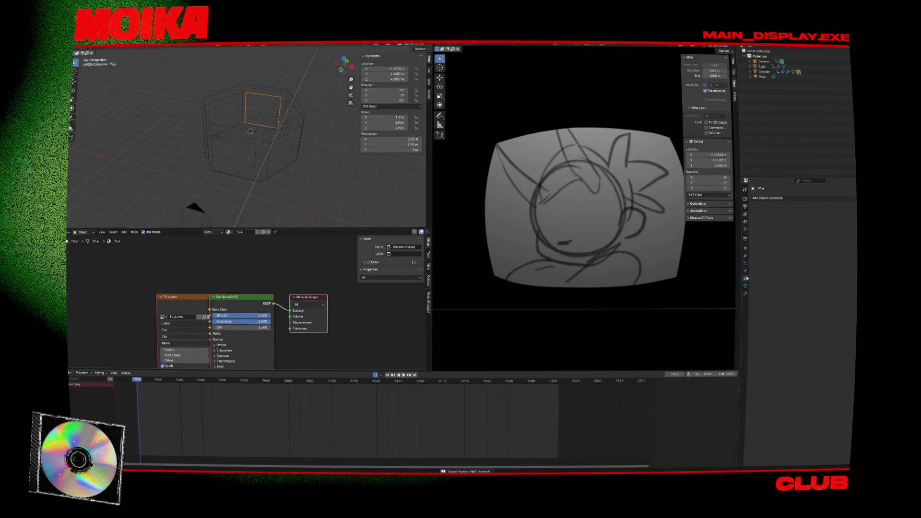
pyautogui.click(768, 197)
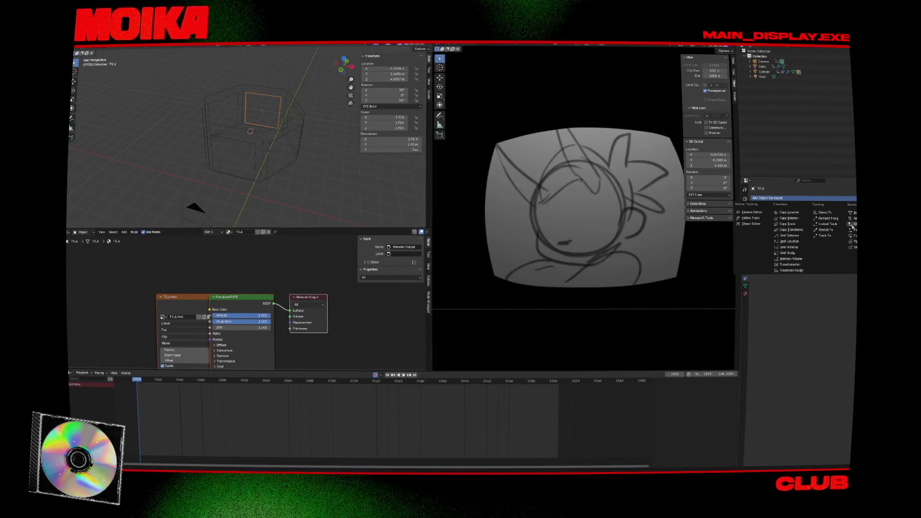
pyautogui.click(820, 211)
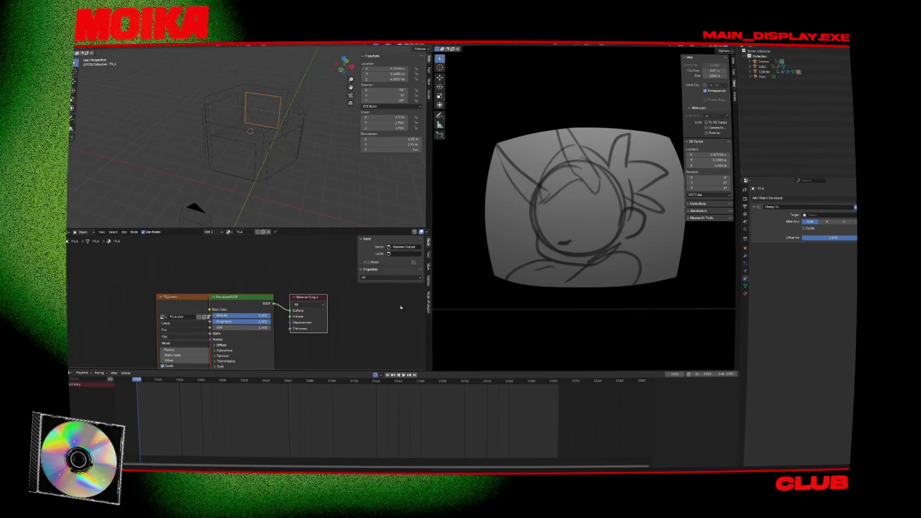
# - Play the animation and set the Clamp To constraint's main axis to Y
pyautogui.press('space')
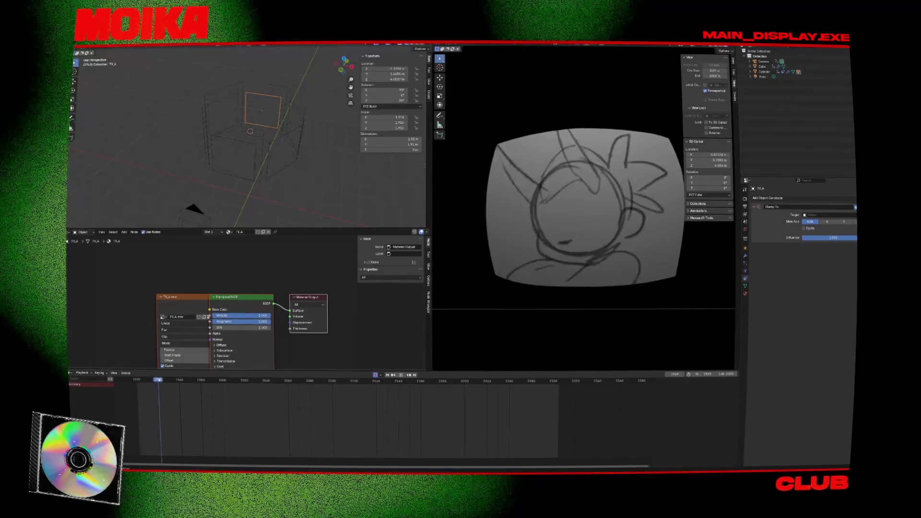
pyautogui.click(844, 222)
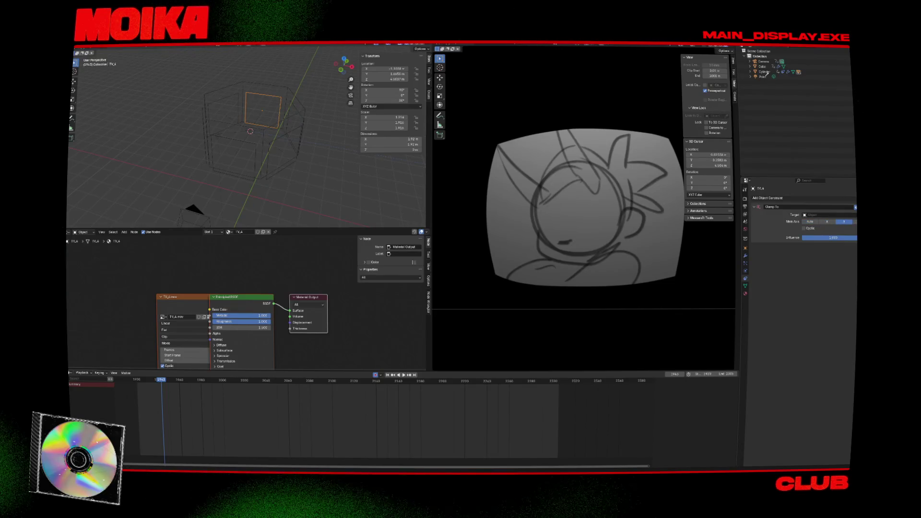
pyautogui.click(826, 215)
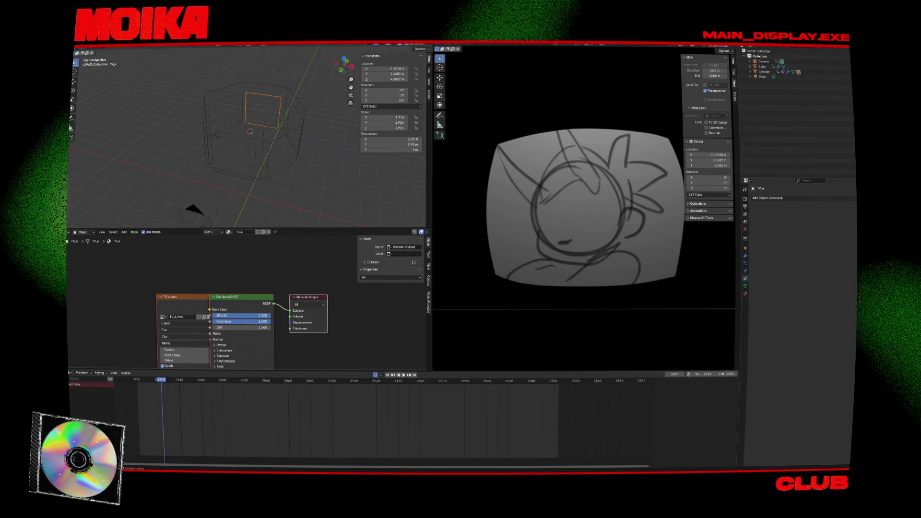
# - Add a Shrinkwrap constraint targeting the Cylinder and scrub to frame 1984 to check it
pyautogui.click(778, 198)
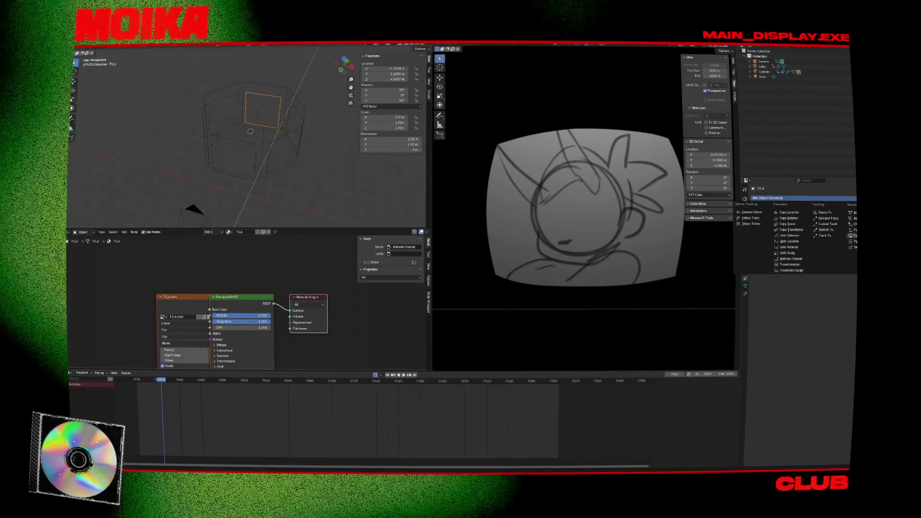
pyautogui.click(853, 248)
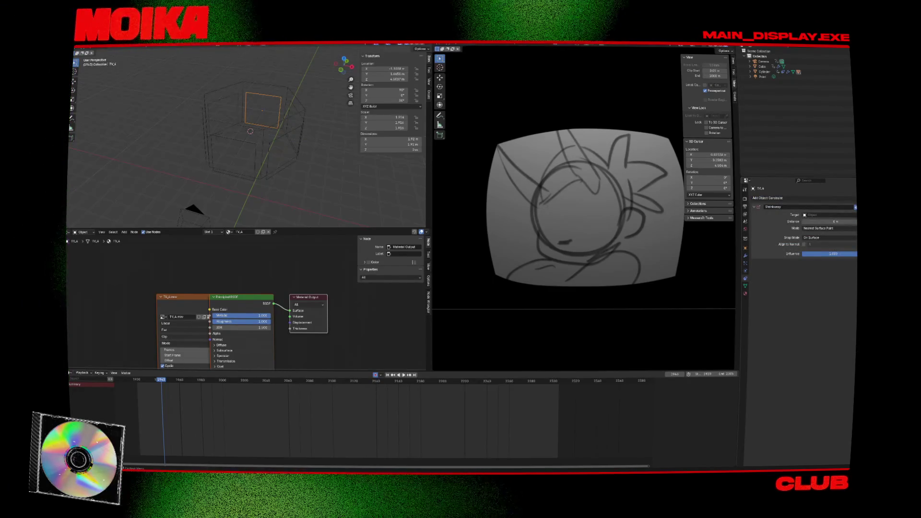
pyautogui.click(828, 215)
pyautogui.click(821, 241)
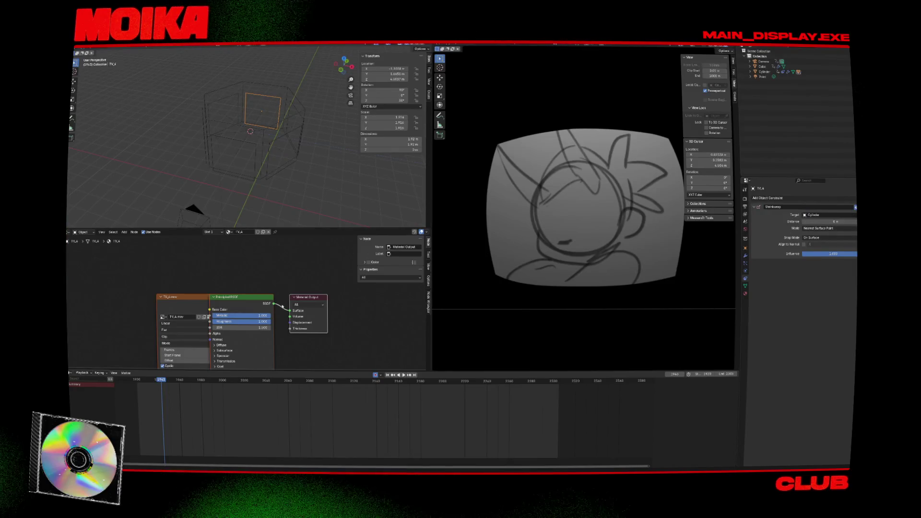
pyautogui.moveTo(201, 382)
pyautogui.mouseDown()
pyautogui.moveTo(189, 382)
pyautogui.moveTo(205, 384)
pyautogui.mouseUp()
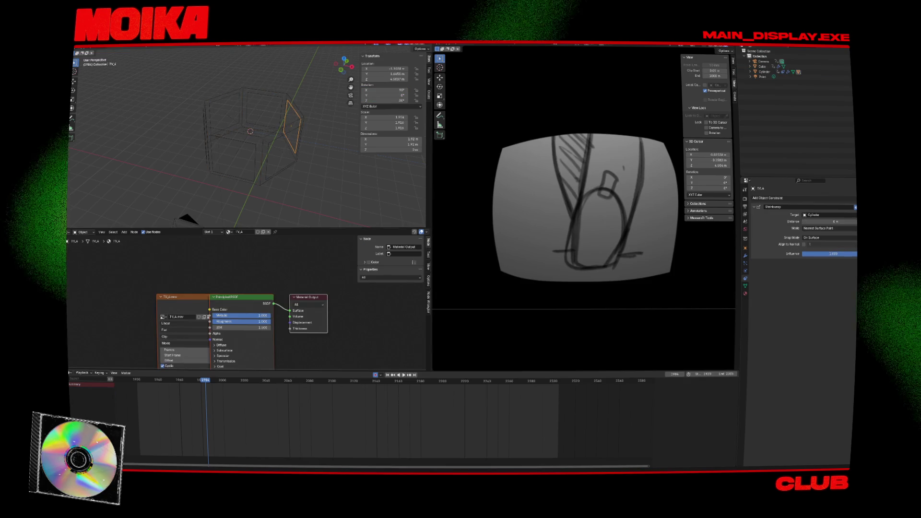
# - Delete the Shrinkwrap, save, add a Follow Path constraint to TV_A, then select the Cylinder at frame 1967
pyautogui.press('x')
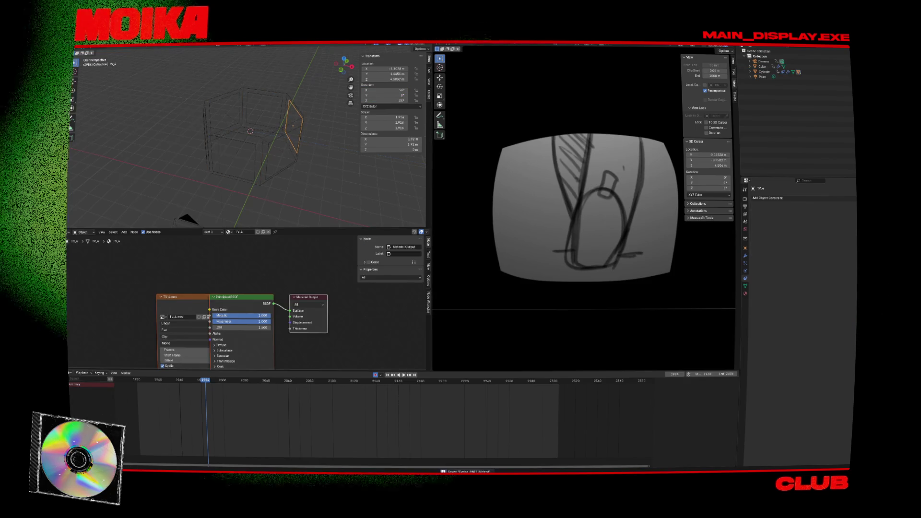
pyautogui.hotkey('ctrl', 's')
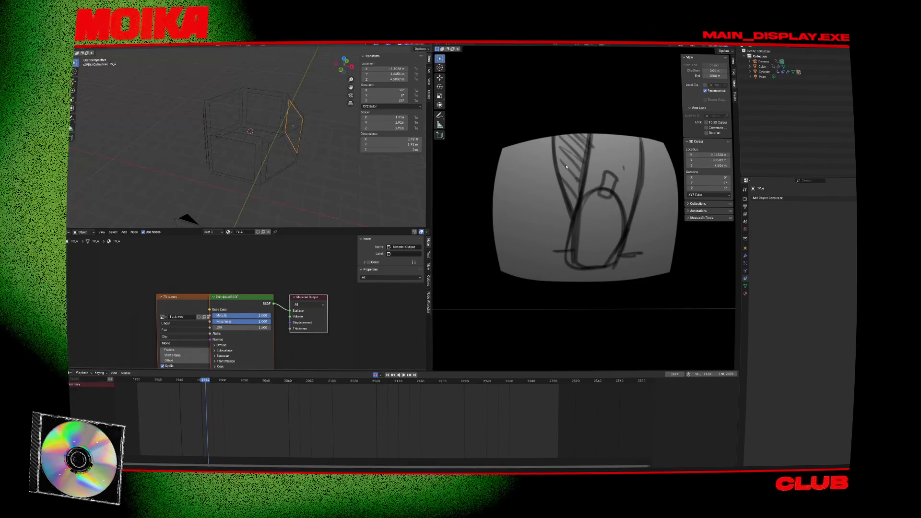
pyautogui.click(822, 198)
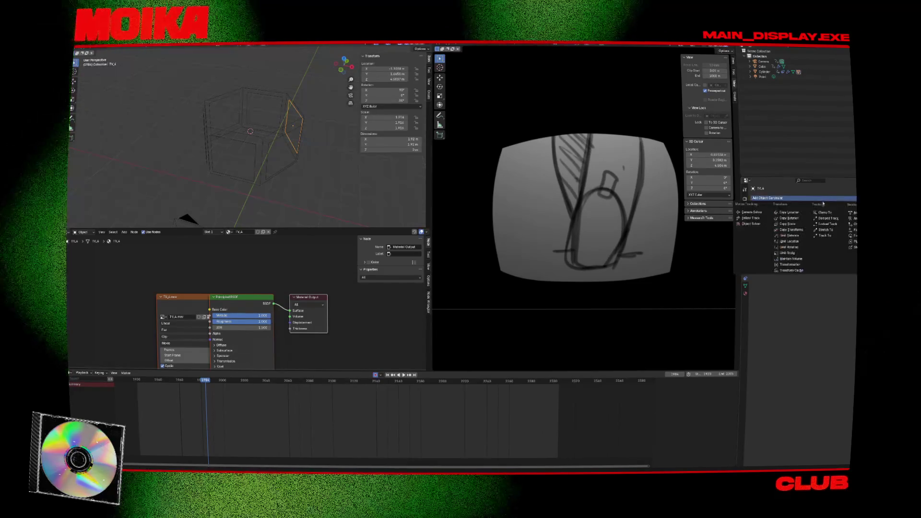
pyautogui.click(855, 236)
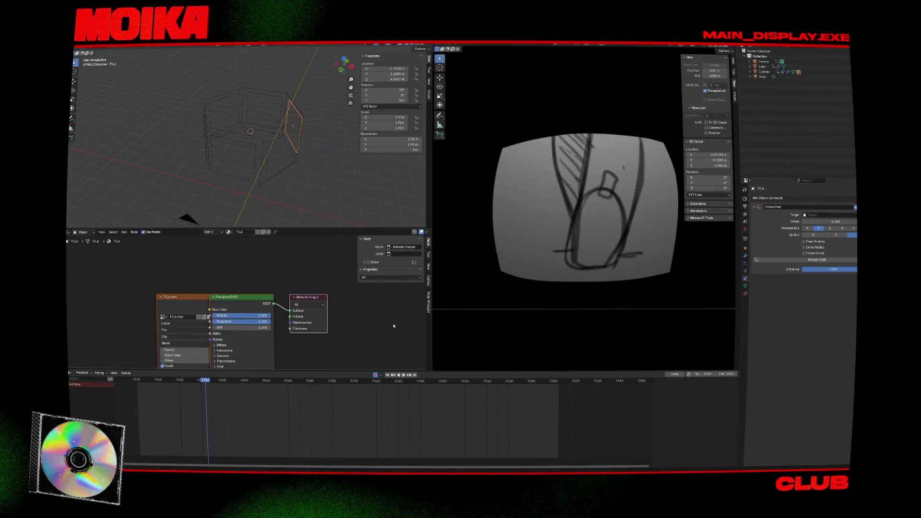
pyautogui.moveTo(205, 380); pyautogui.dragTo(188, 380)
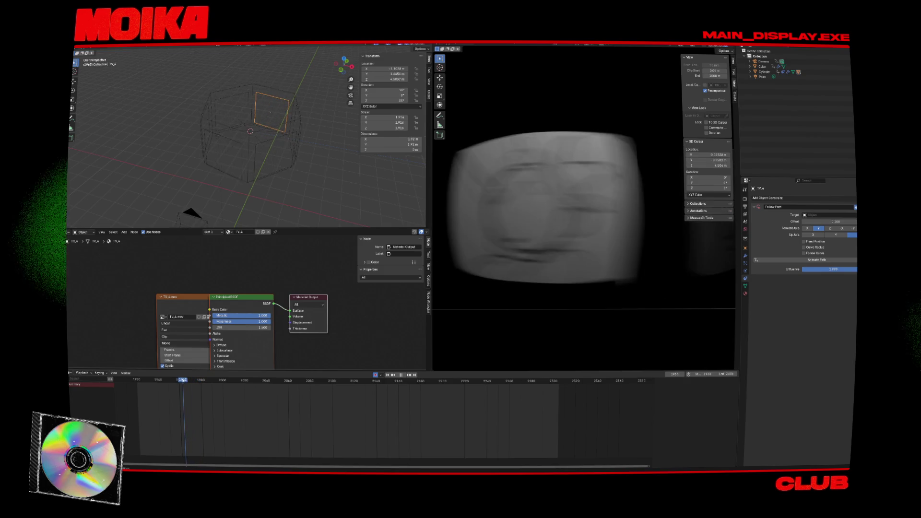
pyautogui.click(765, 72)
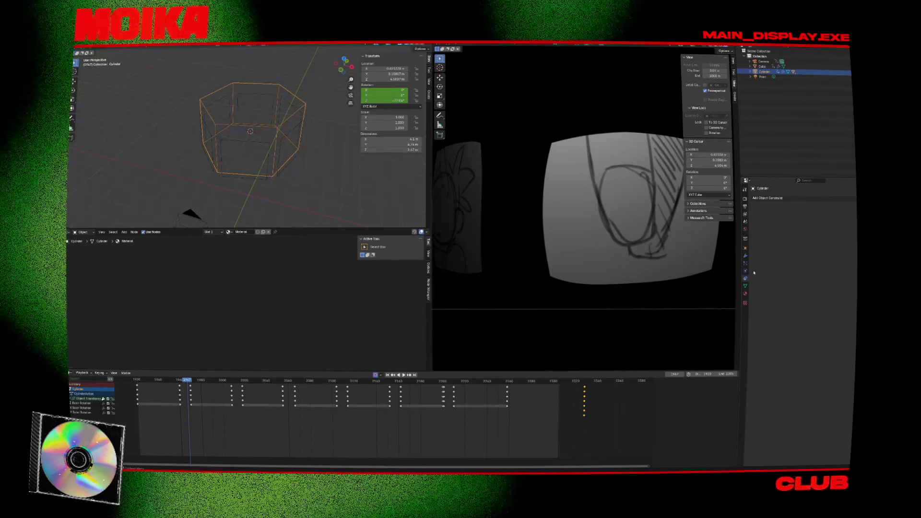
# - Move the Wave modifier from the Cylinder to TV_3 and preview it, returning to frame 2004
pyautogui.click(746, 256)
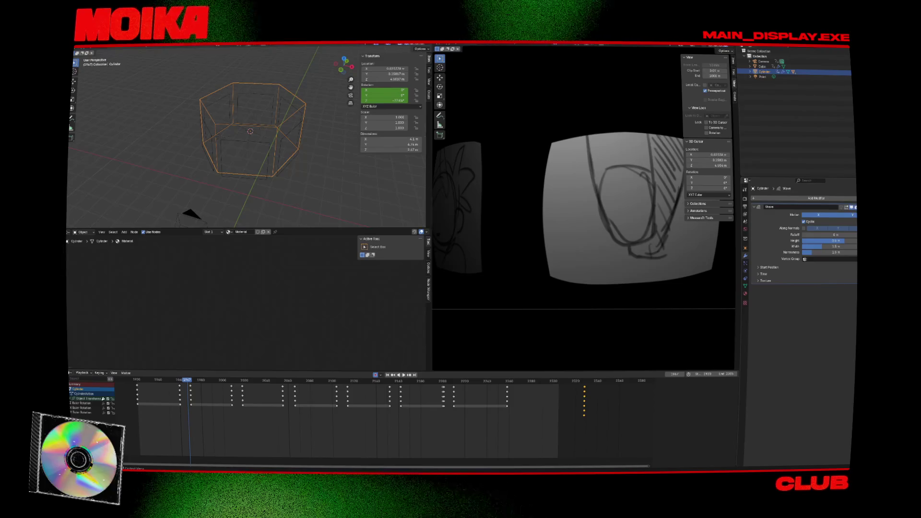
pyautogui.click(855, 207)
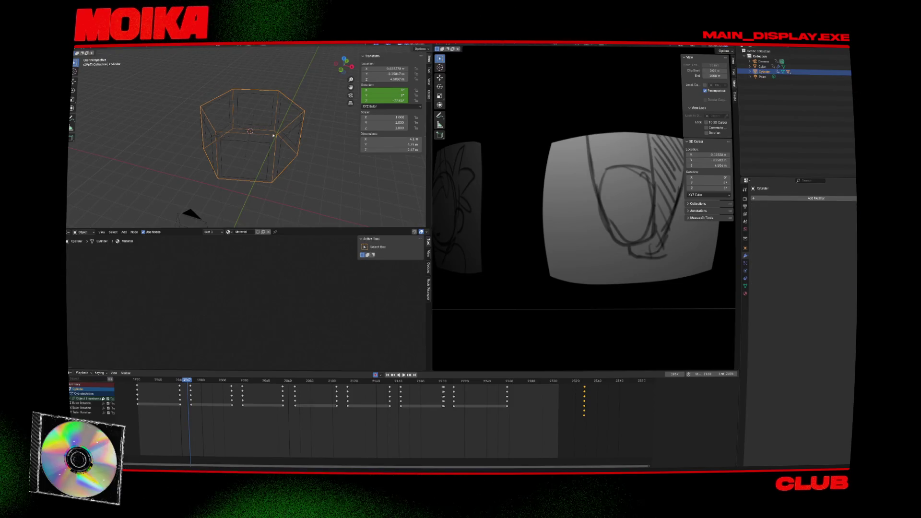
pyautogui.click(291, 135)
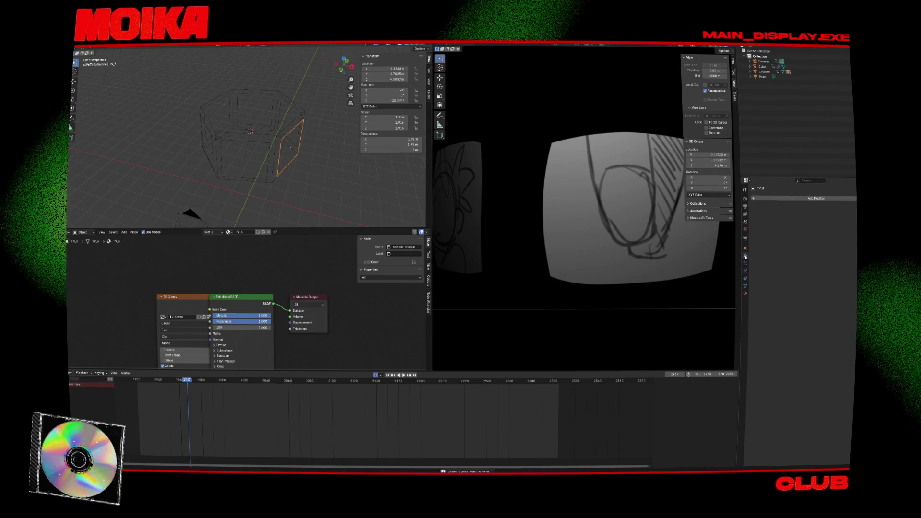
pyautogui.click(792, 198)
pyautogui.moveTo(793, 198)
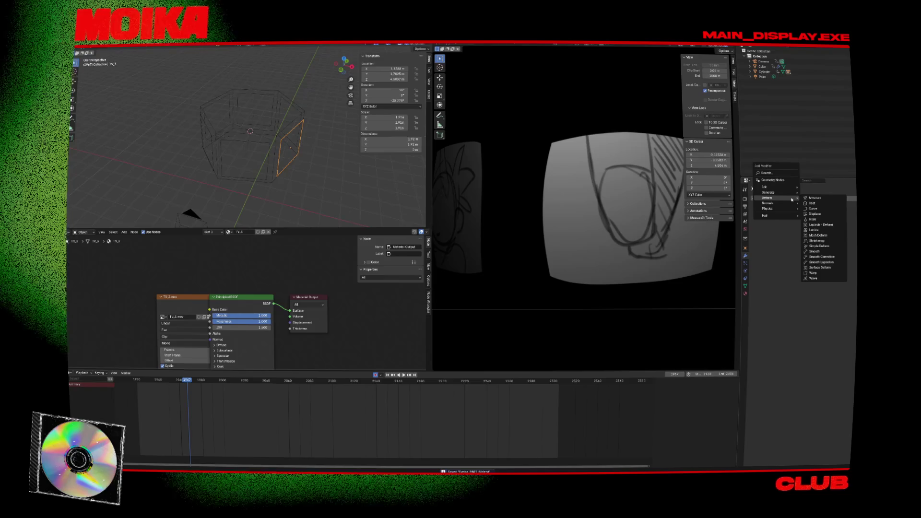
pyautogui.click(817, 279)
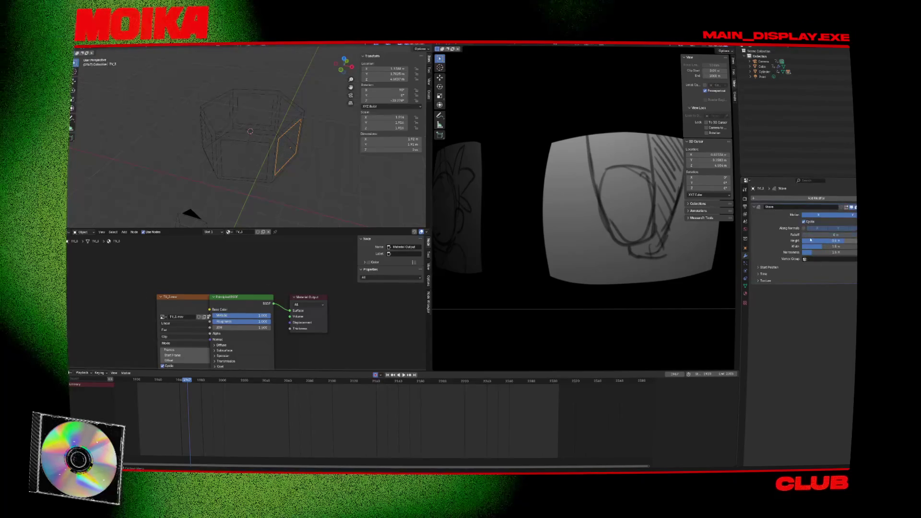
pyautogui.press('space')
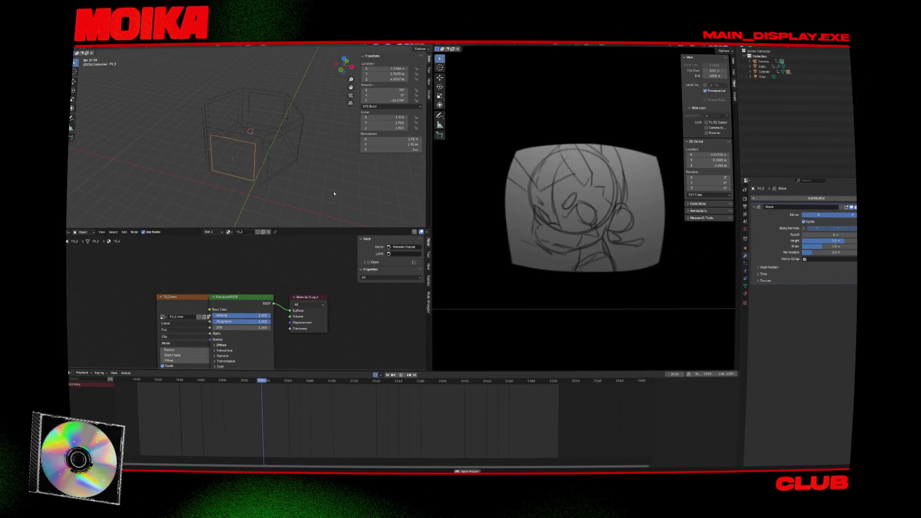
pyautogui.press('space')
pyautogui.press('space')
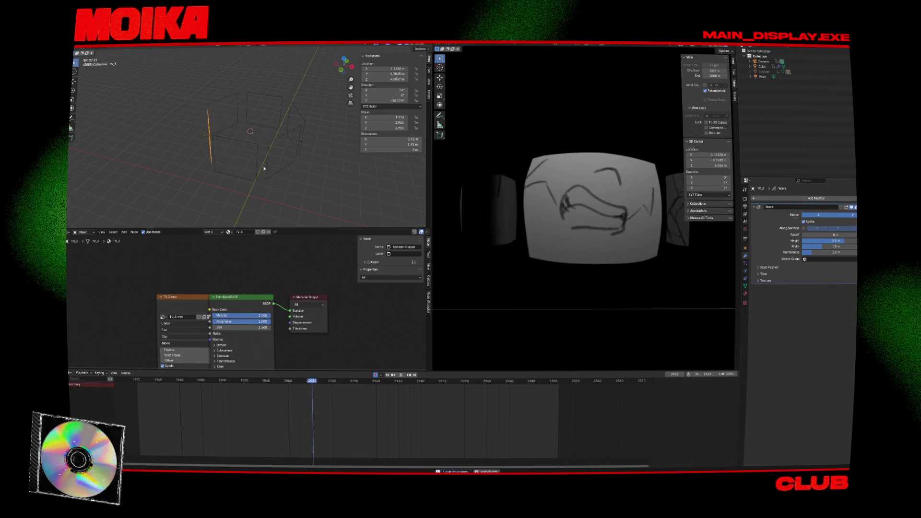
pyautogui.press('space')
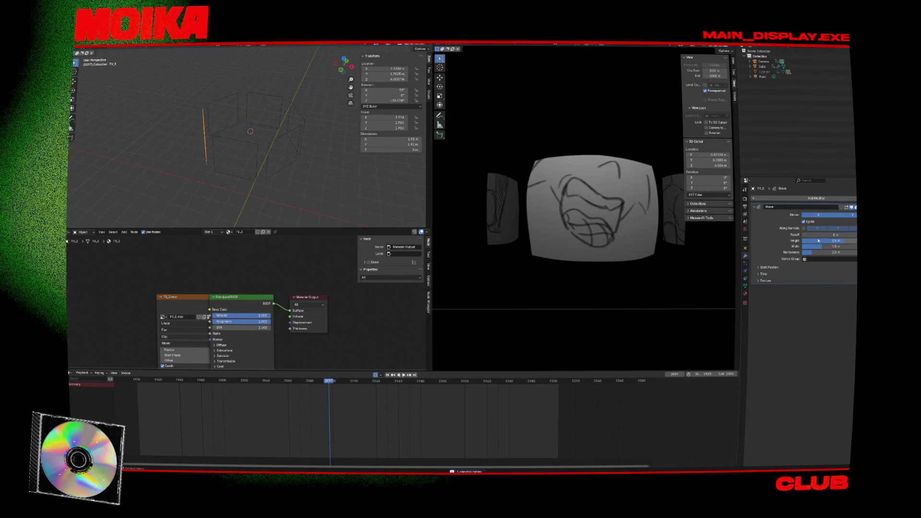
pyautogui.click(227, 389)
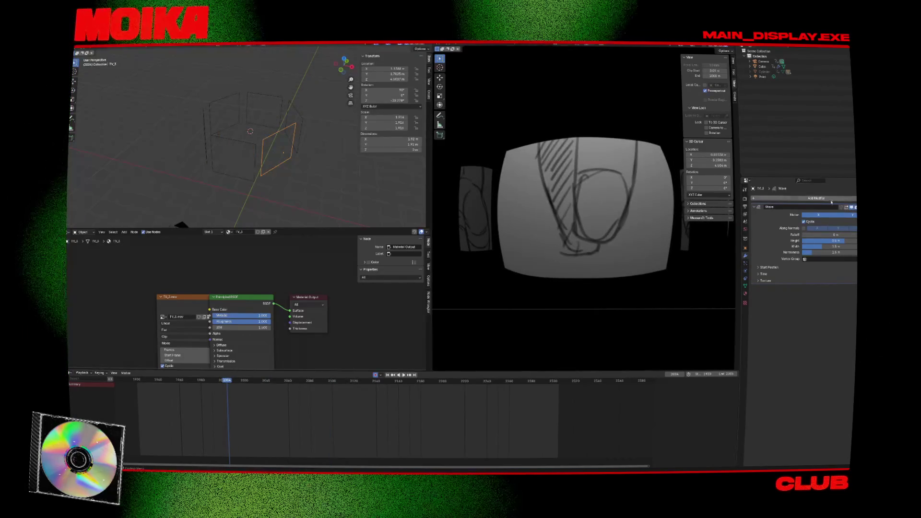
# - During playback, set TV_3's wave Width to 2.9 m and disable Motion X and Y
pyautogui.press('space')
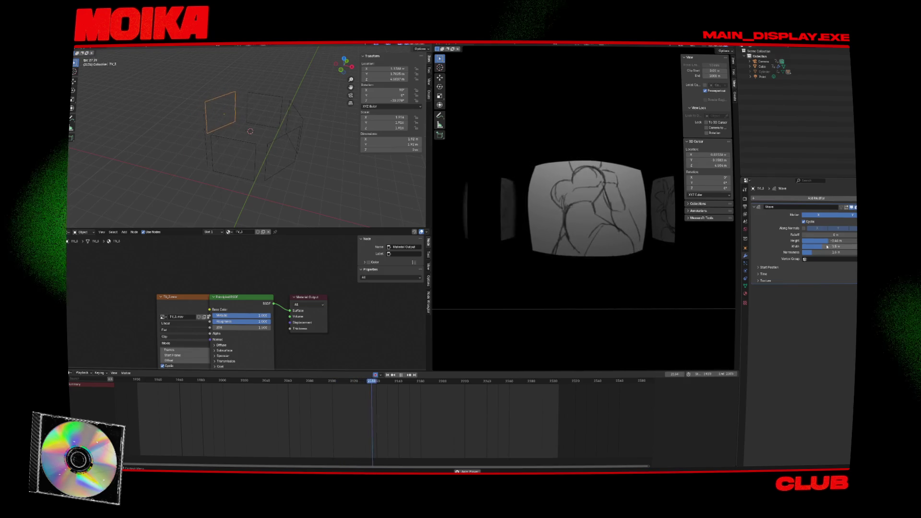
pyautogui.moveTo(828, 247); pyautogui.dragTo(845, 247)
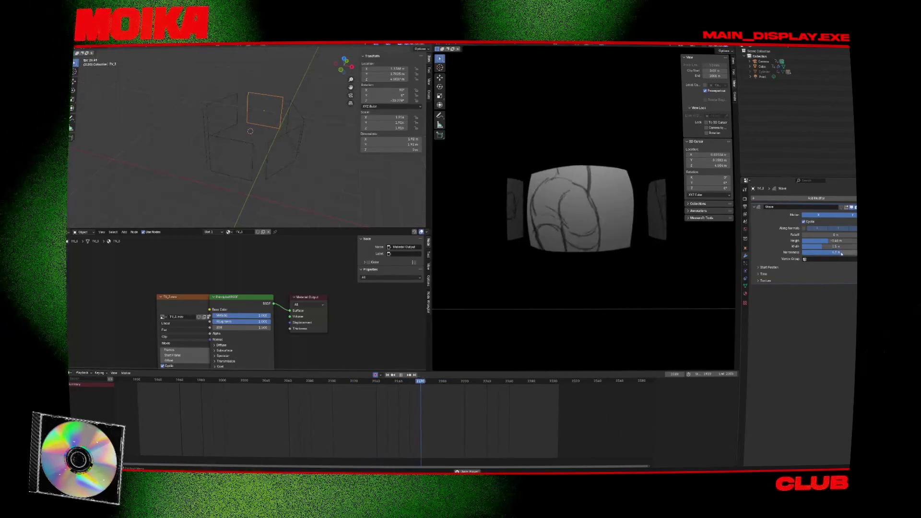
pyautogui.click(846, 215)
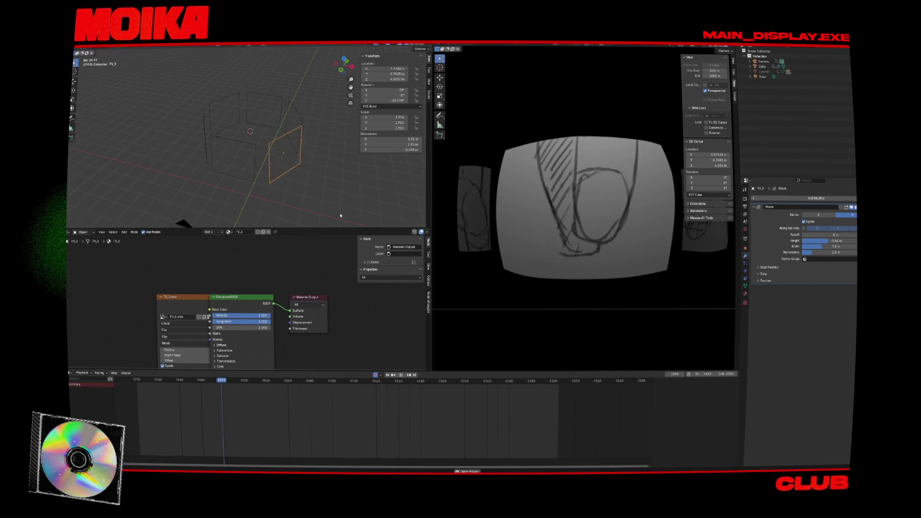
pyautogui.press('space')
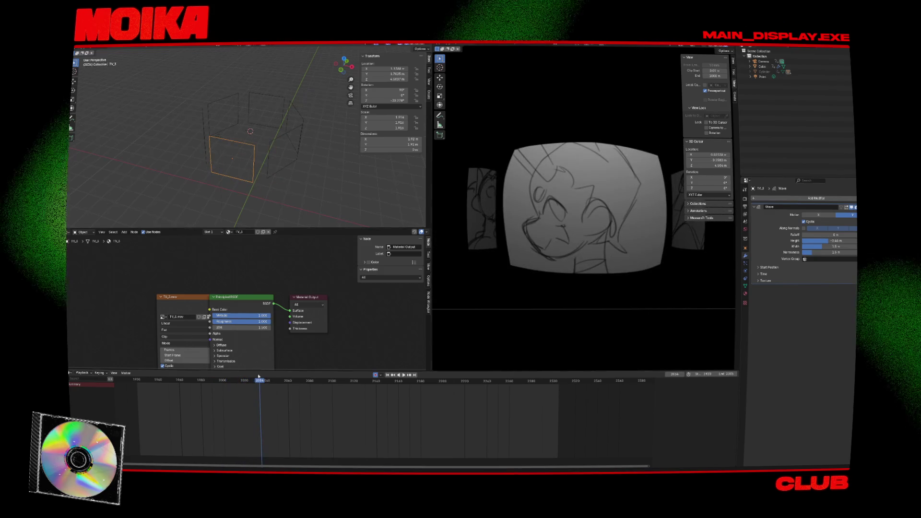
# - Scrub back to frame 2019, switch to the right side view, and select the point light
pyautogui.click(251, 382)
pyautogui.moveTo(252, 382); pyautogui.dragTo(244, 383)
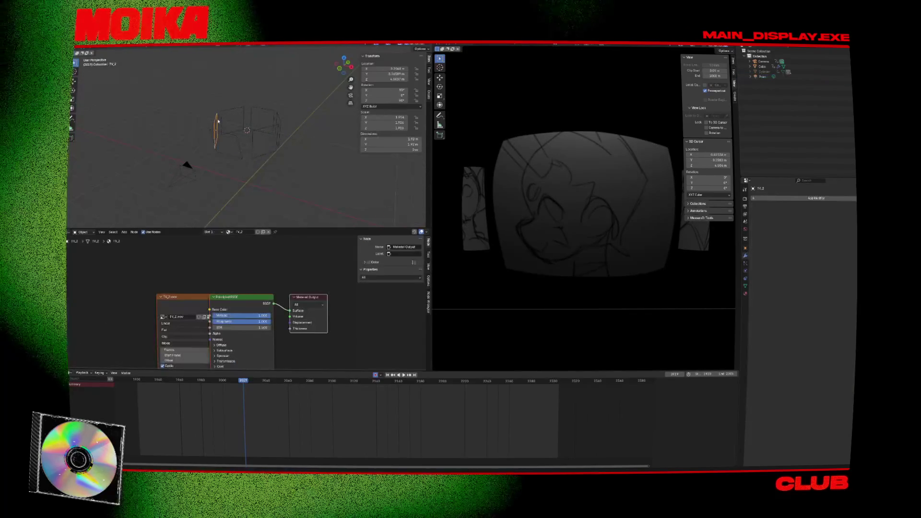
pyautogui.press('KP_3')
pyautogui.click(192, 101)
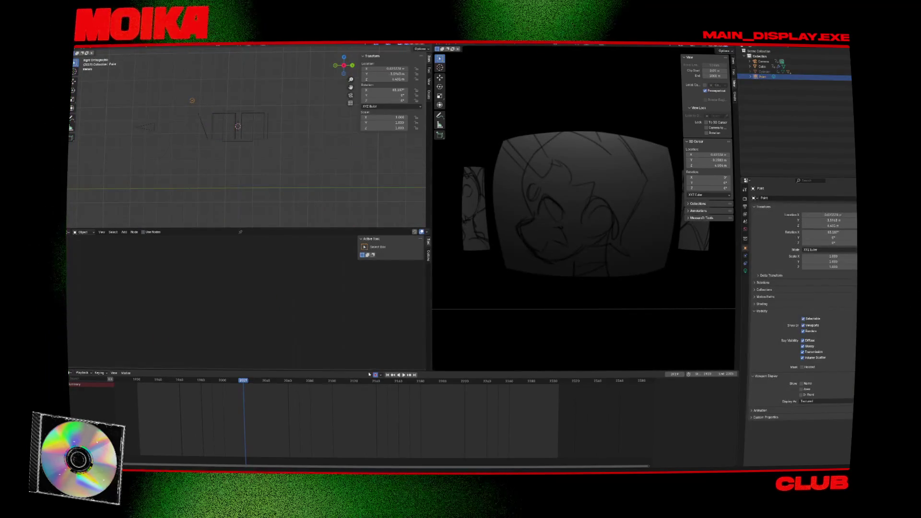
# - Duplicate the point light and place the copy lower and to the left
pyautogui.hotkey('shift', 'd')
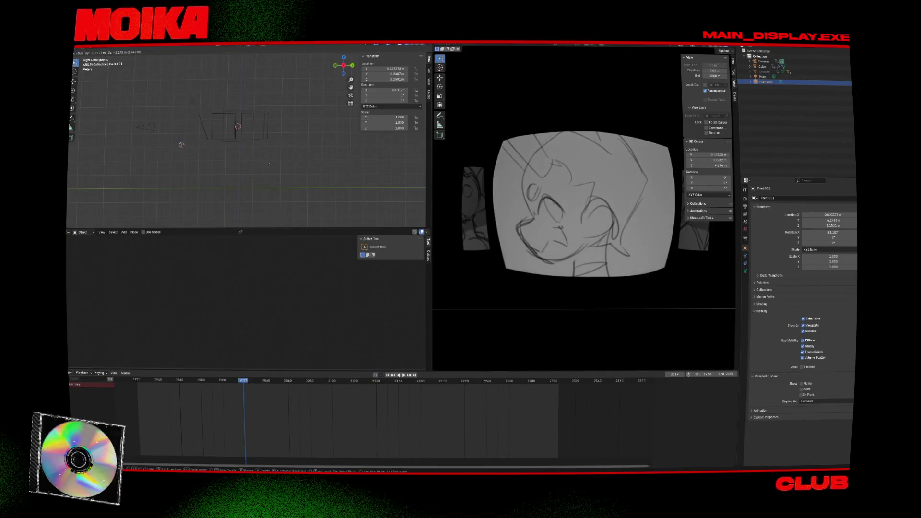
pyautogui.click(272, 165)
pyautogui.press('space')
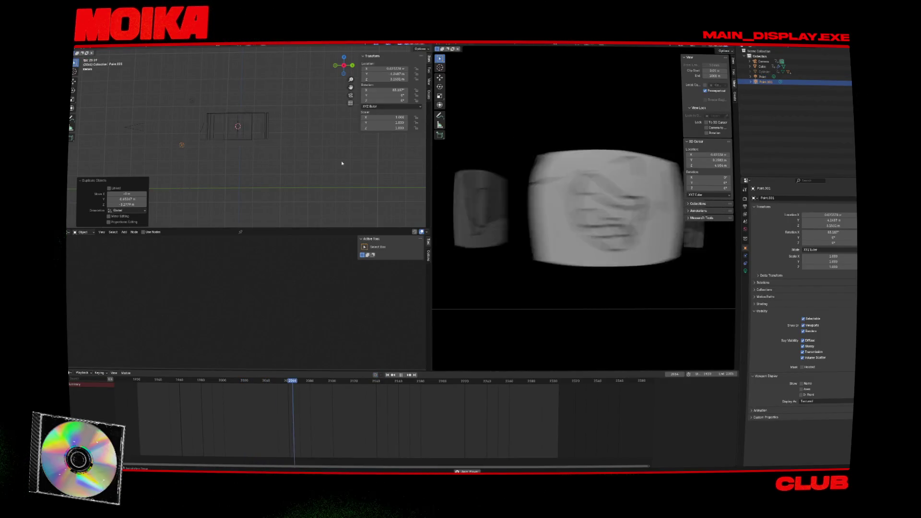
pyautogui.press('space')
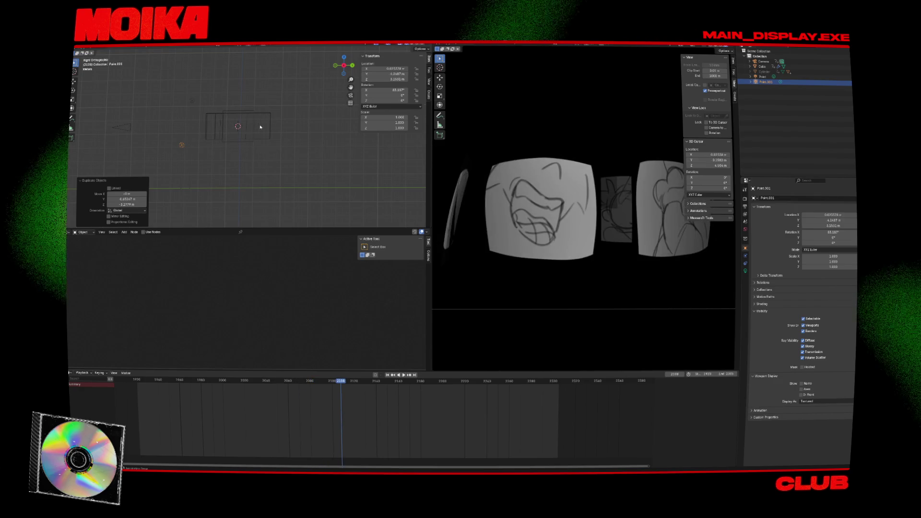
# - Select the hexagonal Cylinder and play the ring rotation from around frame 1960
pyautogui.click(259, 115)
pyautogui.moveTo(260, 115); pyautogui.dragTo(278, 124, button='middle')
pyautogui.click(232, 113)
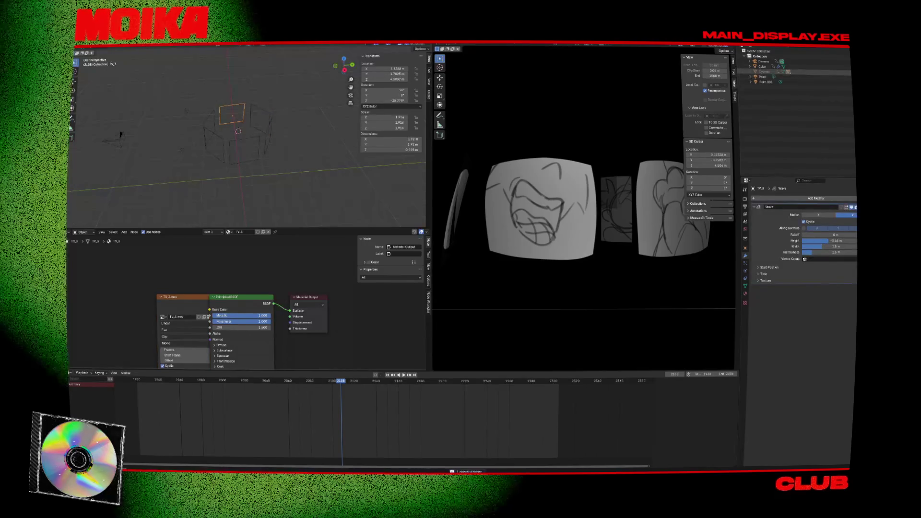
pyautogui.click(205, 130)
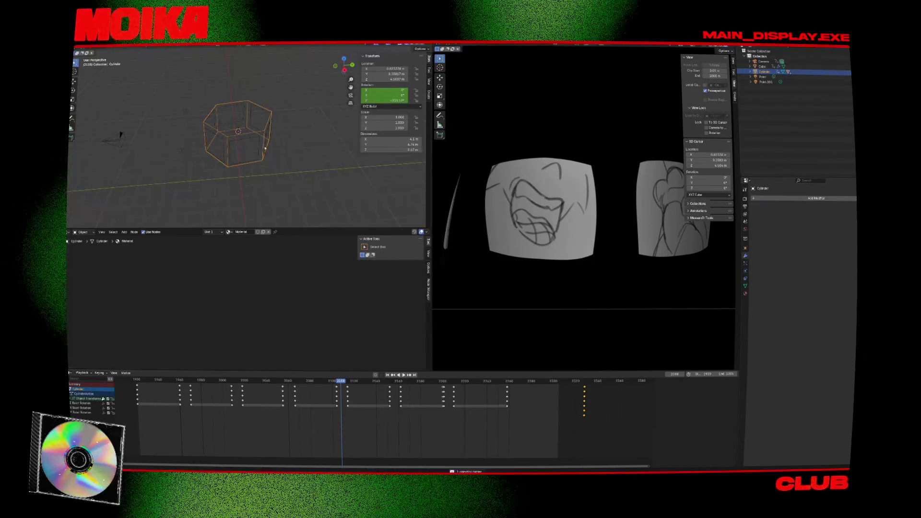
pyautogui.press('space')
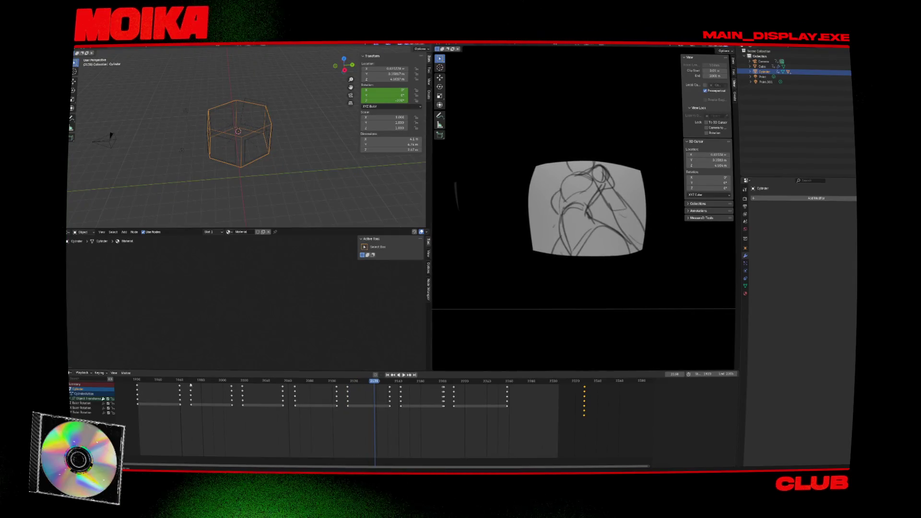
pyautogui.click(178, 381)
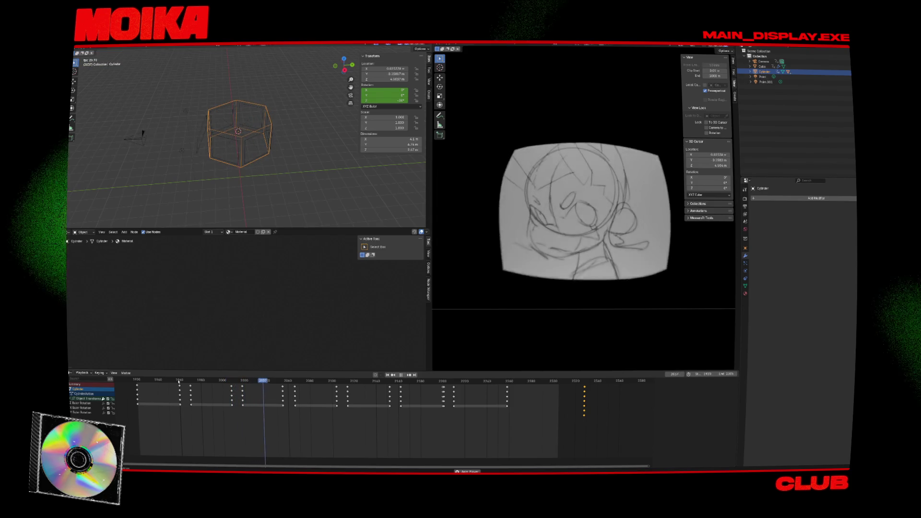
pyautogui.press('space')
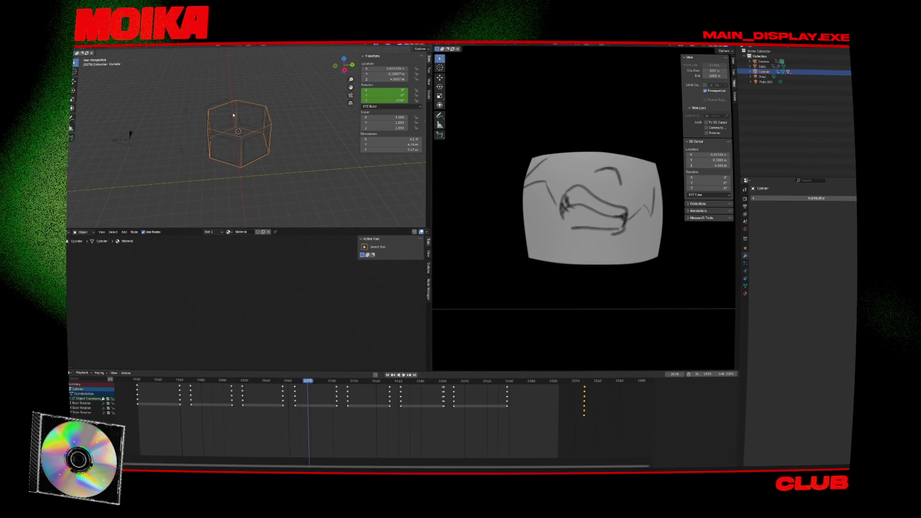
# - Remove TV_3's Wave modifier so the screen lies flat, and save the file
pyautogui.click(225, 117)
pyautogui.hotkey('ctrl', 'x')
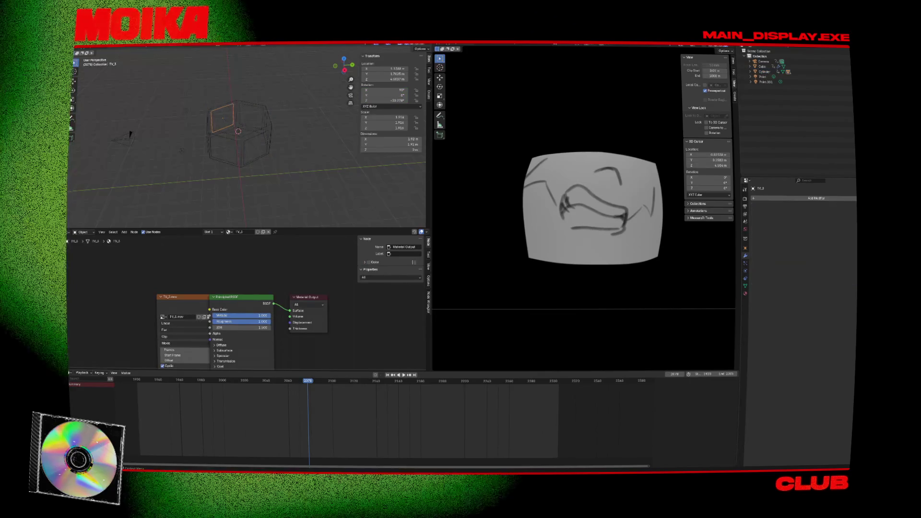
pyautogui.moveTo(269, 144)
pyautogui.mouseDown(button='middle')
pyautogui.moveTo(309, 154)
pyautogui.moveTo(273, 129)
pyautogui.mouseUp(button='middle')
pyautogui.hotkey('ctrl', 's')
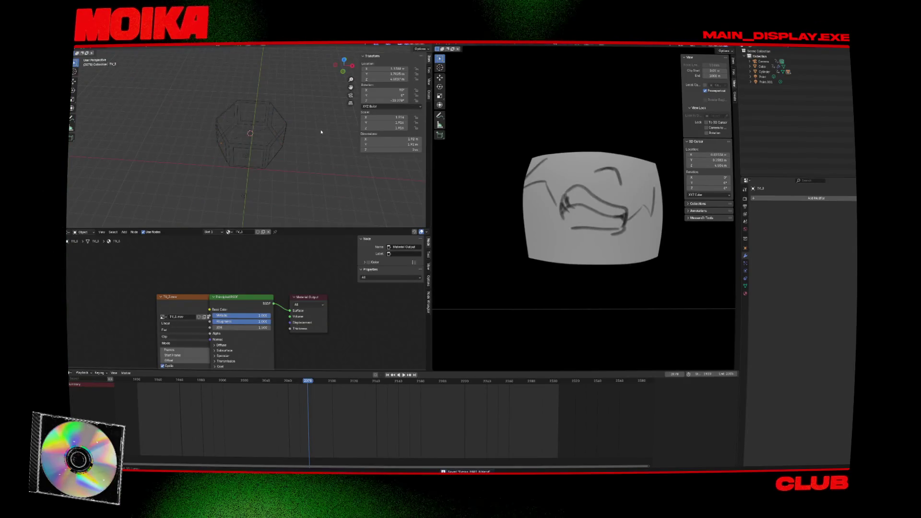
pyautogui.hotkey('shift', 'a')
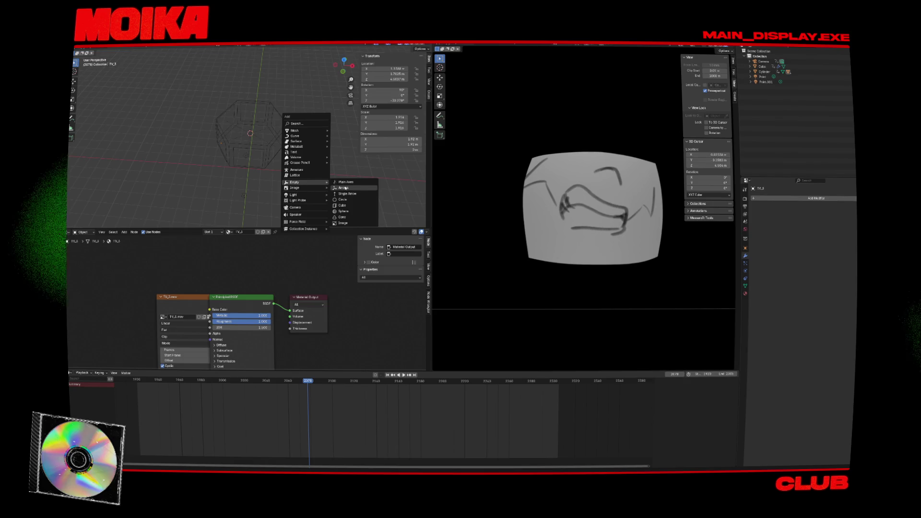
# - Add a circle empty scaled to about 2.033, delete it, and start a viewport render animation
pyautogui.click(342, 199)
pyautogui.press('s')
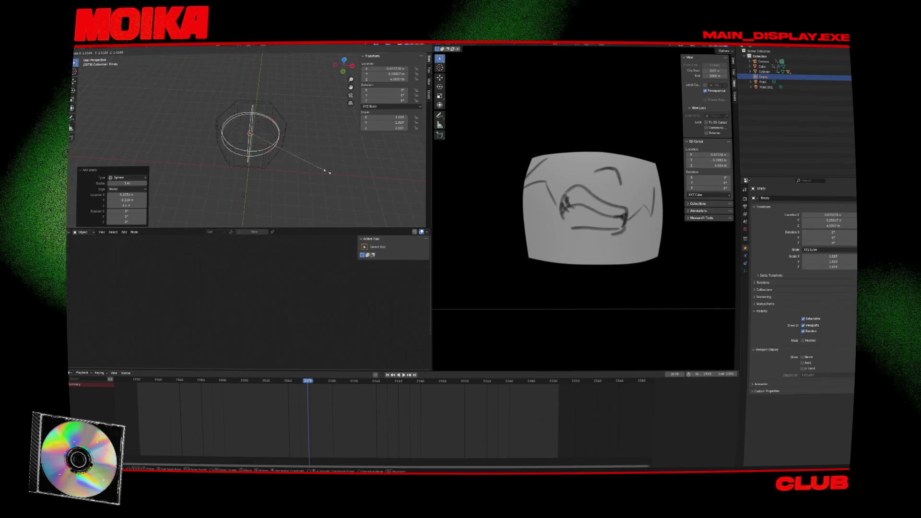
pyautogui.click(327, 172)
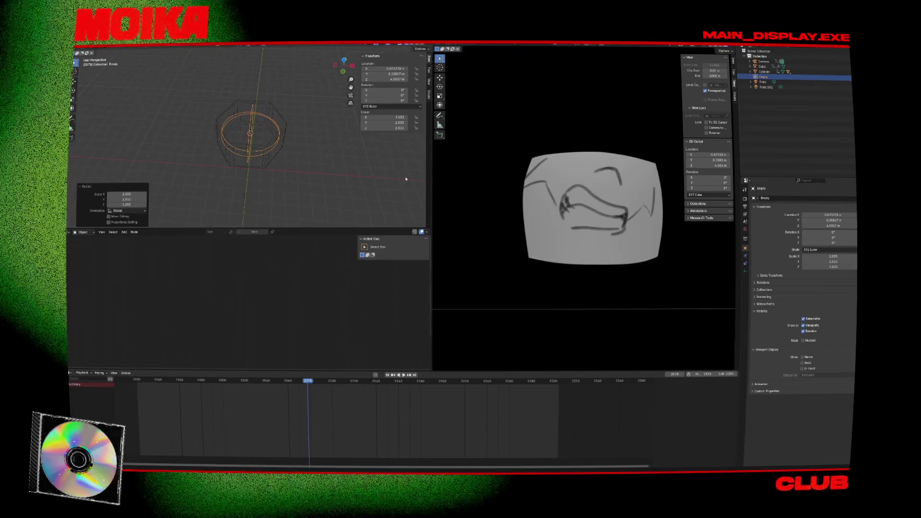
pyautogui.click(360, 171)
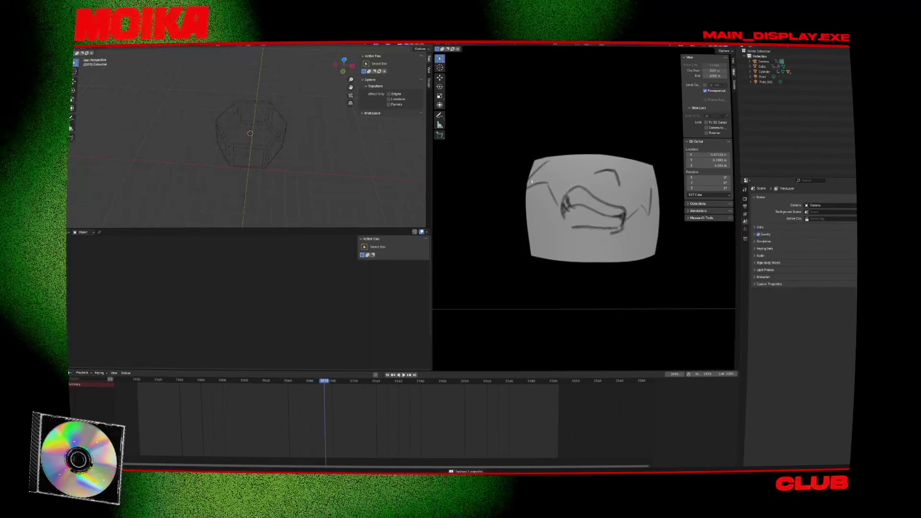
pyautogui.click(487, 45)
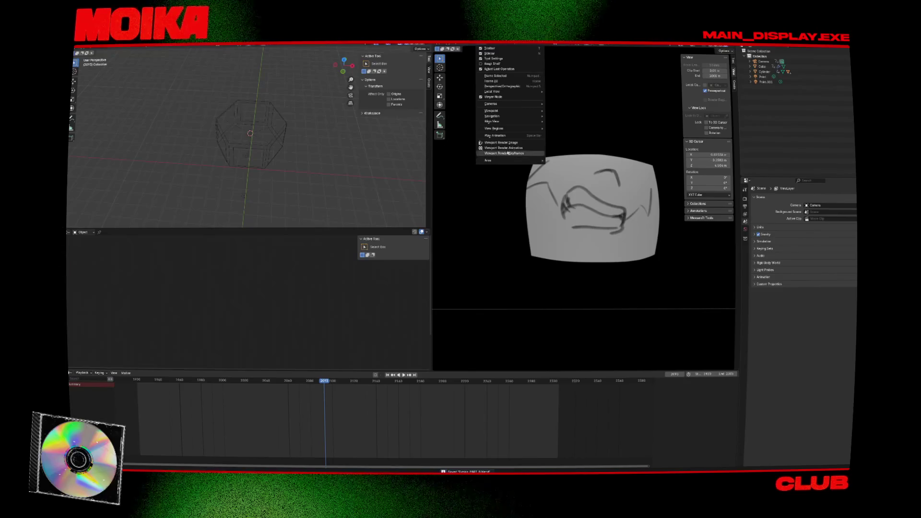
pyautogui.click(502, 152)
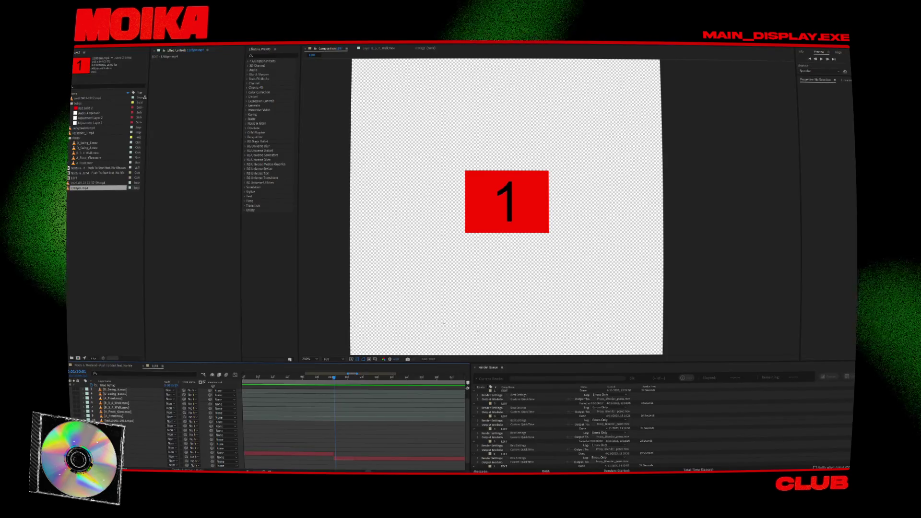
# - Import the rendered test mp4 from the mp4 folder, then select the Push To Start composition
pyautogui.doubleClick(70, 206)
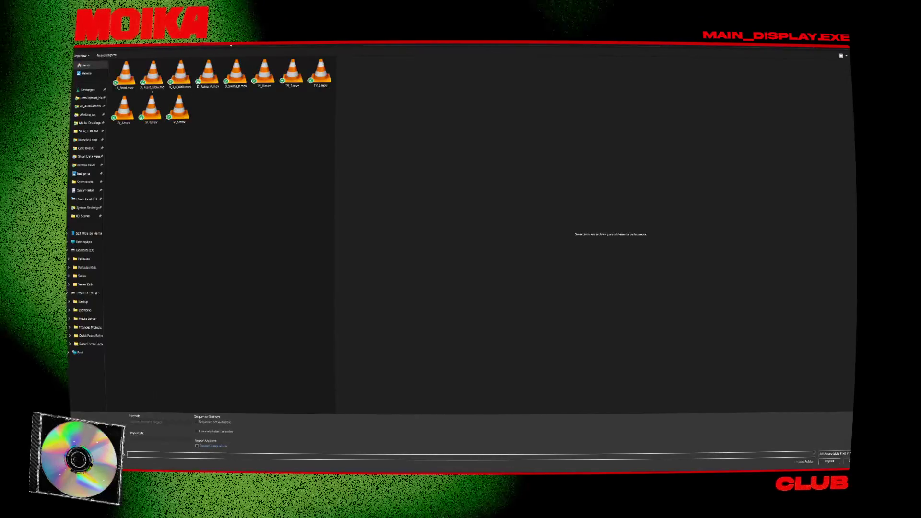
pyautogui.hotkey('alt', 'Up')
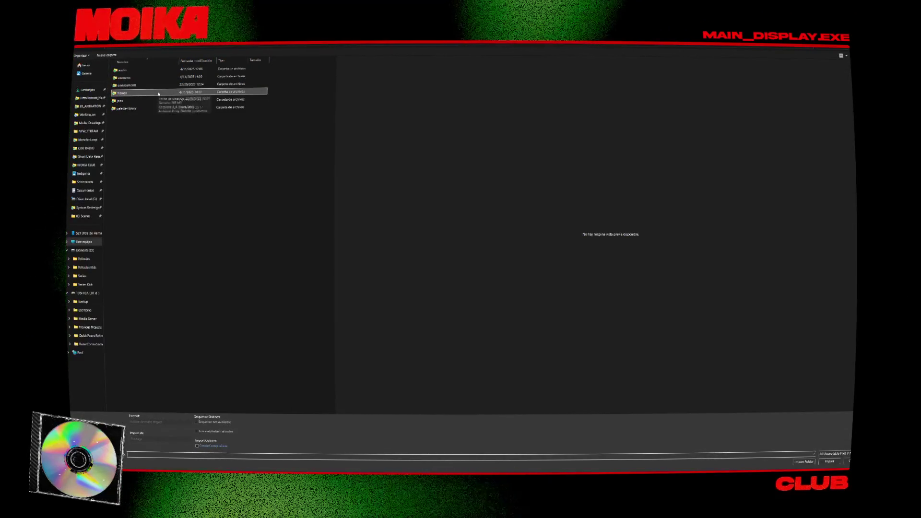
pyautogui.click(195, 46)
pyautogui.click(142, 115)
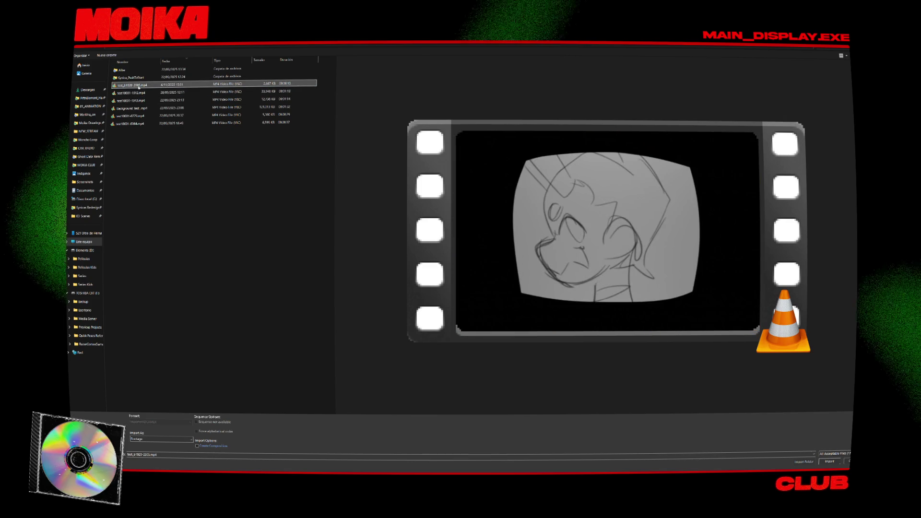
pyautogui.doubleClick(141, 93)
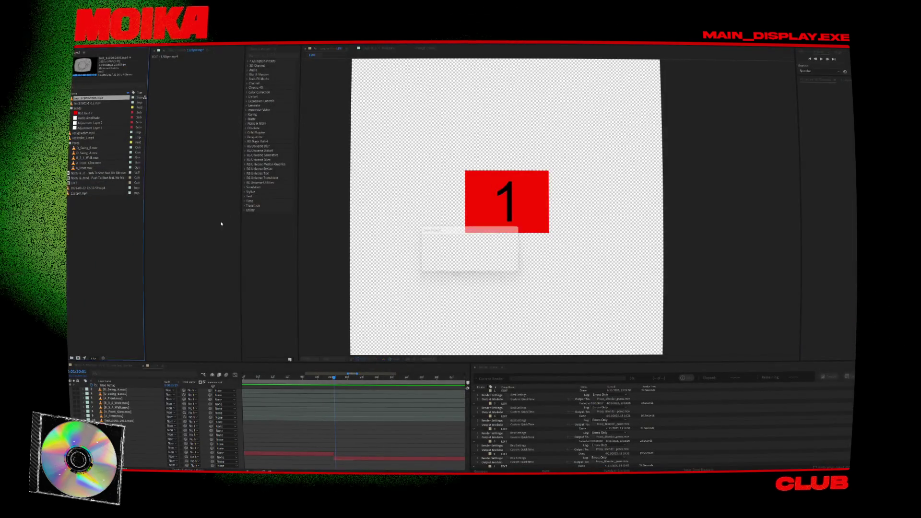
pyautogui.click(81, 178)
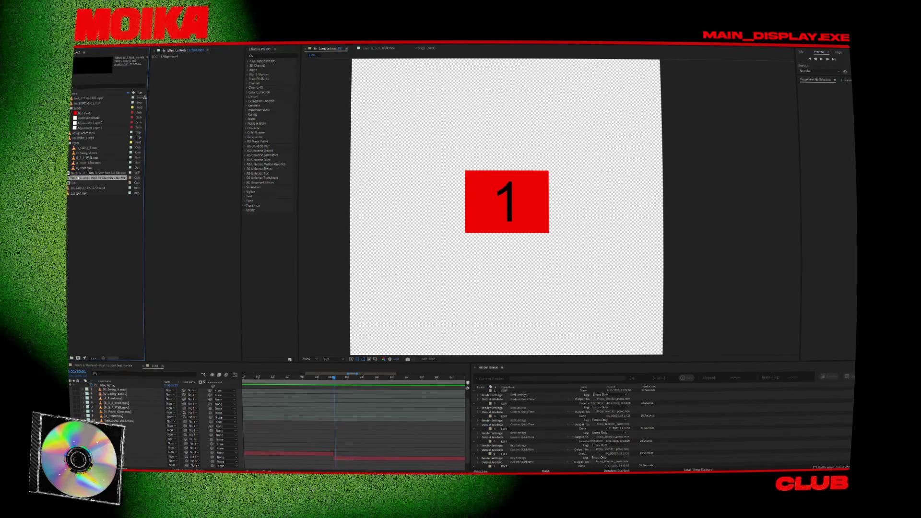
pyautogui.doubleClick(81, 178)
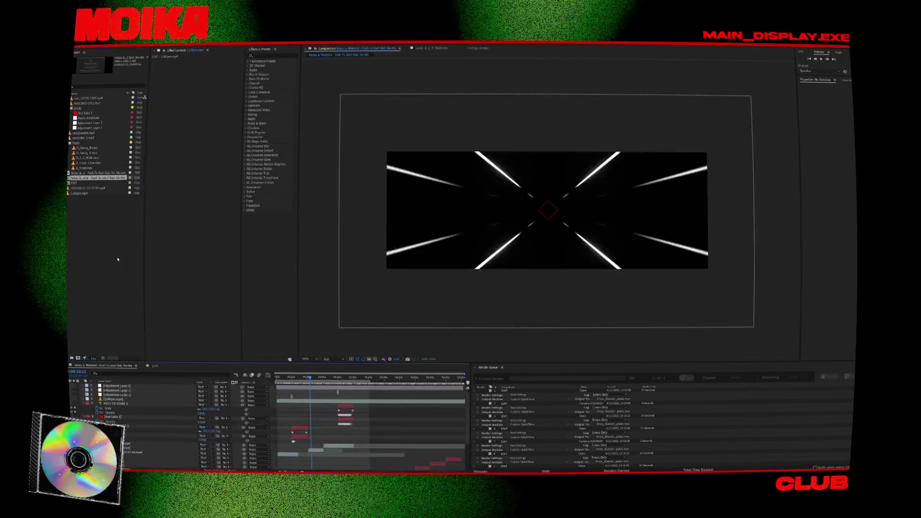
pyautogui.click(147, 391)
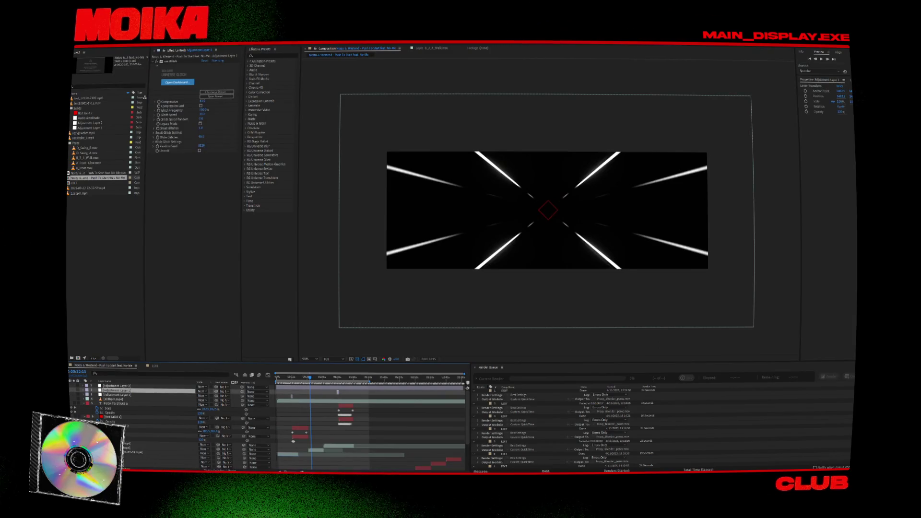
pyautogui.moveTo(292, 379); pyautogui.dragTo(280, 379)
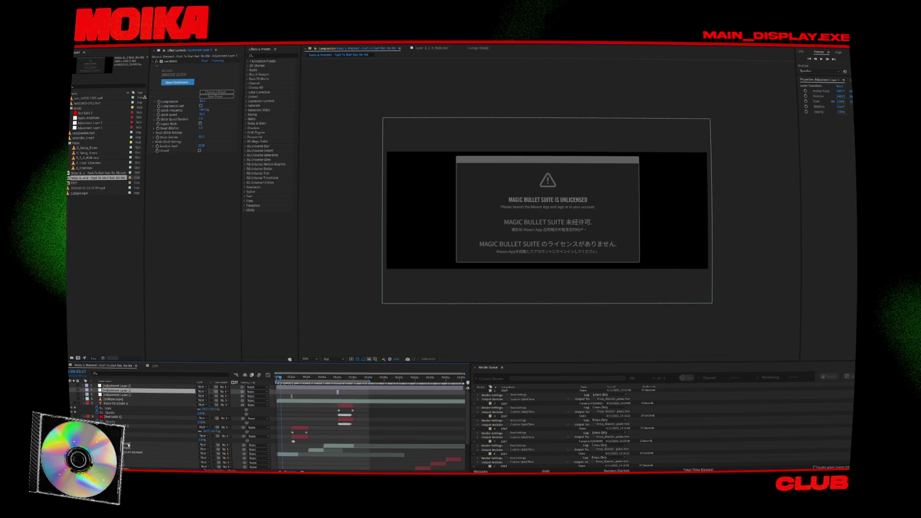
pyautogui.scroll(-1, 128, 446)
pyautogui.click(134, 440)
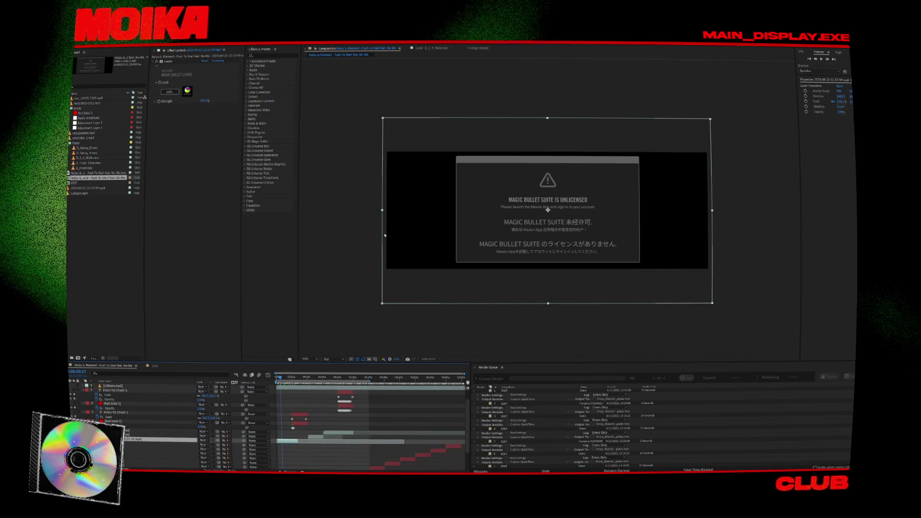
pyautogui.click(157, 62)
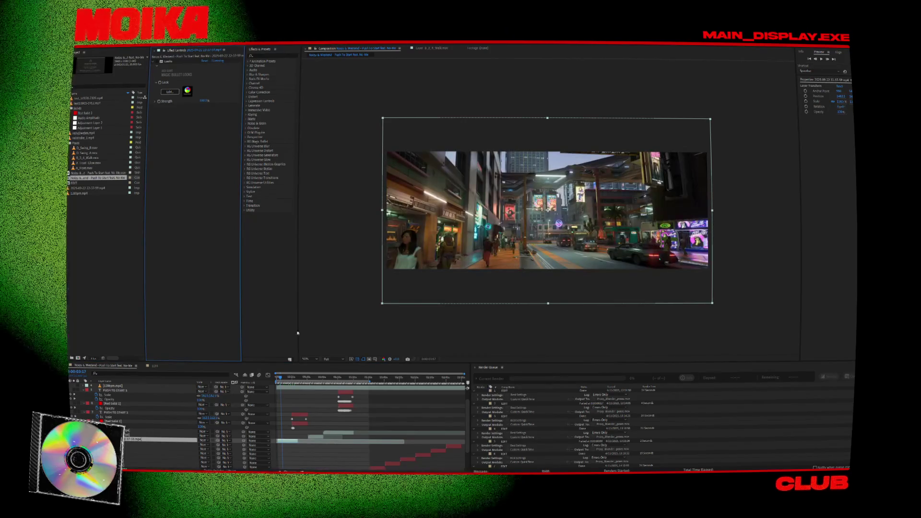
pyautogui.scroll(1, 117, 384)
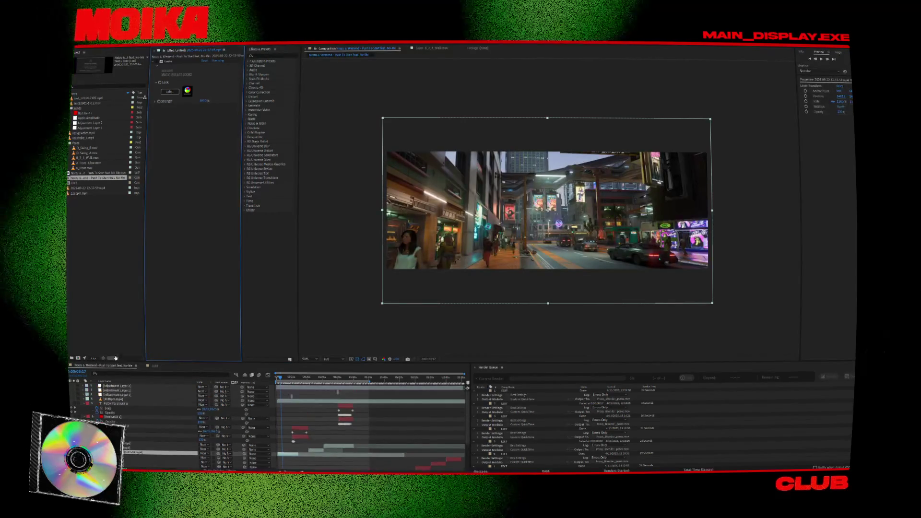
pyautogui.doubleClick(96, 183)
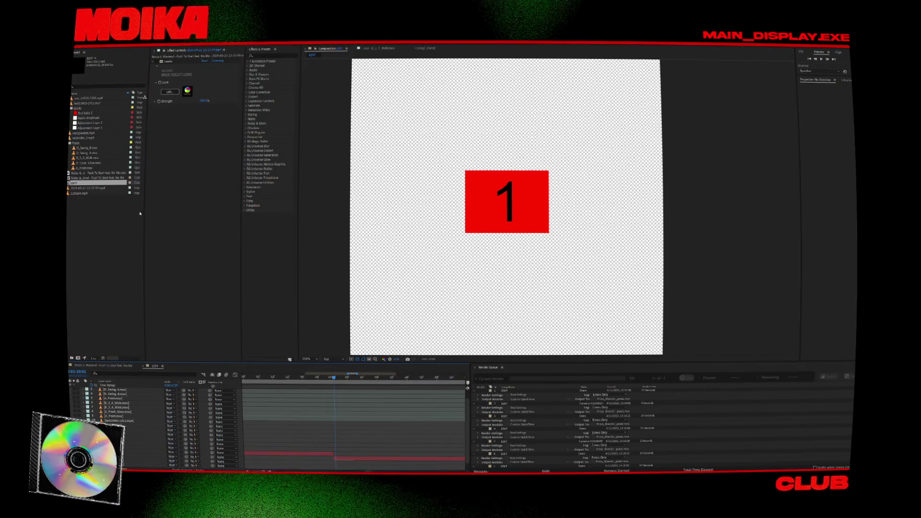
pyautogui.scroll(1, 121, 398)
pyautogui.click(139, 431)
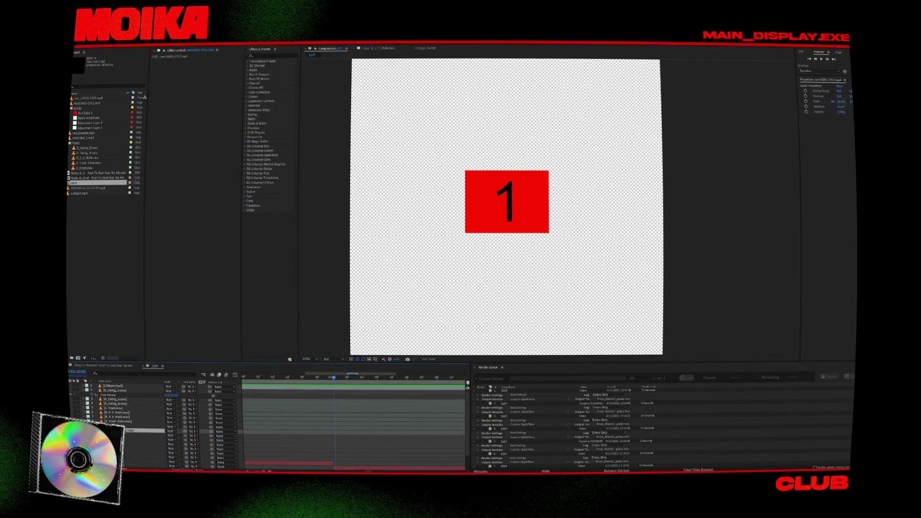
pyautogui.scroll(1, 115, 387)
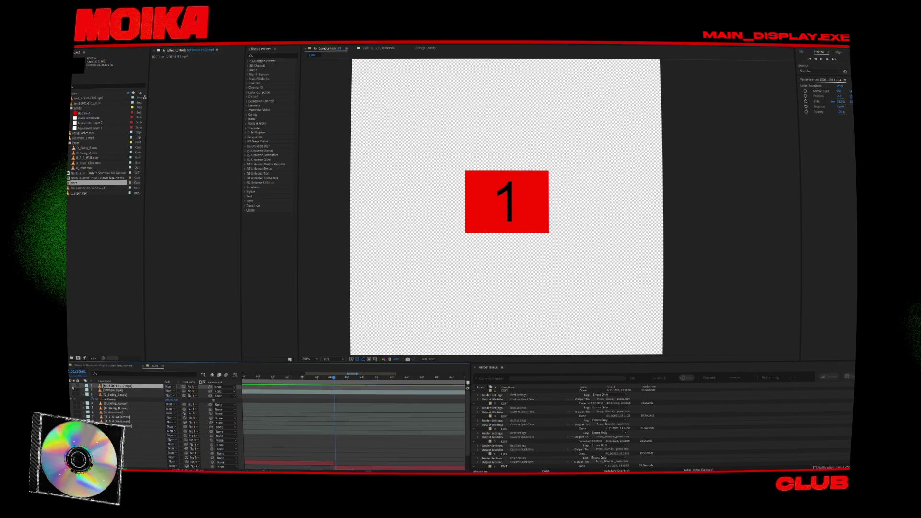
pyautogui.hotkey('ctrl', 'shift', 'a')
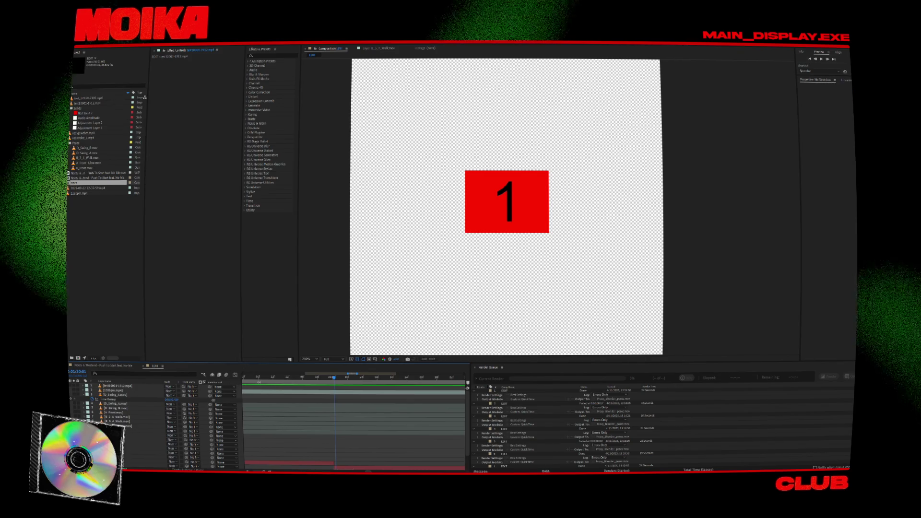
pyautogui.keyDown('alt'); pyautogui.scroll(3, 336, 422); pyautogui.keyUp('alt')
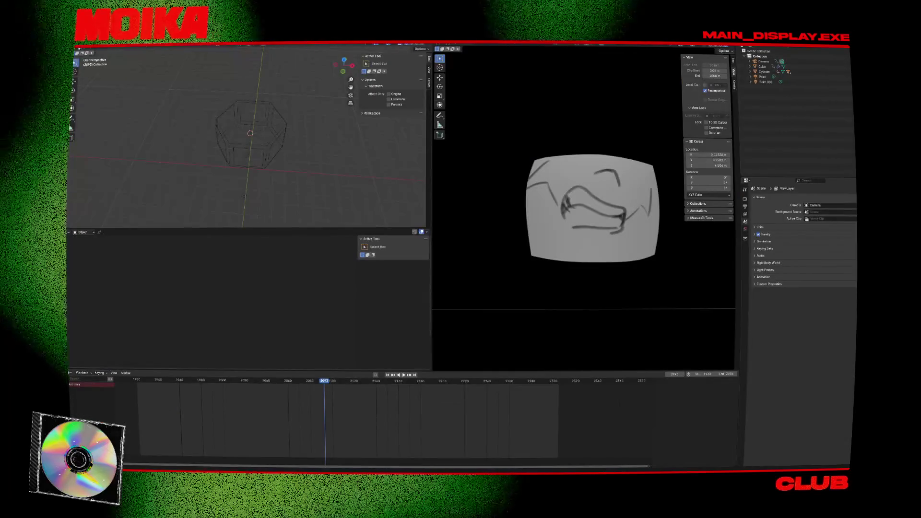
# - Open the recent character-scene project and play its animation from around frame 1795
pyautogui.press('F4')
pyautogui.moveTo(92, 56)
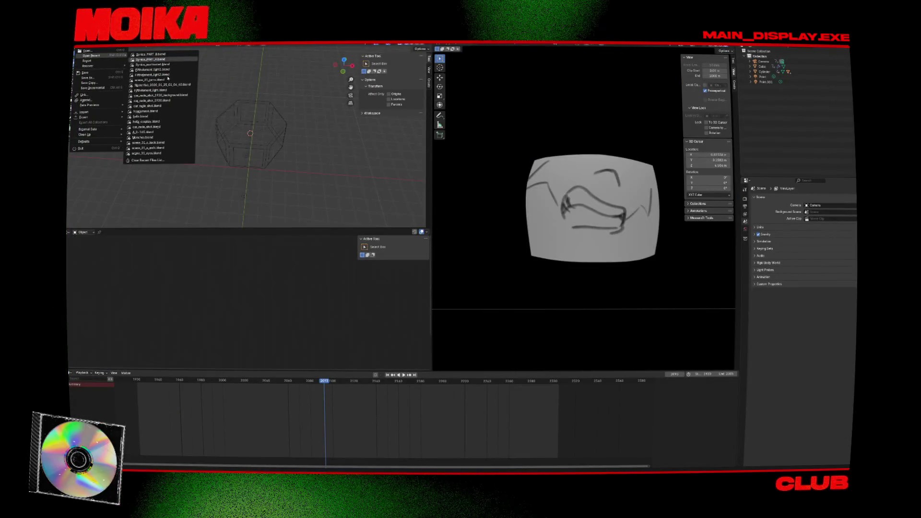
pyautogui.click(152, 59)
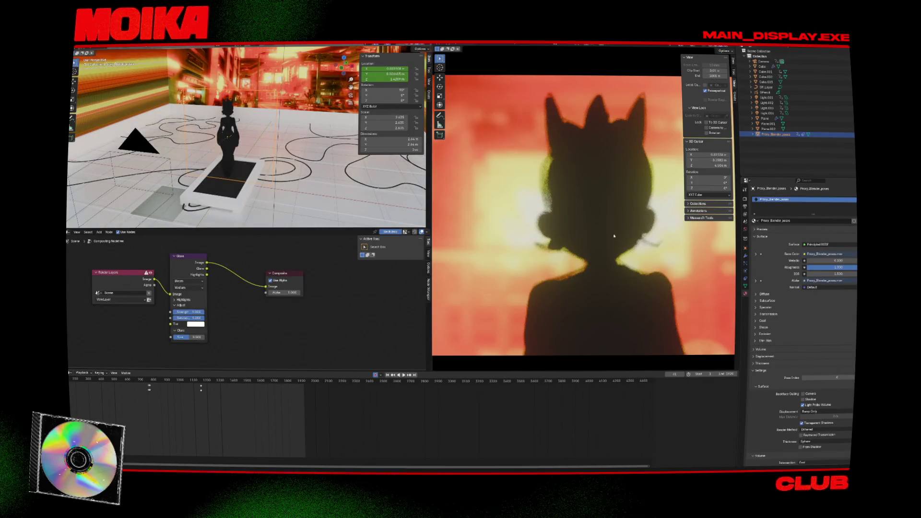
pyautogui.scroll(-3, 615, 235)
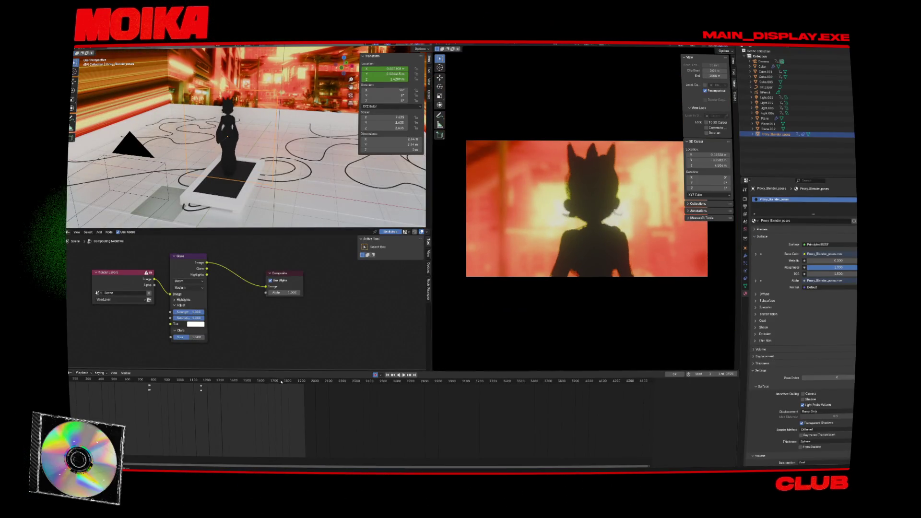
pyautogui.click(282, 381)
pyautogui.press('space')
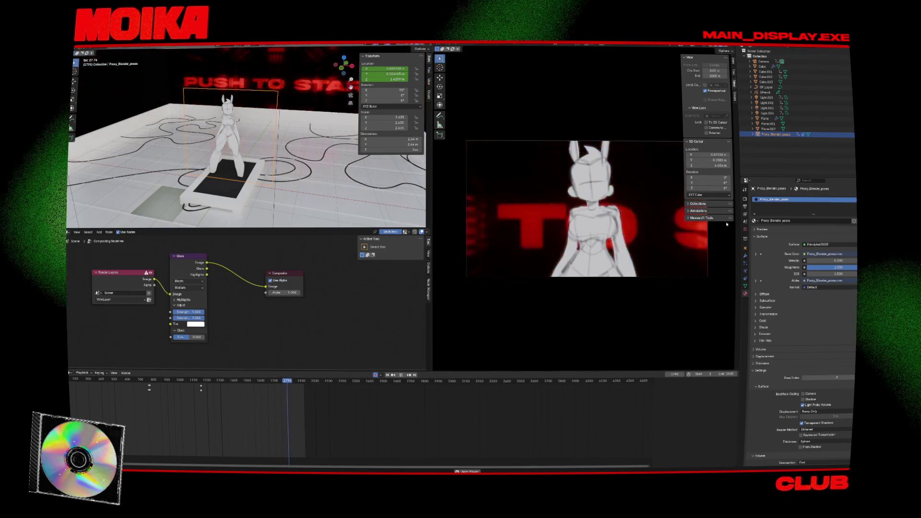
pyautogui.press('space')
# - Check the Render and Output settings, then render the viewport animation to video
pyautogui.click(745, 190)
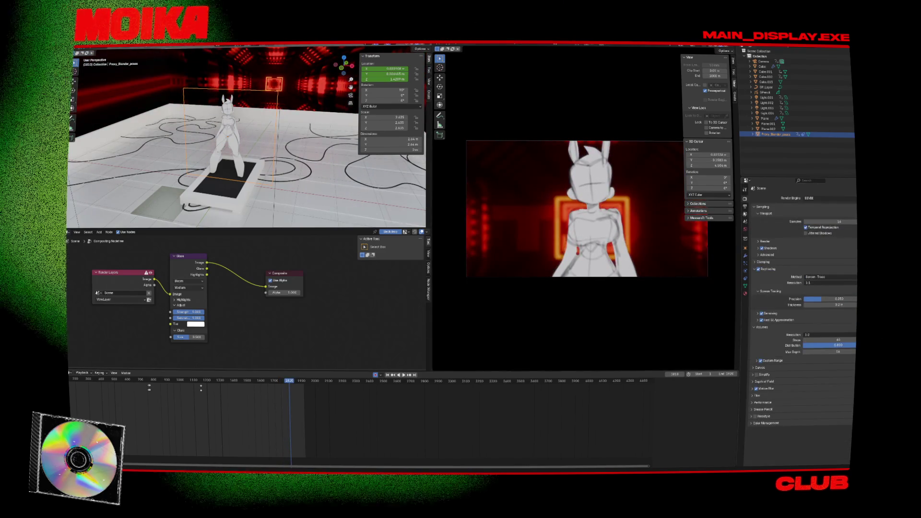
pyautogui.click(747, 220)
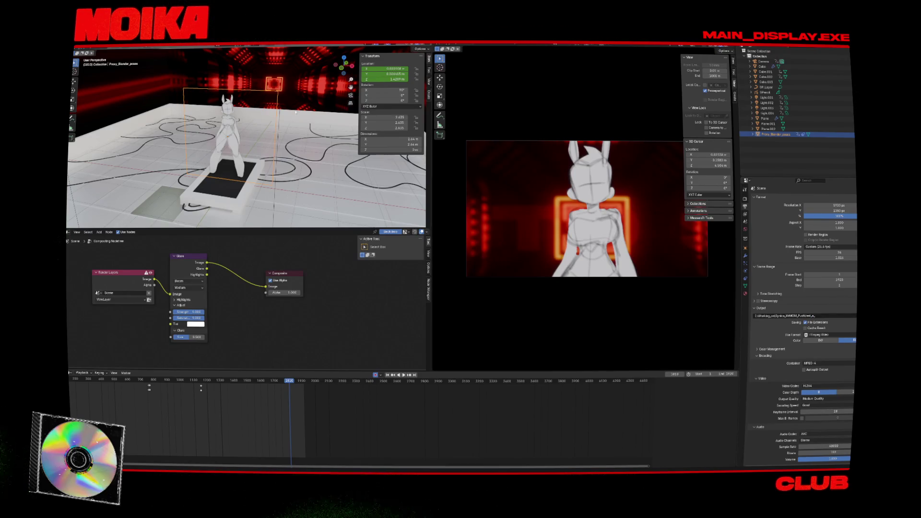
pyautogui.click(483, 44)
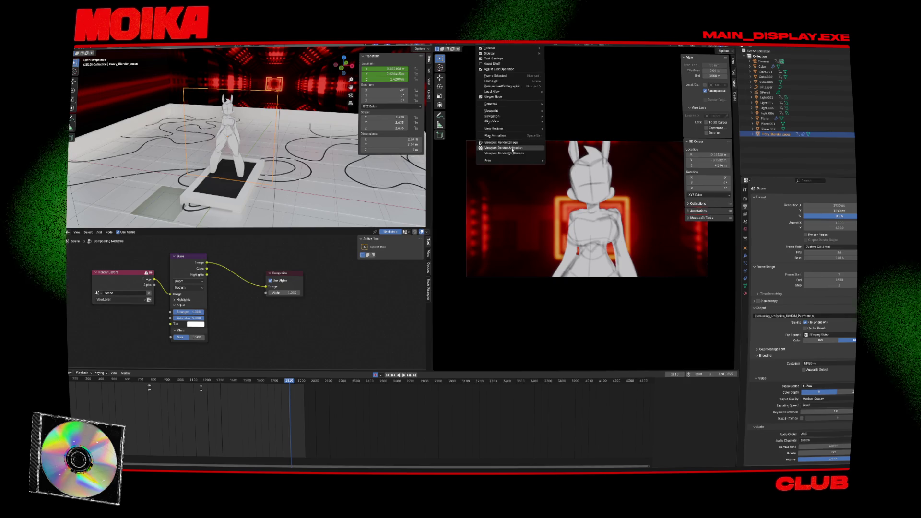
pyautogui.click(510, 128)
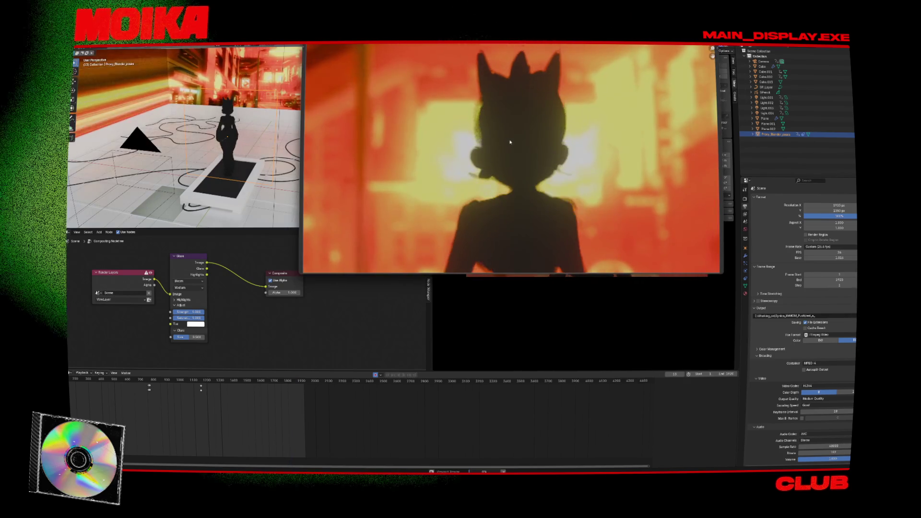